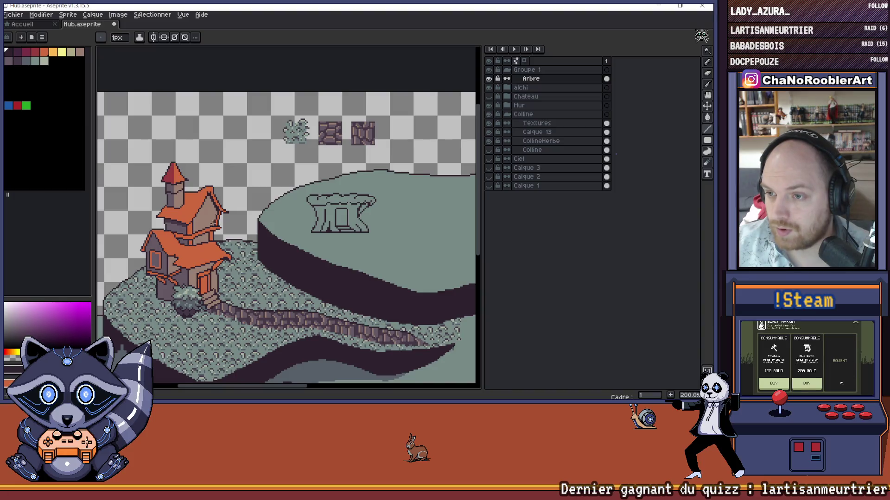
Step: Add a new layer, Calque 14, with Shift+N and reposition it in the Layers panel
{"action": "scroll", "coordinate": [263, 215], "scroll_direction": "up", "scroll_amount": 2}
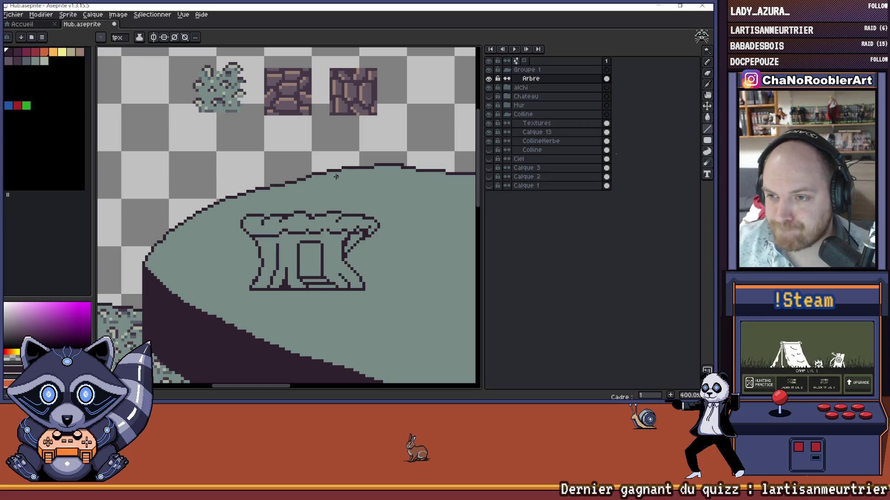
{"action": "scroll", "coordinate": [332, 181], "scroll_direction": "down", "scroll_amount": 2}
{"action": "scroll", "coordinate": [321, 207], "scroll_direction": "down", "scroll_amount": 1}
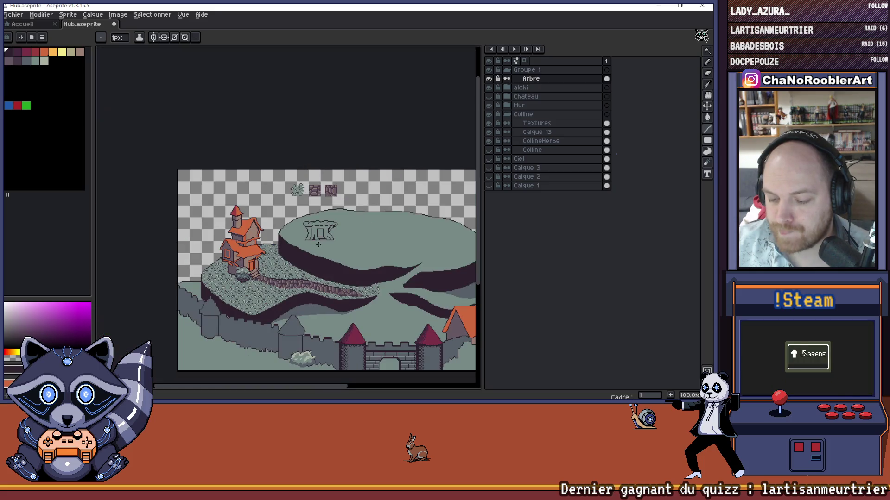
{"action": "scroll", "coordinate": [315, 238], "scroll_direction": "up", "scroll_amount": 1}
{"action": "scroll", "coordinate": [315, 238], "scroll_direction": "up", "scroll_amount": 1}
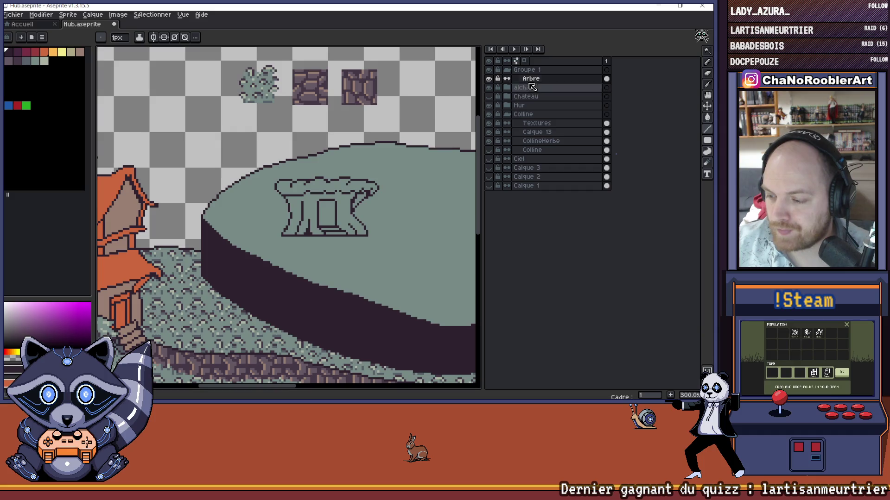
{"action": "key", "text": "shift+n"}
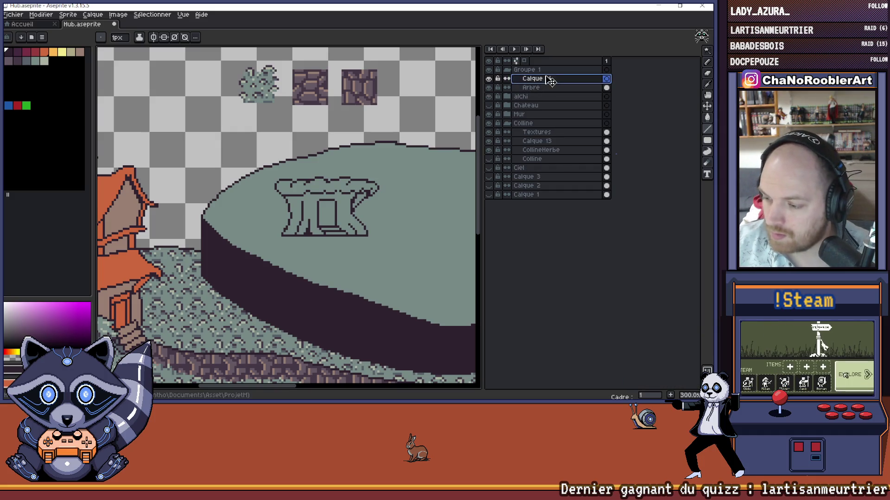
{"action": "left_click_drag", "start_coordinate": [592, 79], "coordinate": [548, 91]}
{"action": "left_click_drag", "start_coordinate": [417, 185], "coordinate": [389, 198]}
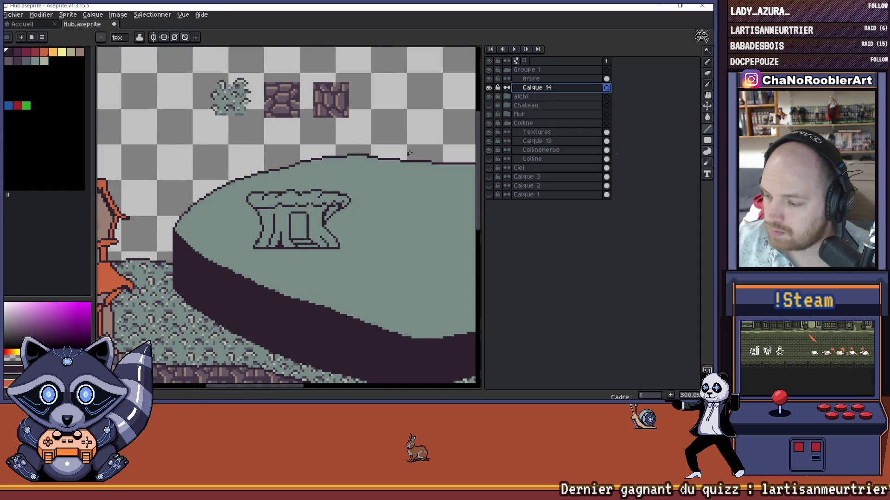
Step: Undo the stray line across the stump and put Calque 14 directly above Arbre
{"action": "scroll", "coordinate": [344, 184], "scroll_direction": "down", "scroll_amount": 1}
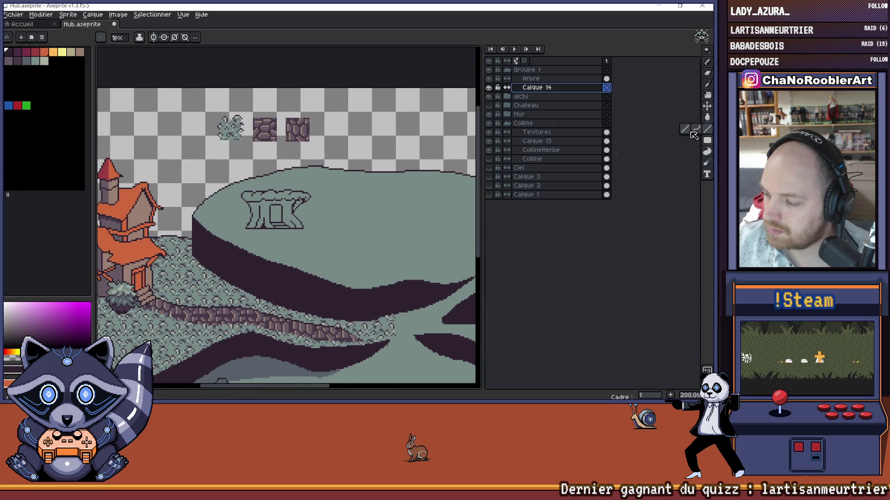
{"action": "scroll", "coordinate": [278, 227], "scroll_direction": "up", "scroll_amount": 1}
{"action": "scroll", "coordinate": [278, 226], "scroll_direction": "up", "scroll_amount": 1}
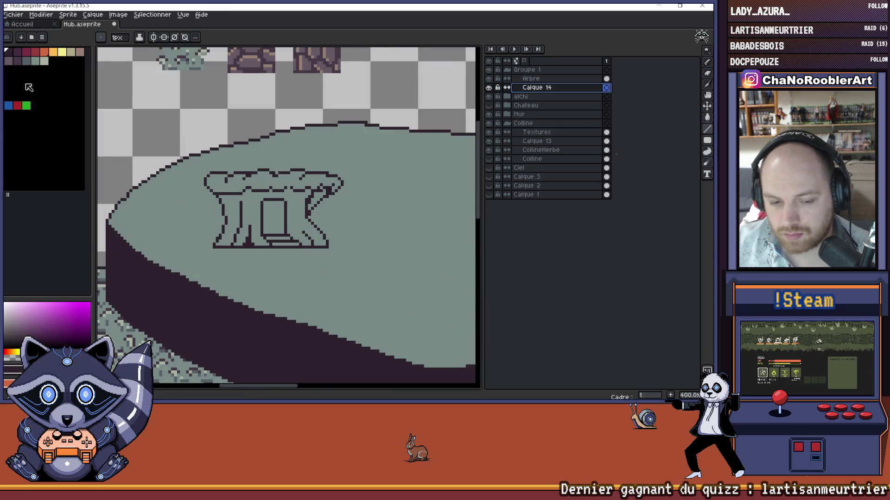
{"action": "mouse_move", "coordinate": [245, 266]}
{"action": "left_mouse_down"}
{"action": "mouse_move", "coordinate": [251, 287]}
{"action": "mouse_move", "coordinate": [324, 268]}
{"action": "mouse_move", "coordinate": [318, 264]}
{"action": "left_mouse_up"}
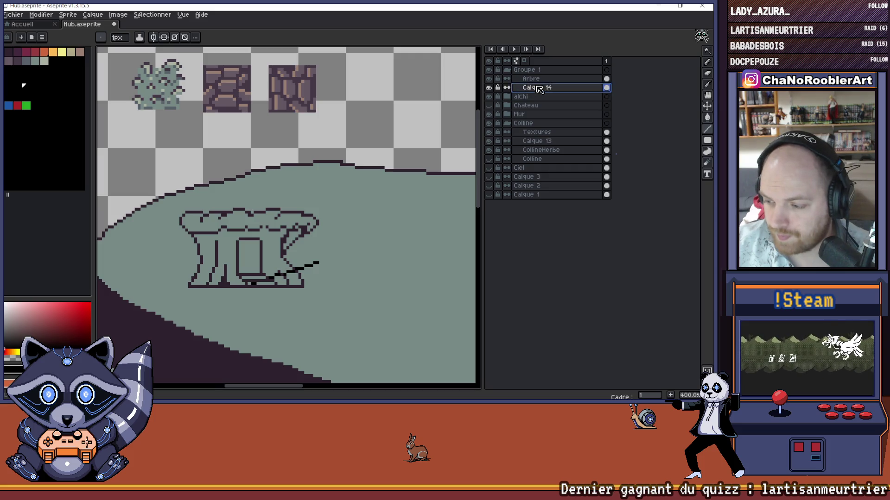
{"action": "mouse_move", "coordinate": [540, 79]}
{"action": "left_mouse_down"}
{"action": "mouse_move", "coordinate": [560, 87]}
{"action": "mouse_move", "coordinate": [550, 85]}
{"action": "left_mouse_up"}
{"action": "scroll", "coordinate": [230, 270], "scroll_direction": "up", "scroll_amount": 1}
{"action": "key", "text": "ctrl+z"}
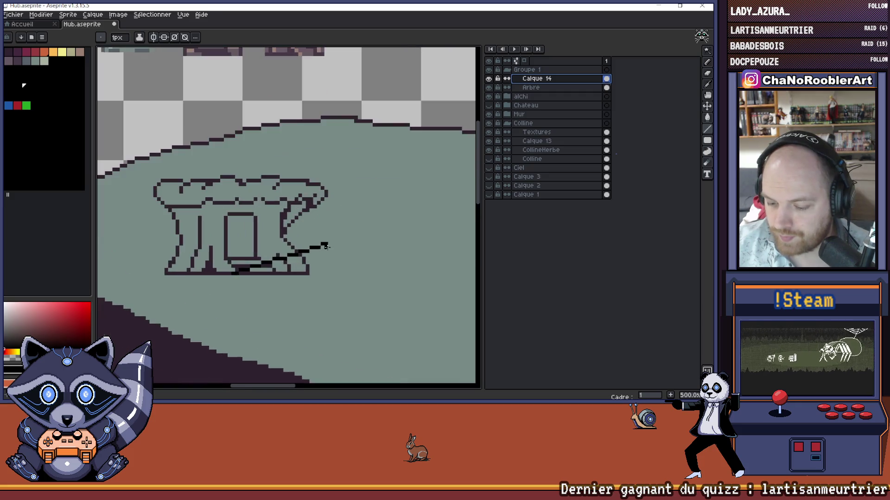
{"action": "key", "text": "ctrl+z"}
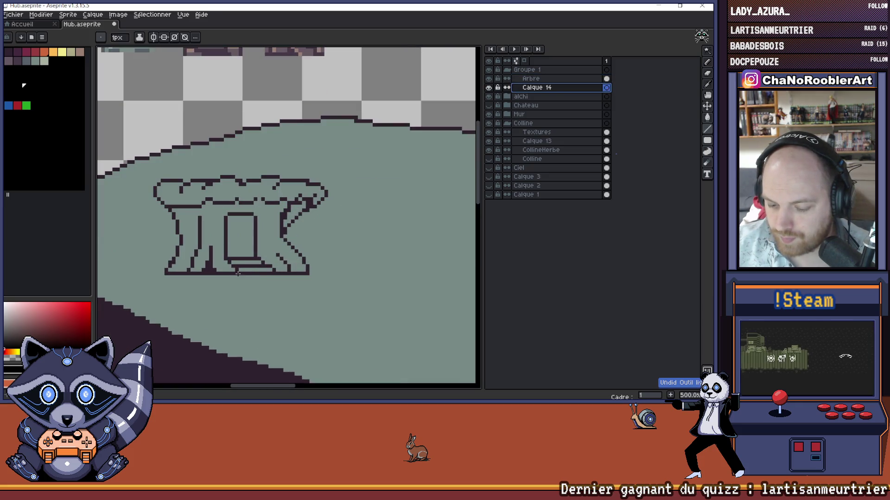
{"action": "mouse_move", "coordinate": [542, 88]}
{"action": "left_mouse_down"}
{"action": "mouse_move", "coordinate": [556, 87]}
{"action": "mouse_move", "coordinate": [554, 78]}
{"action": "left_mouse_up"}
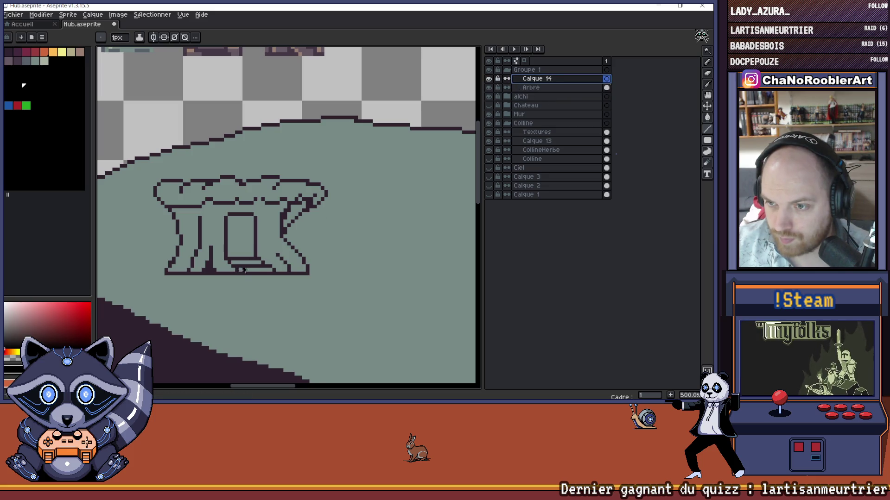
Step: Draw a vertical trunk line down through the stump on Calque 14
{"action": "left_click_drag", "start_coordinate": [263, 258], "coordinate": [281, 260]}
{"action": "scroll", "coordinate": [277, 153], "scroll_direction": "down", "scroll_amount": 1}
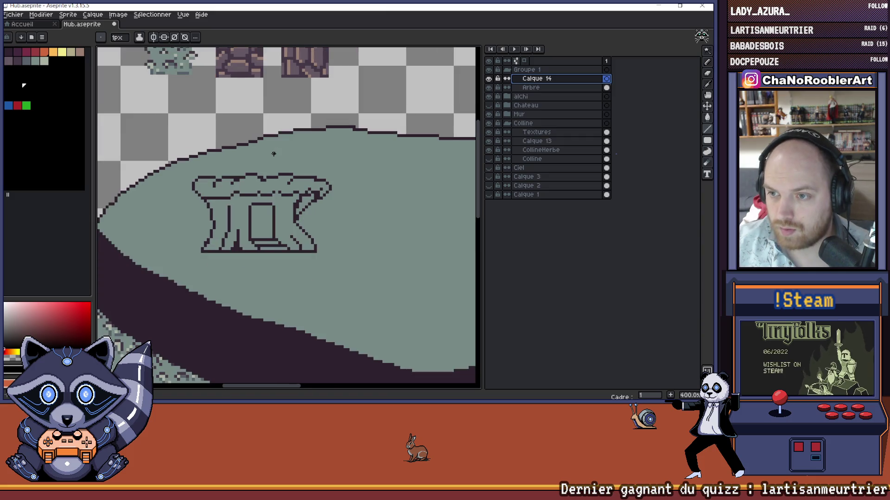
{"action": "scroll", "coordinate": [273, 154], "scroll_direction": "up", "scroll_amount": 1}
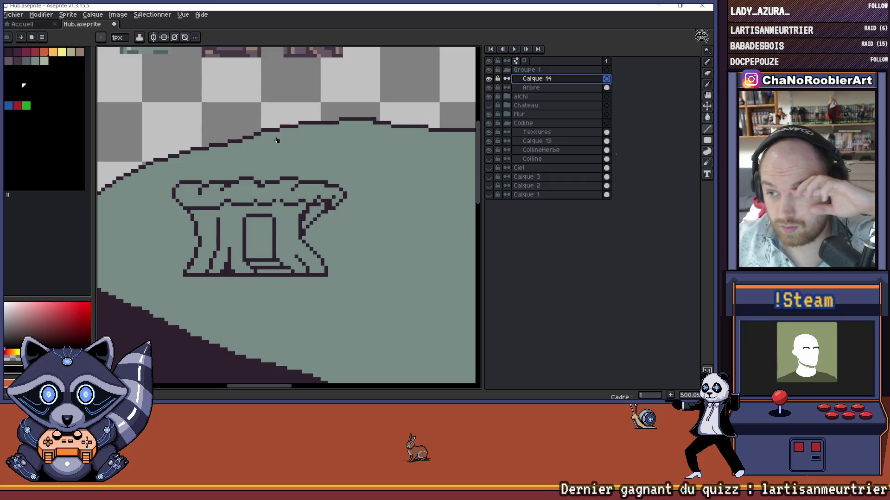
{"action": "left_click_drag", "start_coordinate": [276, 140], "coordinate": [278, 273]}
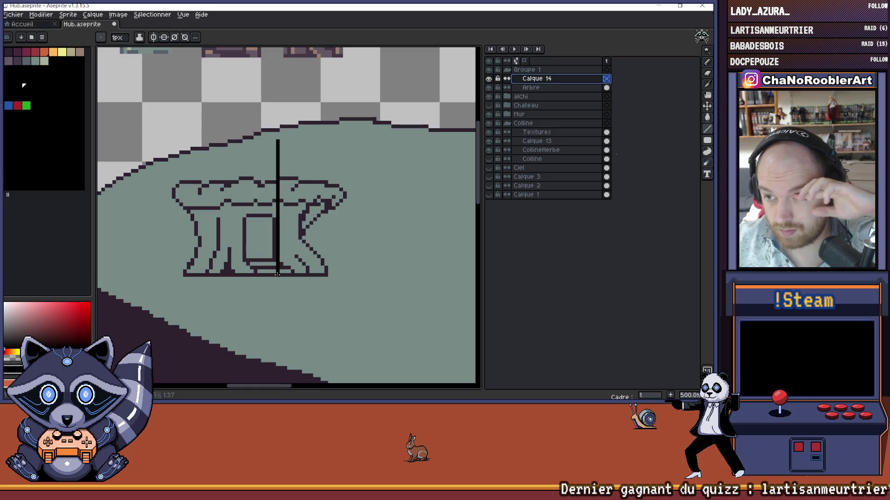
Step: Finish the trunk stroke and draw sloping branch lines rising right and extending left
{"action": "left_click_drag", "start_coordinate": [277, 275], "coordinate": [277, 275]}
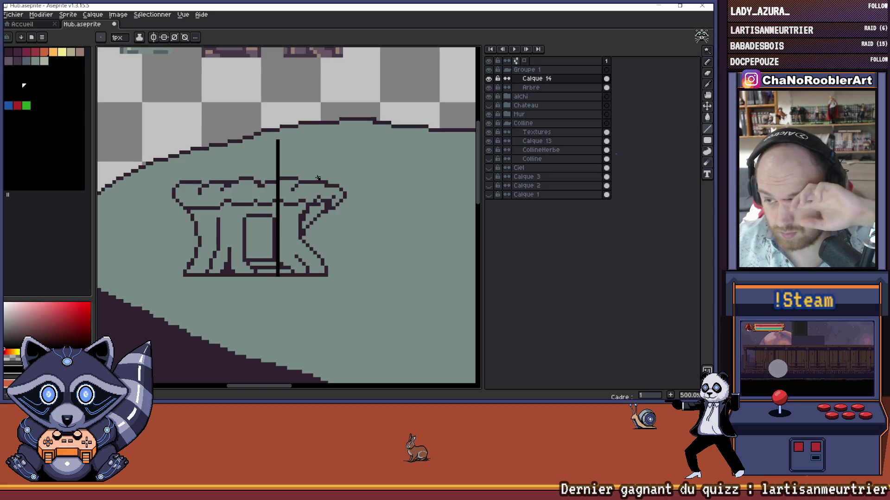
{"action": "left_click_drag", "start_coordinate": [290, 178], "coordinate": [354, 161]}
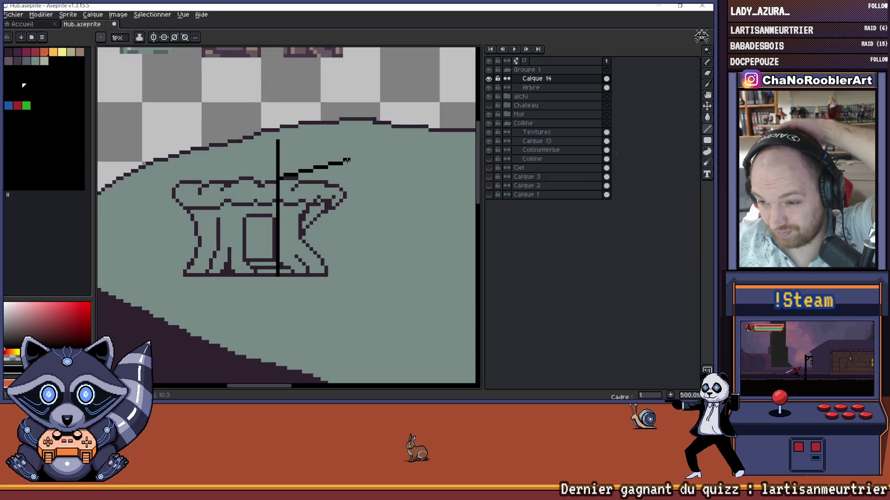
{"action": "mouse_move", "coordinate": [296, 166]}
{"action": "left_mouse_down"}
{"action": "mouse_move", "coordinate": [348, 193]}
{"action": "mouse_move", "coordinate": [225, 189]}
{"action": "mouse_move", "coordinate": [232, 196]}
{"action": "left_mouse_up"}
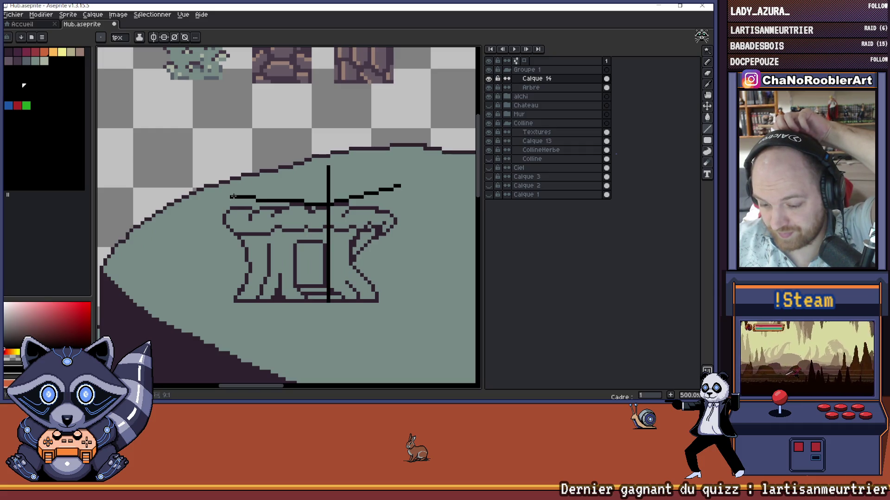
{"action": "left_click_drag", "start_coordinate": [232, 196], "coordinate": [234, 196]}
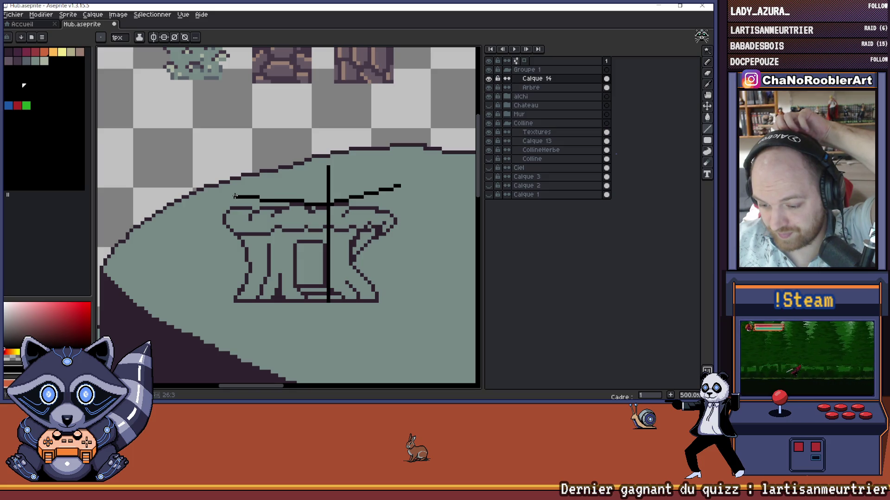
Step: Extend the trunk line upward past the hill
{"action": "scroll", "coordinate": [301, 190], "scroll_direction": "up", "scroll_amount": 3}
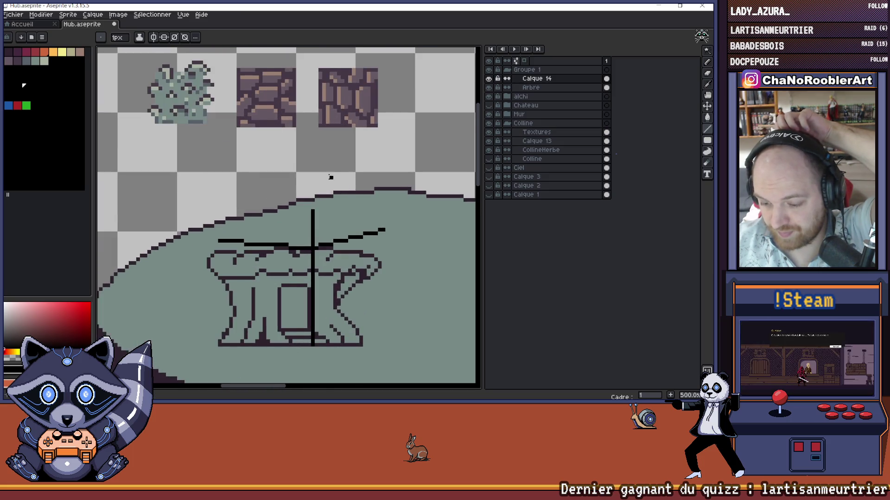
{"action": "scroll", "coordinate": [330, 178], "scroll_direction": "right", "scroll_amount": 2}
{"action": "left_click_drag", "start_coordinate": [298, 158], "coordinate": [296, 221]}
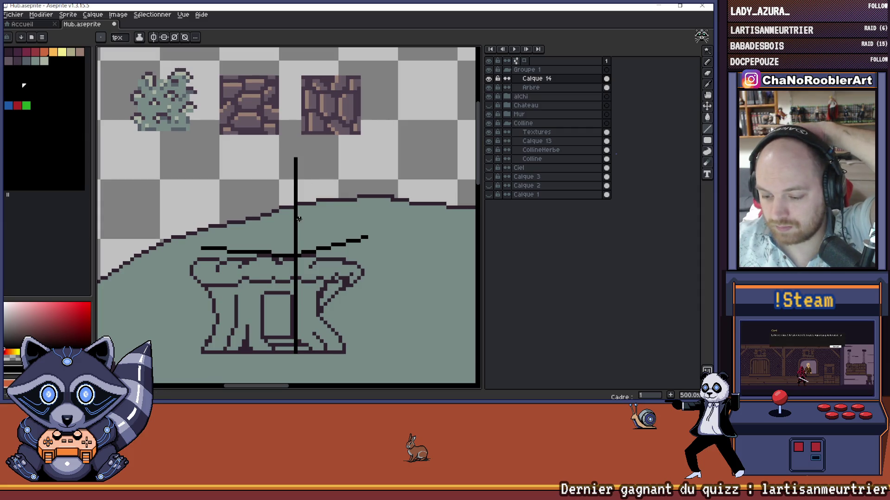
{"action": "scroll", "coordinate": [463, 139], "scroll_direction": "right", "scroll_amount": 2}
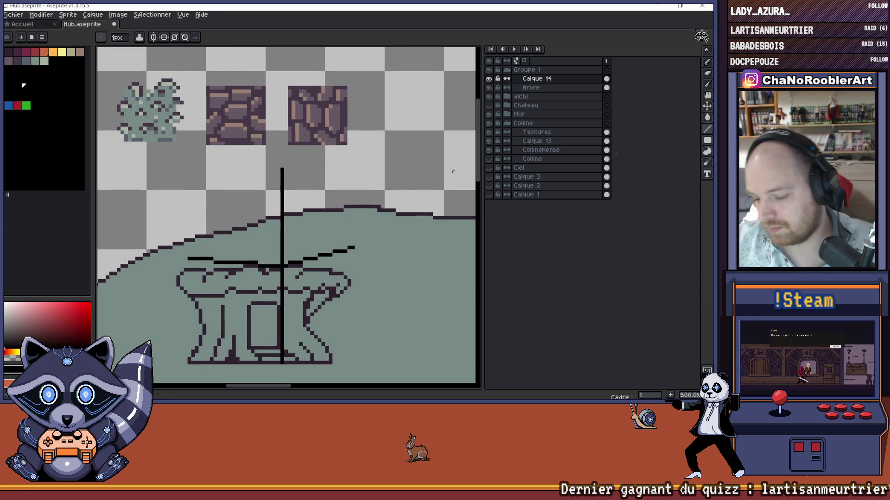
{"action": "left_click", "coordinate": [708, 54]}
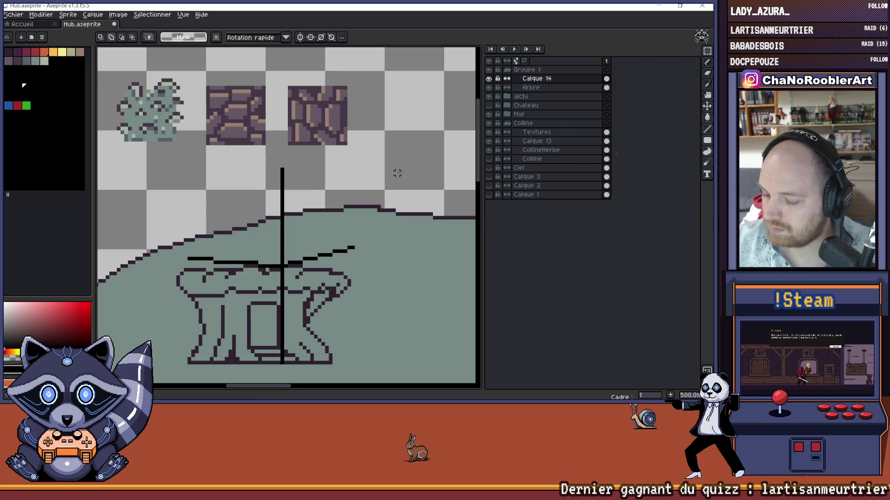
Step: Copy the branch lines around the trunk and paste the copy higher up the trunk
{"action": "scroll", "coordinate": [378, 163], "scroll_direction": "up", "scroll_amount": 1}
{"action": "scroll", "coordinate": [324, 194], "scroll_direction": "down", "scroll_amount": 2}
{"action": "left_click_drag", "start_coordinate": [290, 206], "coordinate": [385, 262]}
{"action": "key", "text": "ctrl+c"}
{"action": "key", "text": "ctrl+v"}
{"action": "left_click_drag", "start_coordinate": [346, 230], "coordinate": [347, 113]}
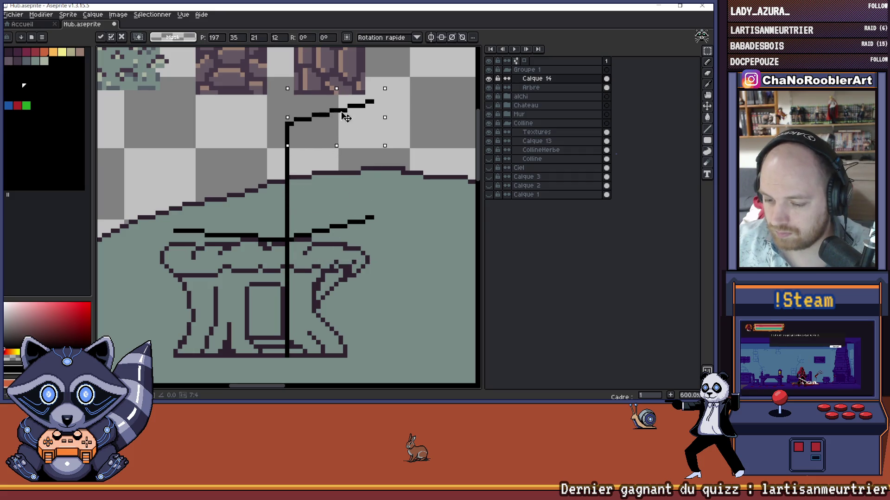
{"action": "left_click", "coordinate": [343, 171]}
Step: Copy and paste the left part of the branch lines
{"action": "scroll", "coordinate": [342, 171], "scroll_direction": "left", "scroll_amount": 3}
{"action": "mouse_move", "coordinate": [191, 198]}
{"action": "left_mouse_down"}
{"action": "mouse_move", "coordinate": [328, 274]}
{"action": "mouse_move", "coordinate": [313, 136]}
{"action": "left_mouse_up"}
{"action": "key", "text": "ctrl+c"}
{"action": "key", "text": "ctrl+v"}
{"action": "scroll", "coordinate": [309, 176], "scroll_direction": "down", "scroll_amount": 4}
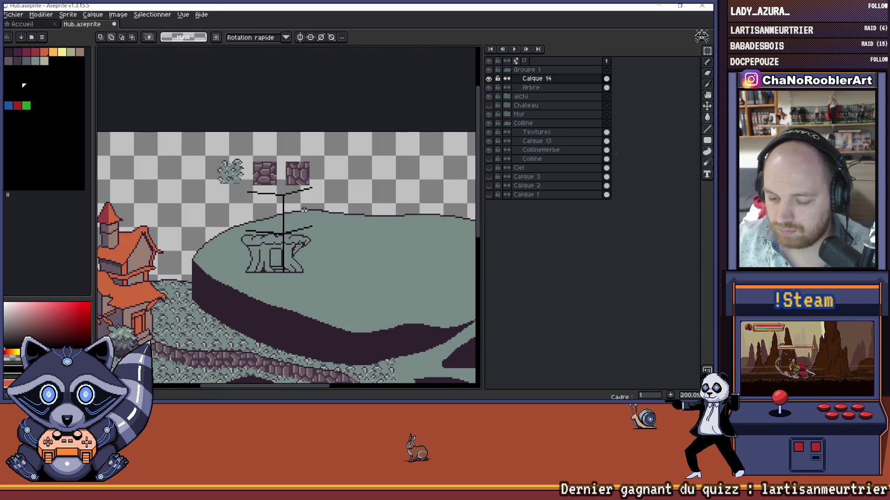
{"action": "scroll", "coordinate": [283, 212], "scroll_direction": "up", "scroll_amount": 2}
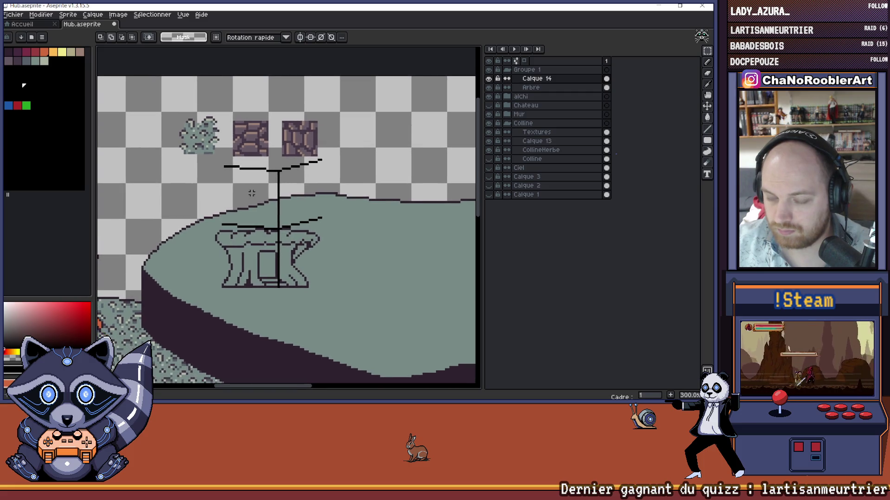
{"action": "left_click_drag", "start_coordinate": [281, 198], "coordinate": [284, 198]}
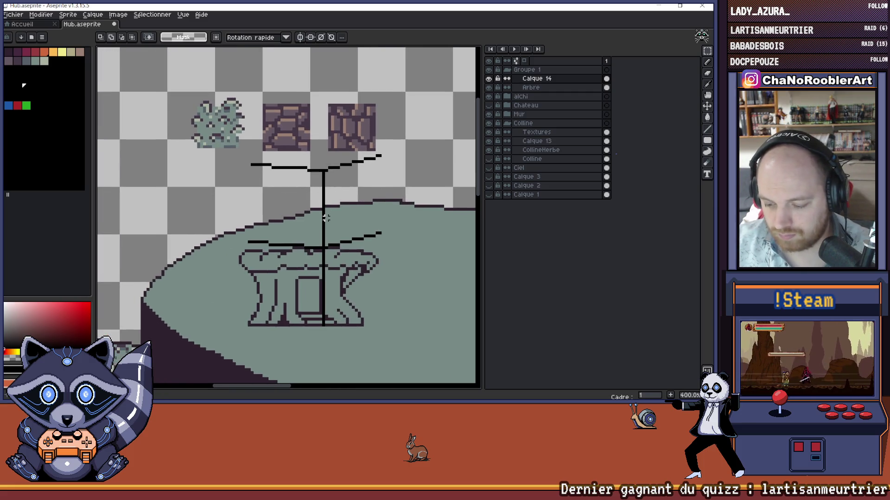
Step: Move the upper guide line down to the stump's base, undoing a first attempt
{"action": "scroll", "coordinate": [342, 289], "scroll_direction": "up", "scroll_amount": 1}
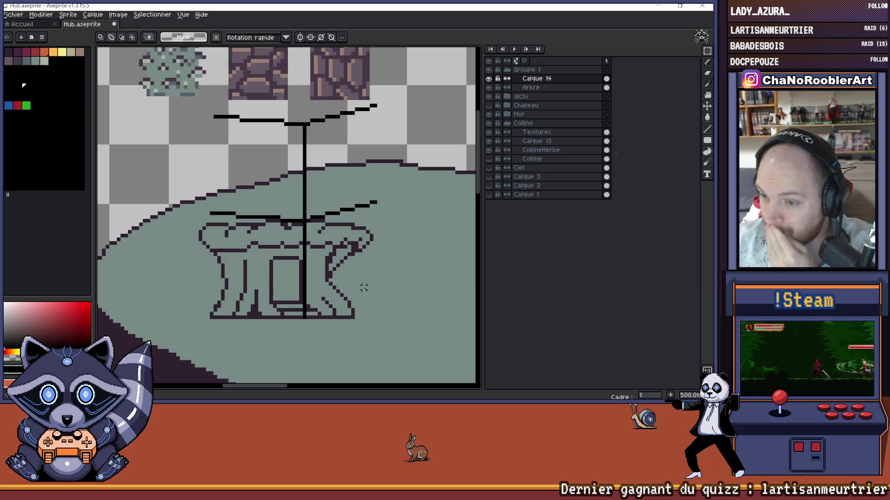
{"action": "mouse_move", "coordinate": [375, 295]}
{"action": "left_mouse_down"}
{"action": "mouse_move", "coordinate": [374, 280]}
{"action": "mouse_move", "coordinate": [348, 280]}
{"action": "left_mouse_up"}
{"action": "scroll", "coordinate": [333, 266], "scroll_direction": "up", "scroll_amount": 1}
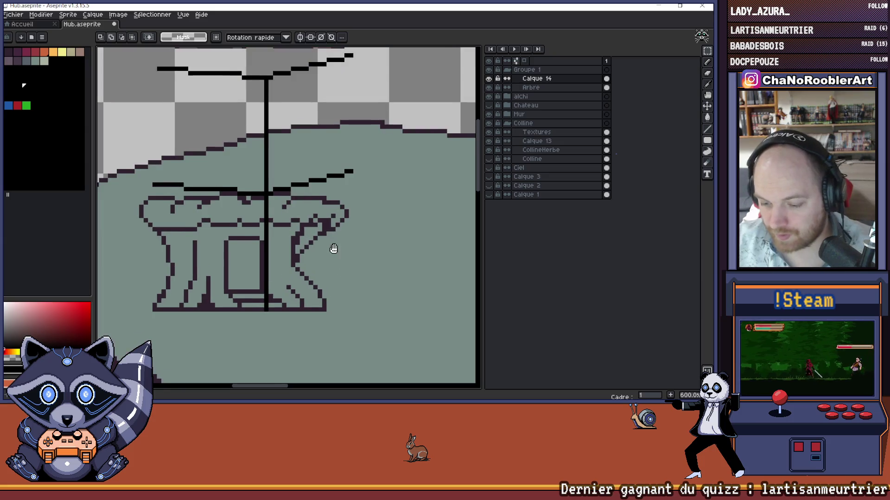
{"action": "mouse_move", "coordinate": [272, 165]}
{"action": "left_mouse_down"}
{"action": "mouse_move", "coordinate": [376, 241]}
{"action": "mouse_move", "coordinate": [356, 241]}
{"action": "left_mouse_up"}
{"action": "key", "text": "v"}
{"action": "key", "text": "ctrl+z"}
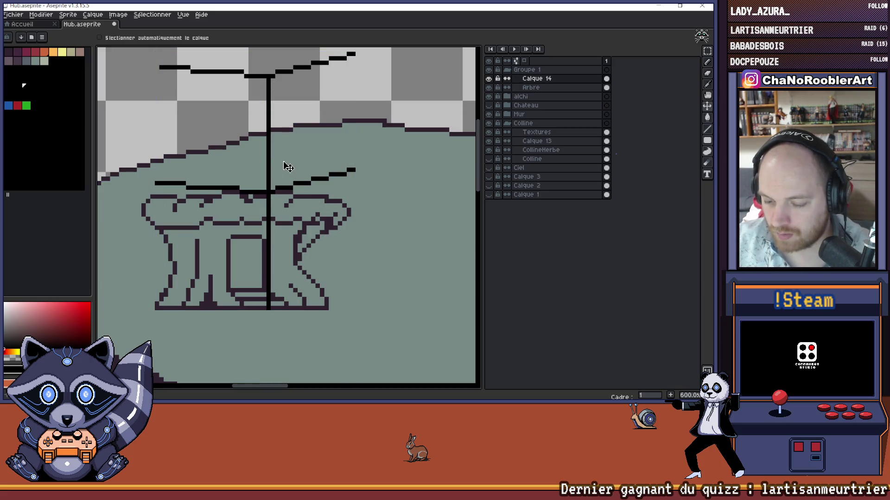
{"action": "left_click", "coordinate": [707, 51]}
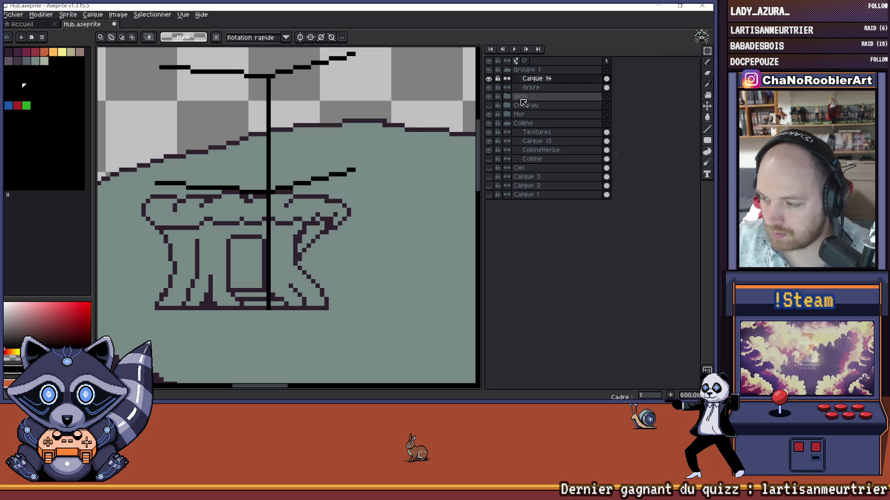
{"action": "left_click_drag", "start_coordinate": [269, 168], "coordinate": [397, 238]}
{"action": "left_click_drag", "start_coordinate": [367, 212], "coordinate": [368, 332]}
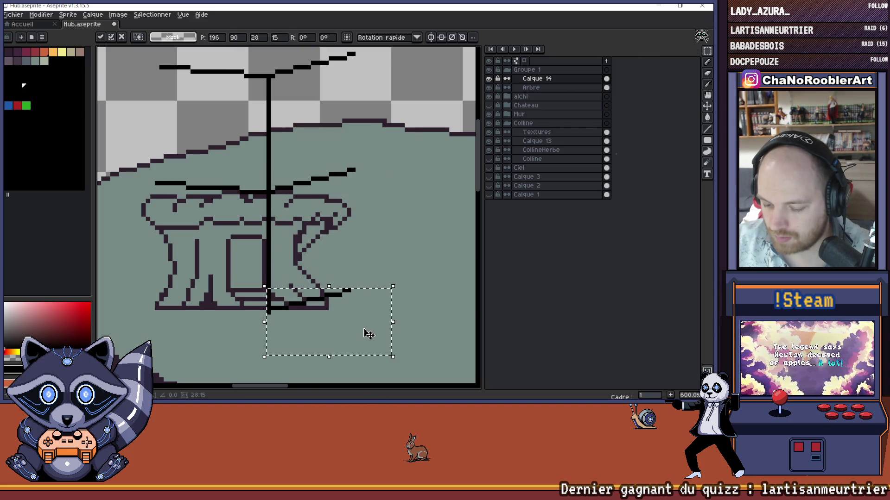
Step: Commit the moved guide line and make the Arbre layer active with the Pencil
{"action": "key", "text": "Return"}
{"action": "scroll", "coordinate": [306, 318], "scroll_direction": "up", "scroll_amount": 1}
{"action": "key", "text": "b"}
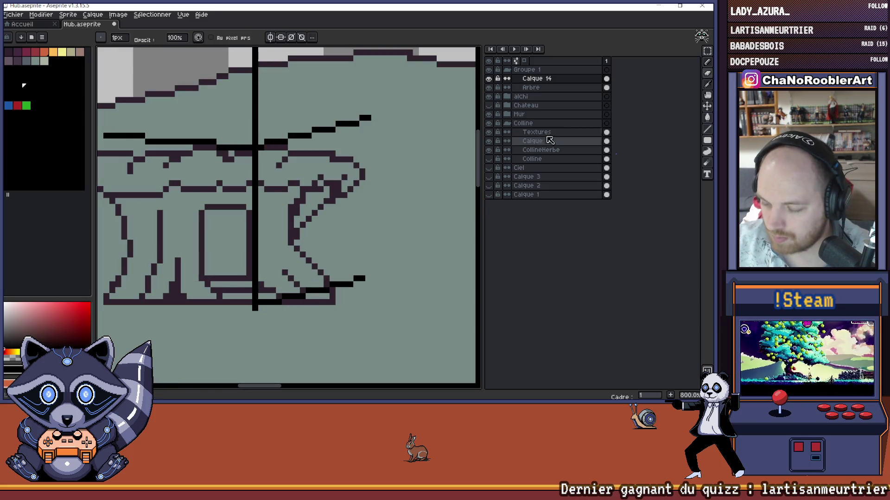
{"action": "left_click", "coordinate": [533, 87]}
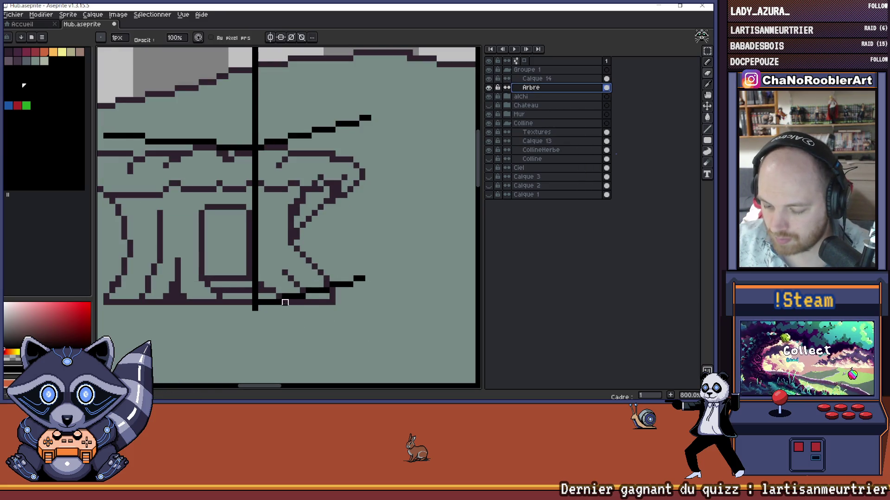
{"action": "scroll", "coordinate": [332, 304], "scroll_direction": "down", "scroll_amount": 2}
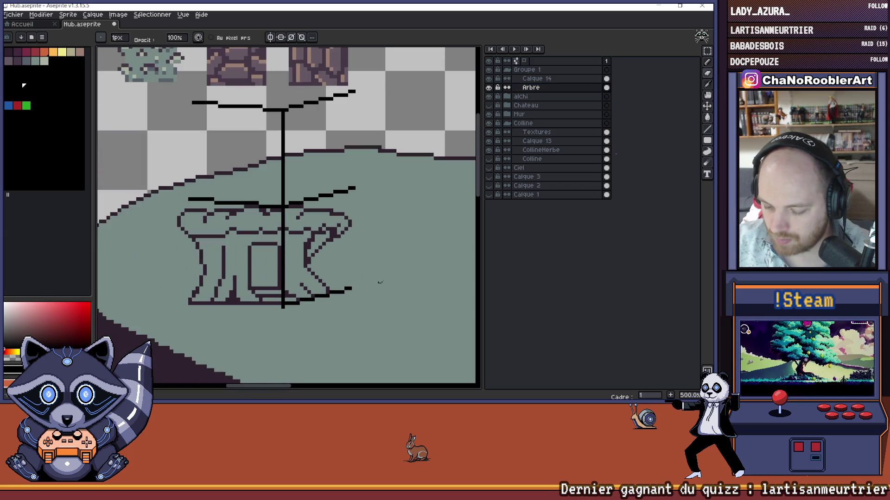
{"action": "scroll", "coordinate": [339, 274], "scroll_direction": "down", "scroll_amount": 1}
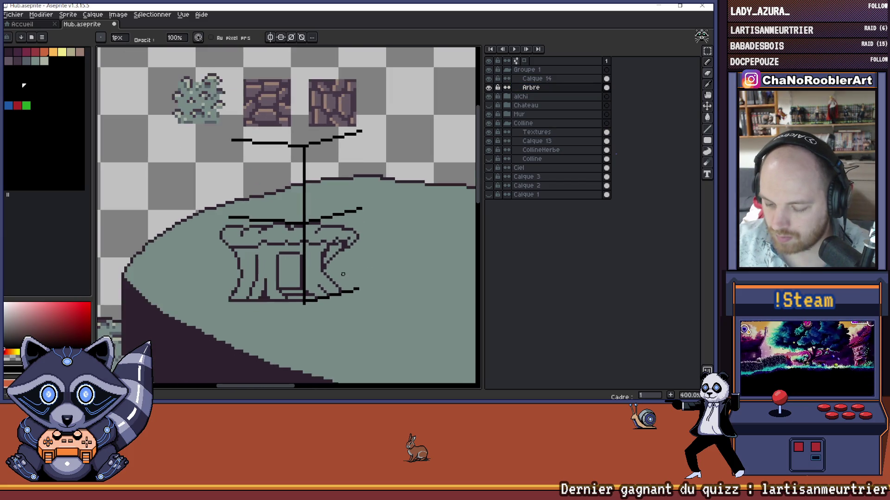
{"action": "left_click_drag", "start_coordinate": [326, 271], "coordinate": [315, 270]}
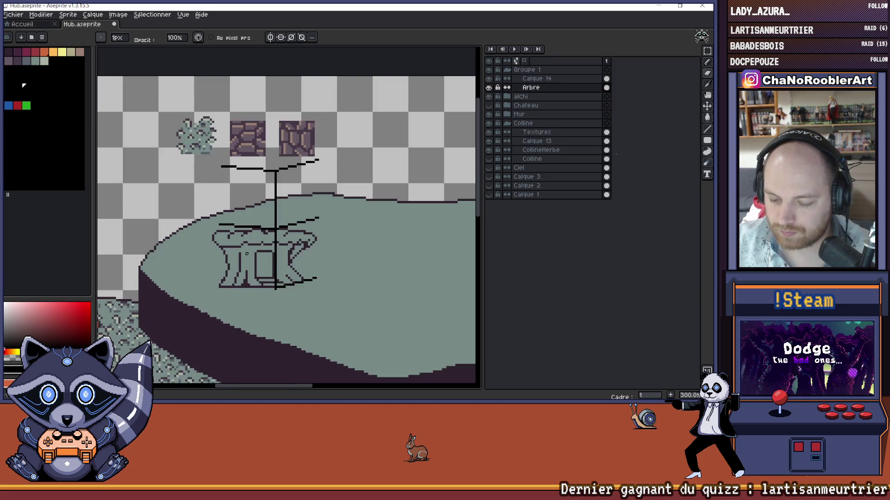
{"action": "scroll", "coordinate": [252, 256], "scroll_direction": "up", "scroll_amount": 2}
Step: On Calque 14, move the lower guide line further down and commit it
{"action": "left_click", "coordinate": [541, 80]}
{"action": "left_click_drag", "start_coordinate": [202, 172], "coordinate": [220, 174]}
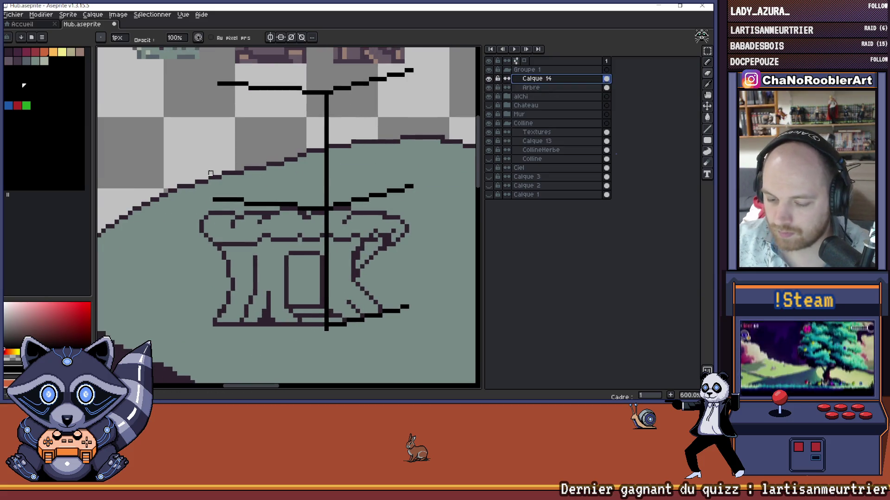
{"action": "left_click", "coordinate": [707, 50]}
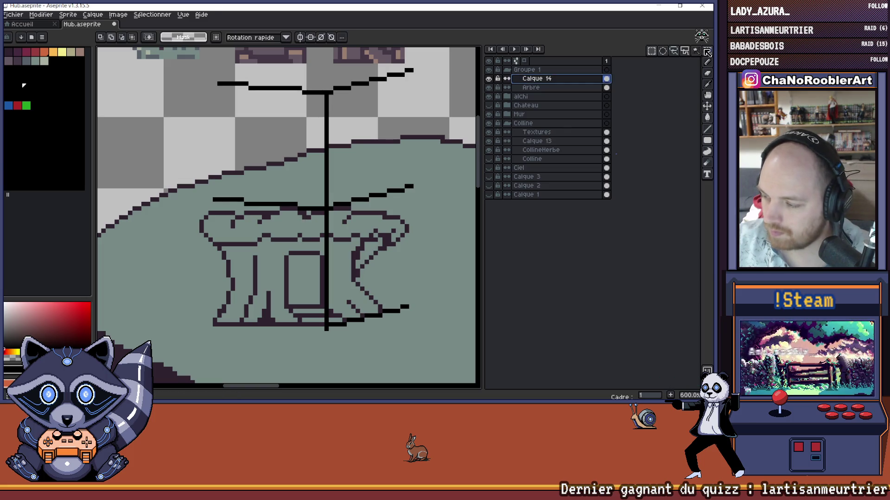
{"action": "mouse_move", "coordinate": [184, 159]}
{"action": "left_mouse_down"}
{"action": "mouse_move", "coordinate": [320, 211]}
{"action": "mouse_move", "coordinate": [302, 314]}
{"action": "left_mouse_up"}
{"action": "key", "text": "Return"}
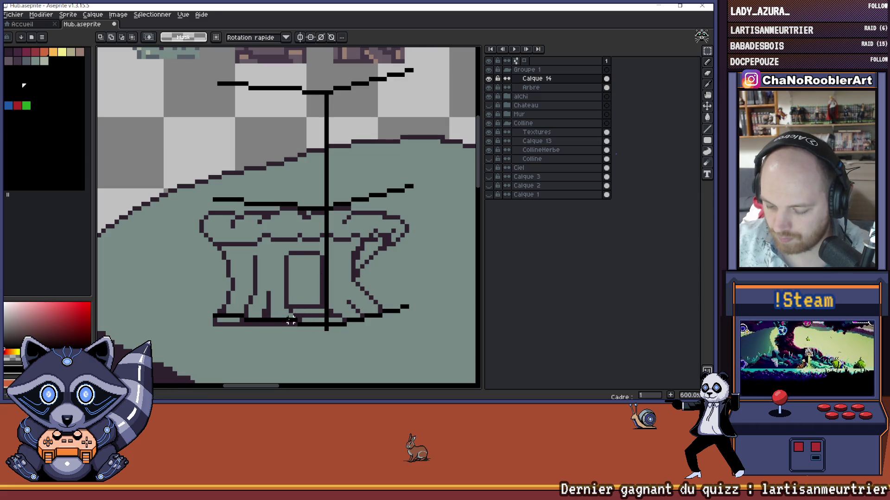
Step: Erase part of the stump's bottom outline on the Arbre layer
{"action": "left_click", "coordinate": [538, 89]}
{"action": "scroll", "coordinate": [251, 324], "scroll_direction": "up", "scroll_amount": 1}
{"action": "key", "text": "e"}
{"action": "left_click_drag", "start_coordinate": [330, 325], "coordinate": [238, 330]}
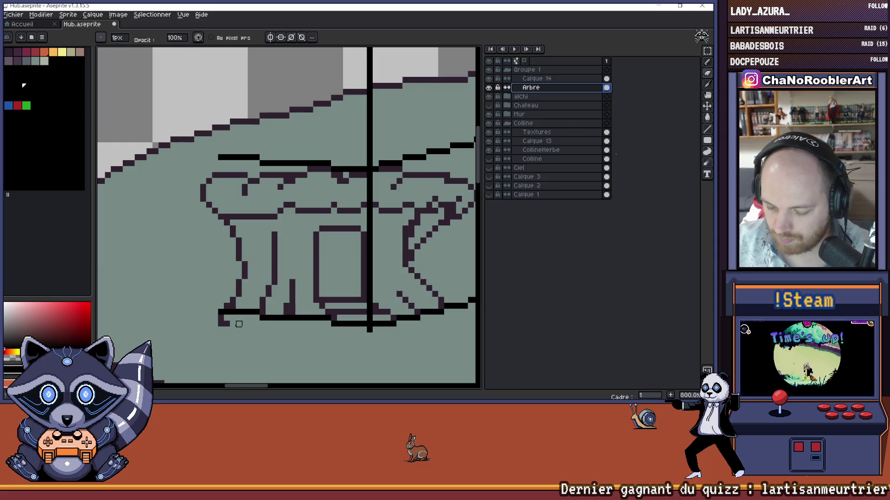
{"action": "scroll", "coordinate": [221, 324], "scroll_direction": "down", "scroll_amount": 3}
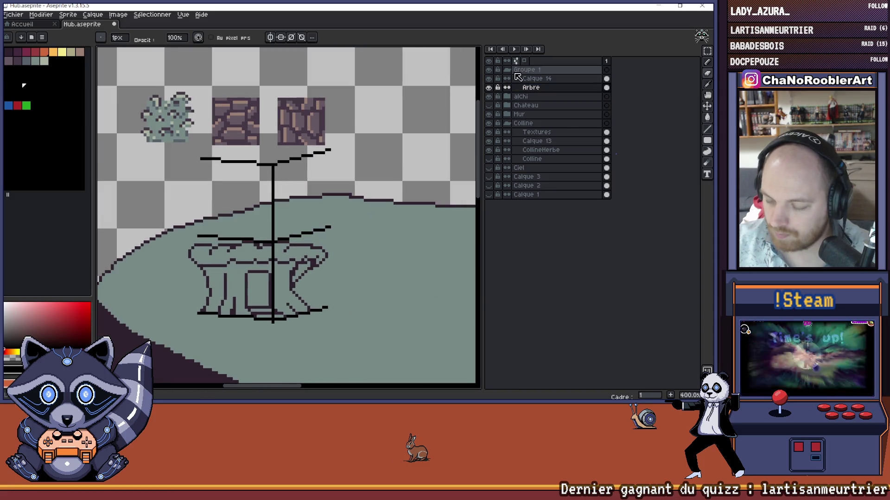
Step: Toggle Calque 14's guide lines off to review the stump outline
{"action": "left_click", "coordinate": [490, 79]}
{"action": "left_click_drag", "start_coordinate": [303, 265], "coordinate": [296, 204]}
{"action": "scroll", "coordinate": [338, 279], "scroll_direction": "down", "scroll_amount": 1}
{"action": "scroll", "coordinate": [338, 280], "scroll_direction": "down", "scroll_amount": 1}
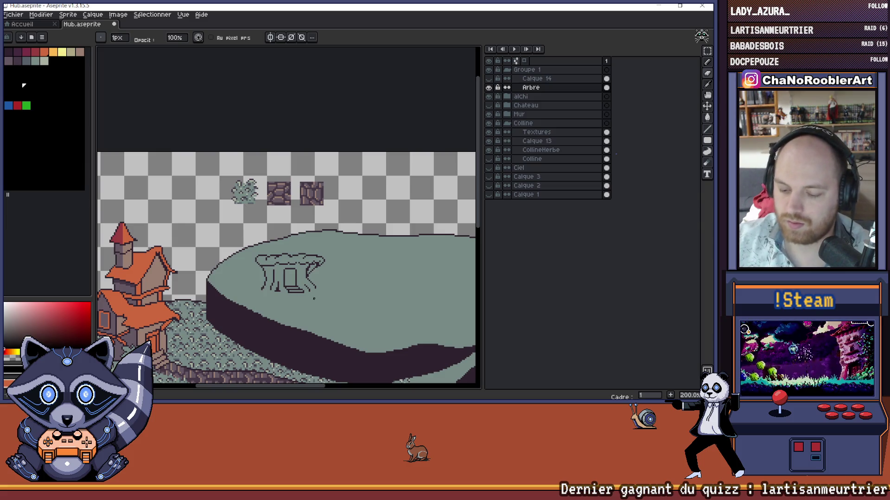
{"action": "scroll", "coordinate": [333, 301], "scroll_direction": "down", "scroll_amount": 1}
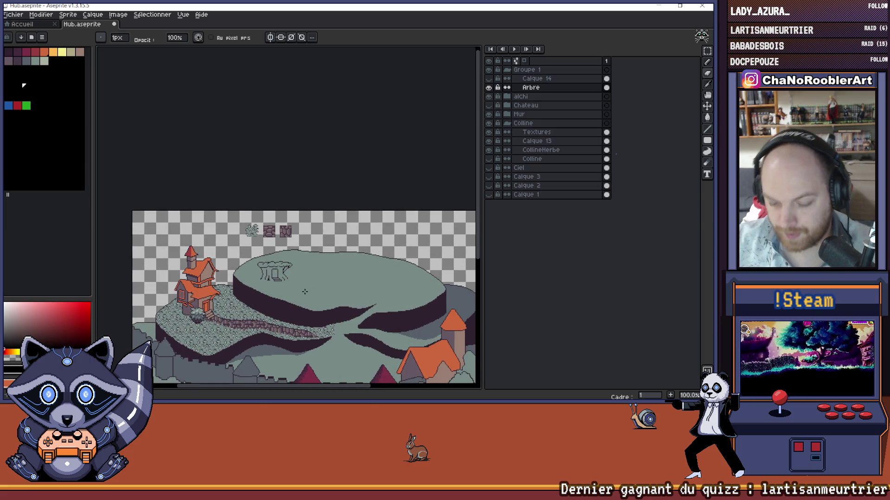
{"action": "scroll", "coordinate": [268, 269], "scroll_direction": "up", "scroll_amount": 2}
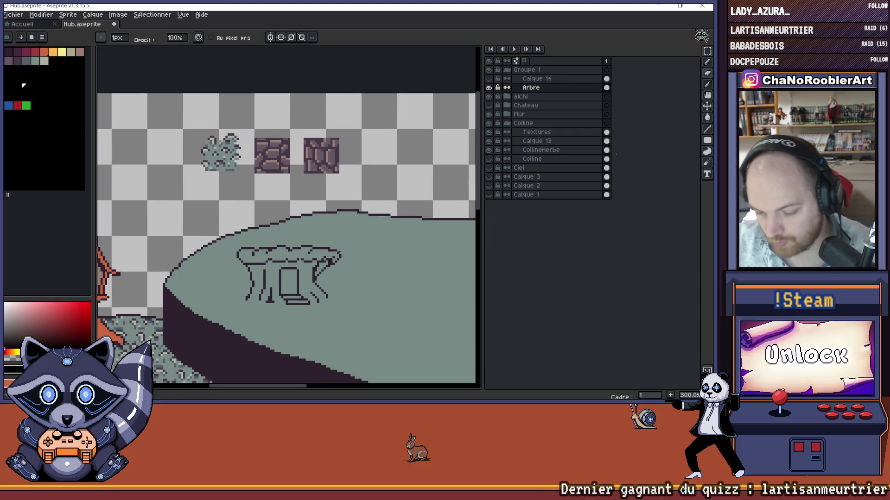
{"action": "left_click", "coordinate": [533, 78]}
Step: Show Calque 14 again and eyedrop the dark outline colour from the stump
{"action": "left_click", "coordinate": [489, 78]}
{"action": "left_click_drag", "start_coordinate": [354, 178], "coordinate": [343, 186]}
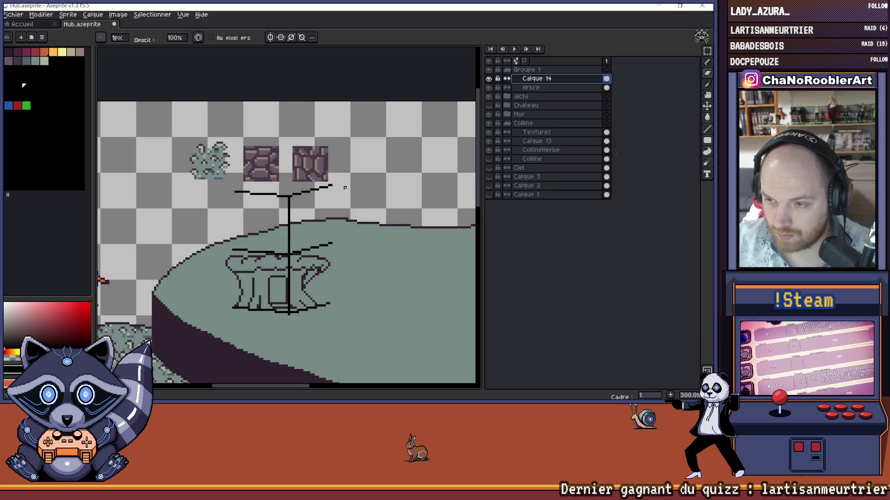
{"action": "scroll", "coordinate": [335, 253], "scroll_direction": "up", "scroll_amount": 3}
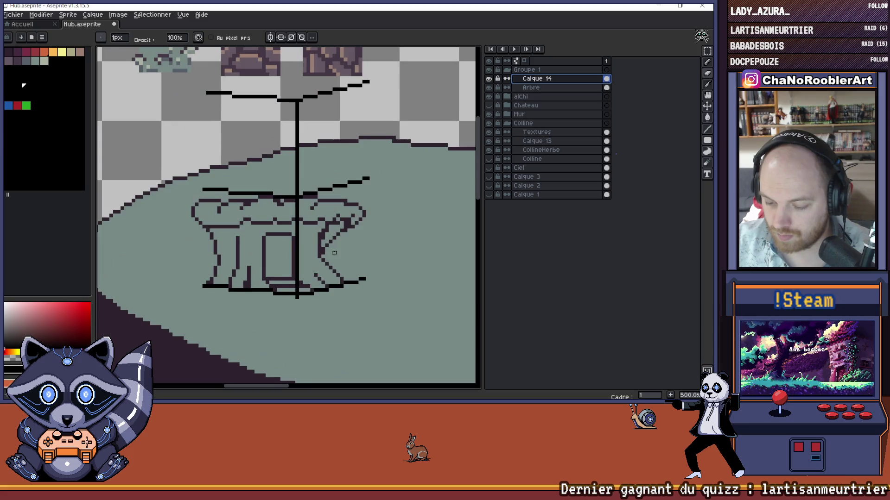
{"action": "key", "text": "i"}
{"action": "left_click", "coordinate": [306, 261]}
Step: Draw the trunk's right edge in dark pixels, then undo the stroke
{"action": "key", "text": "b"}
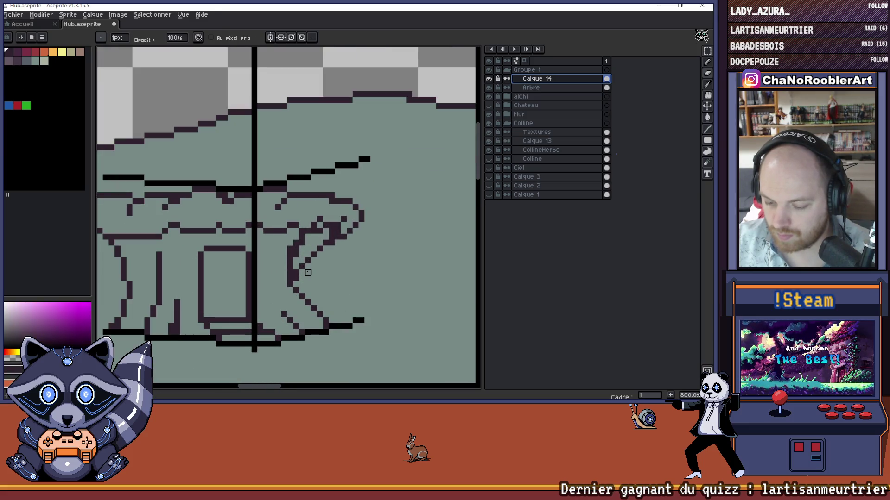
{"action": "left_click_drag", "start_coordinate": [306, 264], "coordinate": [308, 302]}
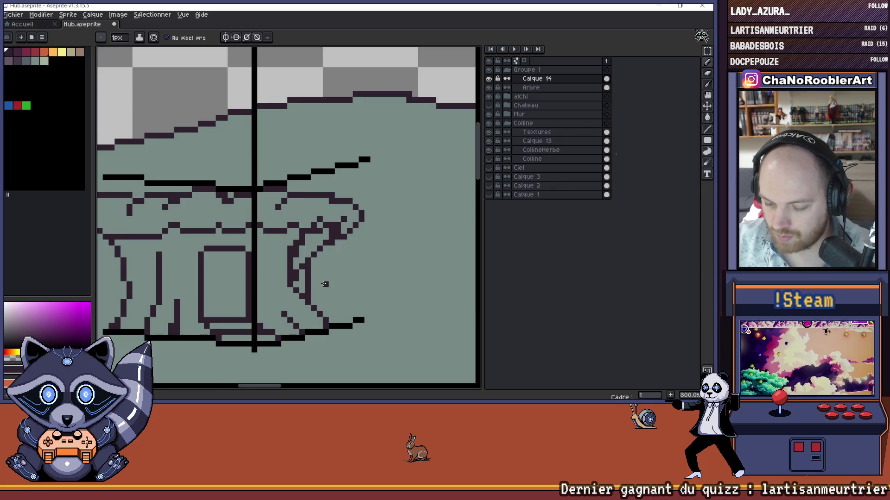
{"action": "scroll", "coordinate": [327, 285], "scroll_direction": "up", "scroll_amount": 2}
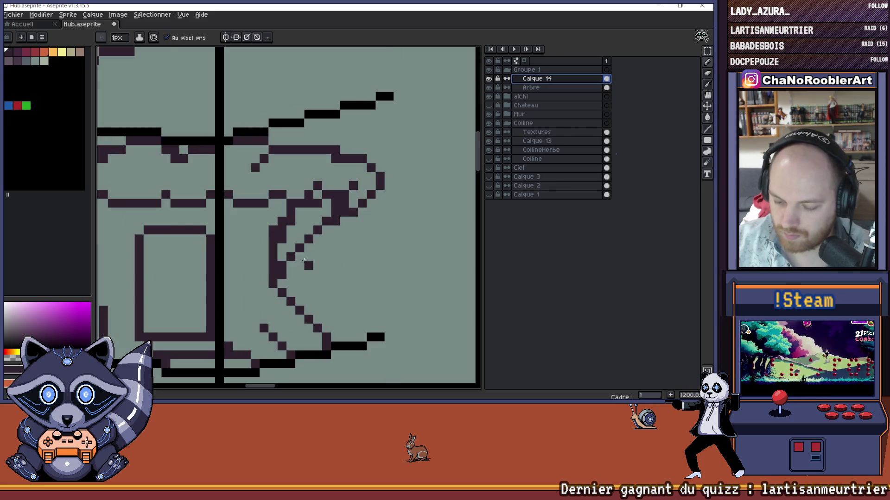
{"action": "left_click_drag", "start_coordinate": [308, 247], "coordinate": [303, 319]}
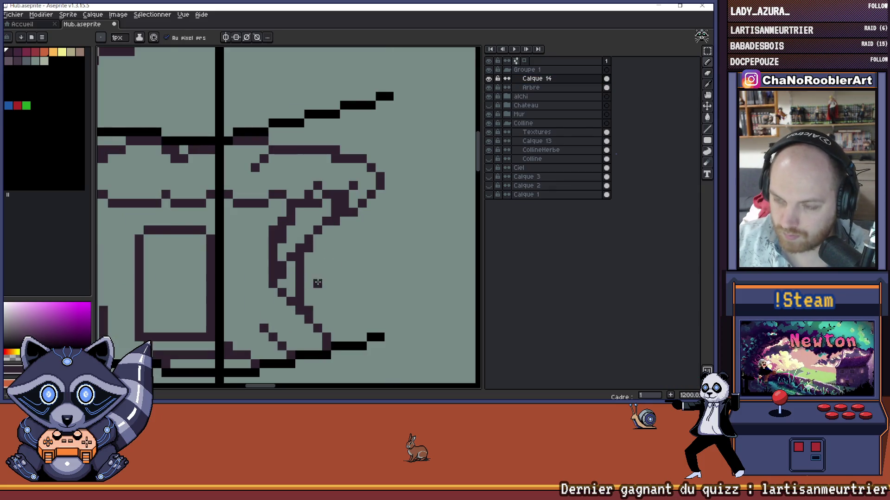
{"action": "scroll", "coordinate": [317, 283], "scroll_direction": "left", "scroll_amount": 3}
{"action": "key", "text": "e"}
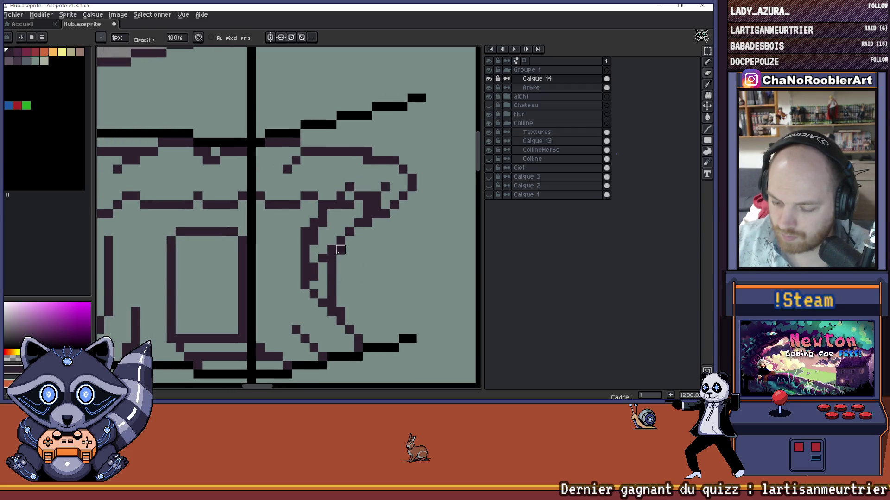
{"action": "key", "text": "ctrl+z"}
{"action": "key", "text": "ctrl+z"}
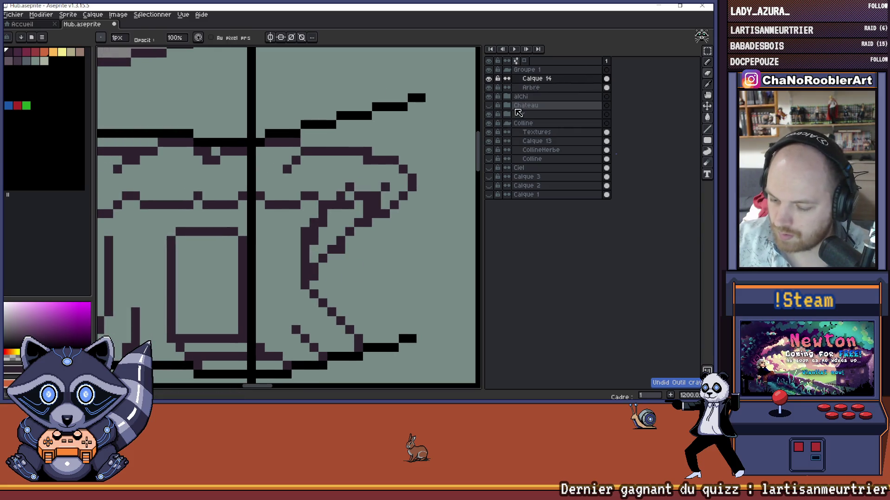
Step: On the Arbre layer, redraw the stump's right-side curve and erase two stray pixels
{"action": "left_click", "coordinate": [524, 87]}
{"action": "key", "text": "b"}
{"action": "left_click_drag", "start_coordinate": [341, 251], "coordinate": [349, 321]}
{"action": "key", "text": "ctrl+z"}
{"action": "left_click_drag", "start_coordinate": [341, 254], "coordinate": [349, 303]}
{"action": "key", "text": "e"}
{"action": "left_click_drag", "start_coordinate": [315, 260], "coordinate": [332, 241]}
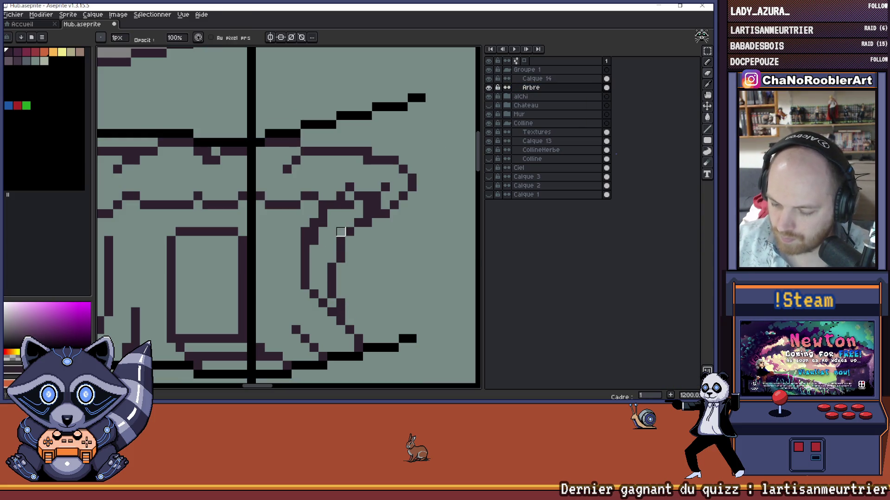
Step: Zoom out and pan to check the reworked stump in the scene
{"action": "scroll", "coordinate": [331, 169], "scroll_direction": "down", "scroll_amount": 3}
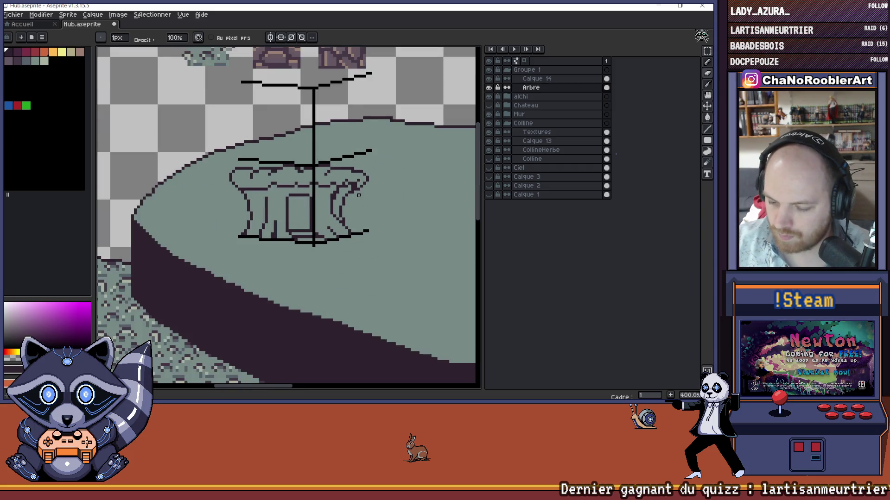
{"action": "scroll", "coordinate": [345, 182], "scroll_direction": "down", "scroll_amount": 2}
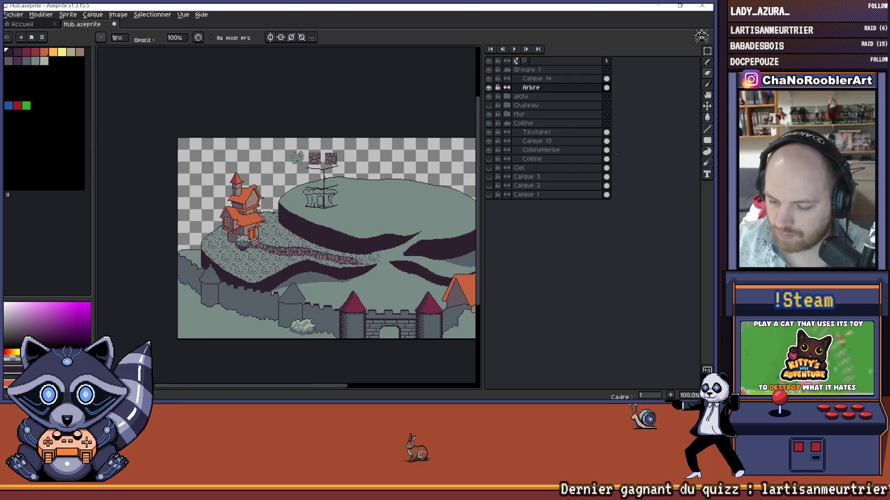
{"action": "scroll", "coordinate": [317, 208], "scroll_direction": "up", "scroll_amount": 3}
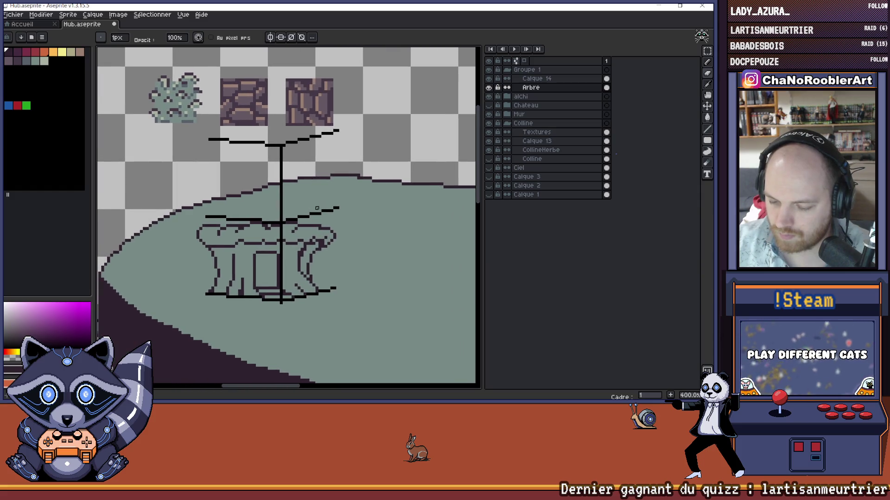
{"action": "mouse_move", "coordinate": [315, 199]}
{"action": "left_mouse_down"}
{"action": "mouse_move", "coordinate": [333, 207]}
{"action": "mouse_move", "coordinate": [333, 250]}
{"action": "mouse_move", "coordinate": [348, 249]}
{"action": "left_mouse_up"}
{"action": "scroll", "coordinate": [321, 197], "scroll_direction": "up", "scroll_amount": 2}
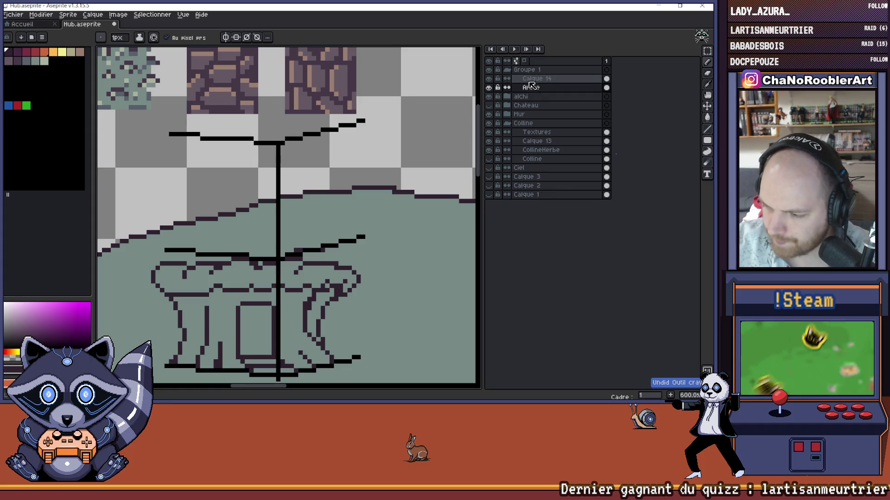
Step: Fade Calque 14's guide lines to translucent grey by setting Hue/Saturation alpha to -42
{"action": "left_click", "coordinate": [547, 79]}
{"action": "key", "text": "ctrl+u"}
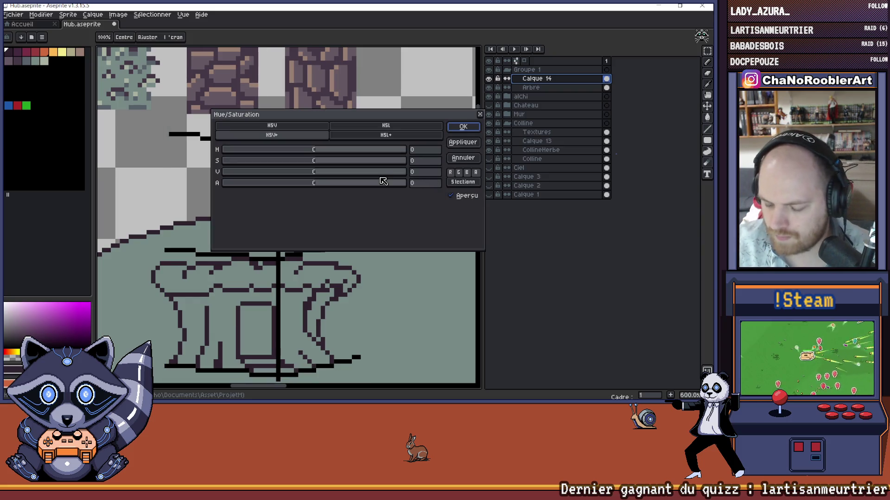
{"action": "left_click_drag", "start_coordinate": [301, 185], "coordinate": [280, 186]}
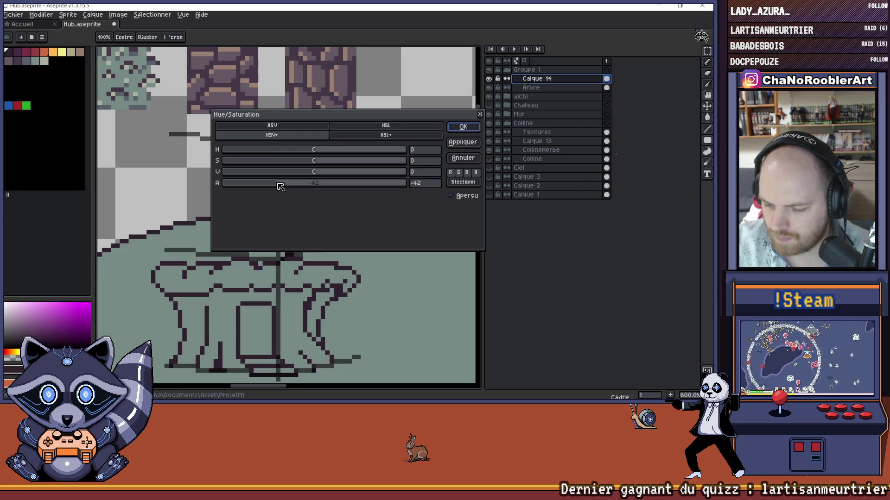
{"action": "left_click", "coordinate": [456, 126]}
{"action": "left_click_drag", "start_coordinate": [390, 171], "coordinate": [367, 175]}
{"action": "scroll", "coordinate": [381, 165], "scroll_direction": "up", "scroll_amount": 1}
{"action": "key", "text": "Down"}
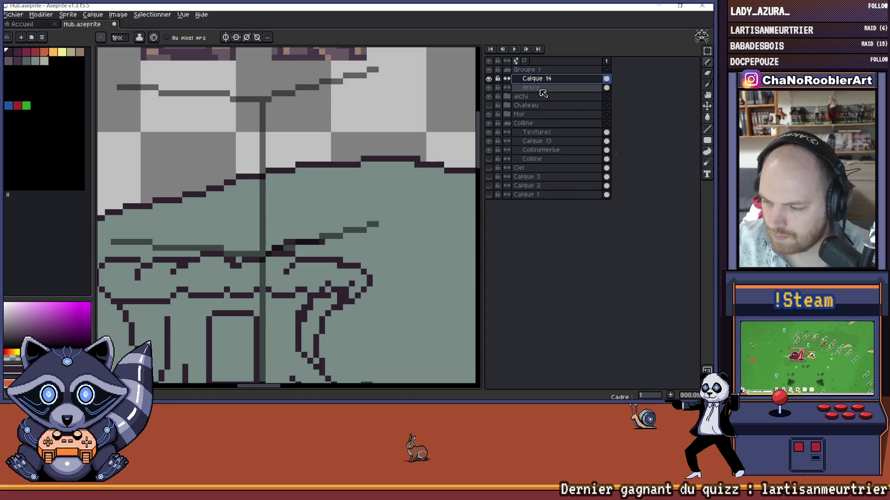
Step: Erase the stray dark pixels along the tree top on the Arbre layer
{"action": "scroll", "coordinate": [306, 227], "scroll_direction": "down", "scroll_amount": 2}
{"action": "scroll", "coordinate": [293, 239], "scroll_direction": "up", "scroll_amount": 2}
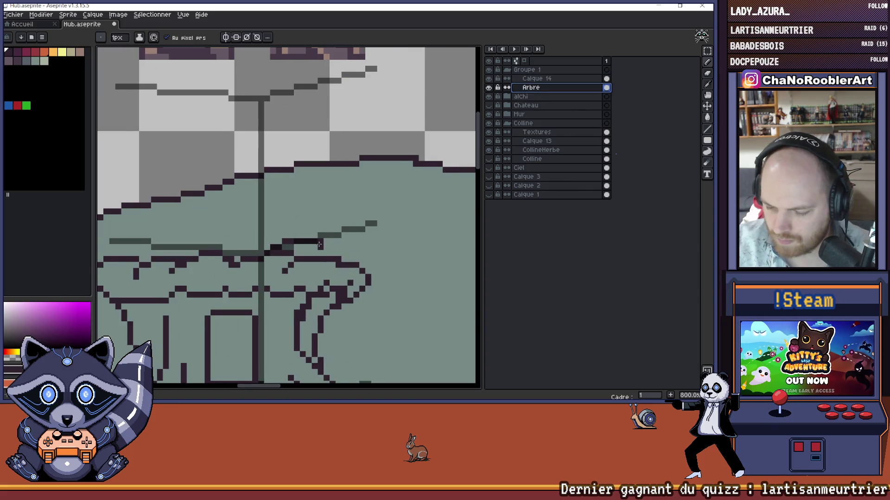
{"action": "scroll", "coordinate": [306, 245], "scroll_direction": "left", "scroll_amount": 1}
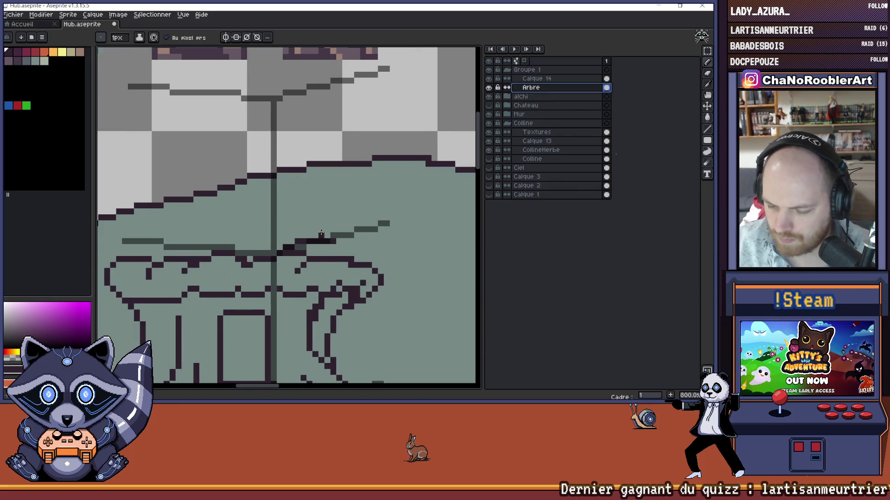
{"action": "key", "text": "e"}
{"action": "left_click_drag", "start_coordinate": [308, 242], "coordinate": [333, 241]}
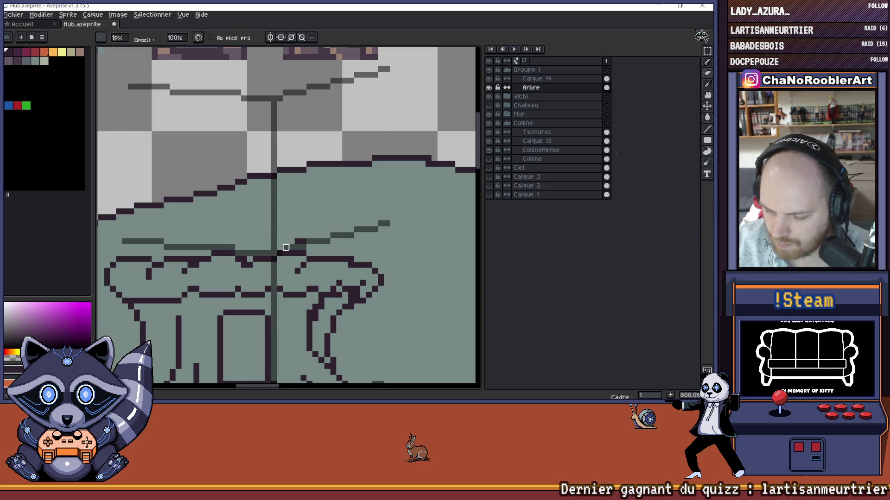
{"action": "left_click", "coordinate": [299, 242]}
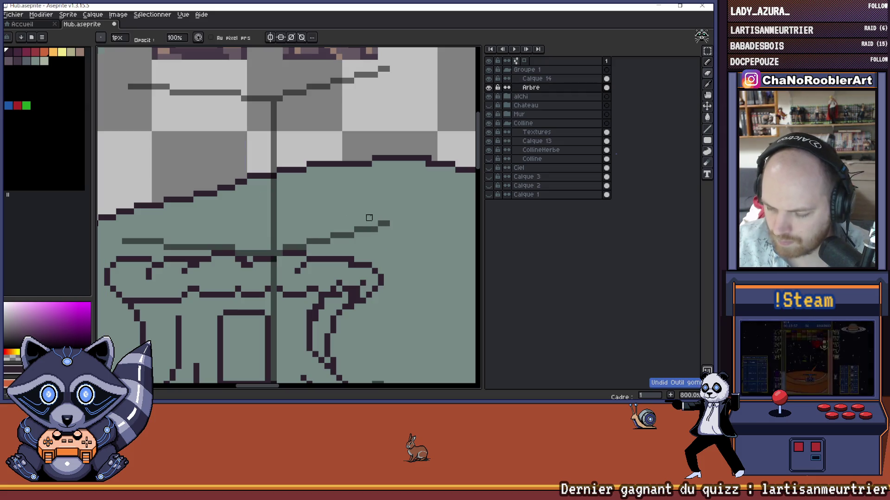
Step: Add a short downward hook at the tree top's right end, undoing a stepped-line attempt
{"action": "scroll", "coordinate": [406, 199], "scroll_direction": "down", "scroll_amount": 1}
{"action": "scroll", "coordinate": [406, 200], "scroll_direction": "down", "scroll_amount": 2}
{"action": "scroll", "coordinate": [377, 198], "scroll_direction": "up", "scroll_amount": 1}
{"action": "scroll", "coordinate": [342, 194], "scroll_direction": "up", "scroll_amount": 1}
{"action": "key", "text": "b"}
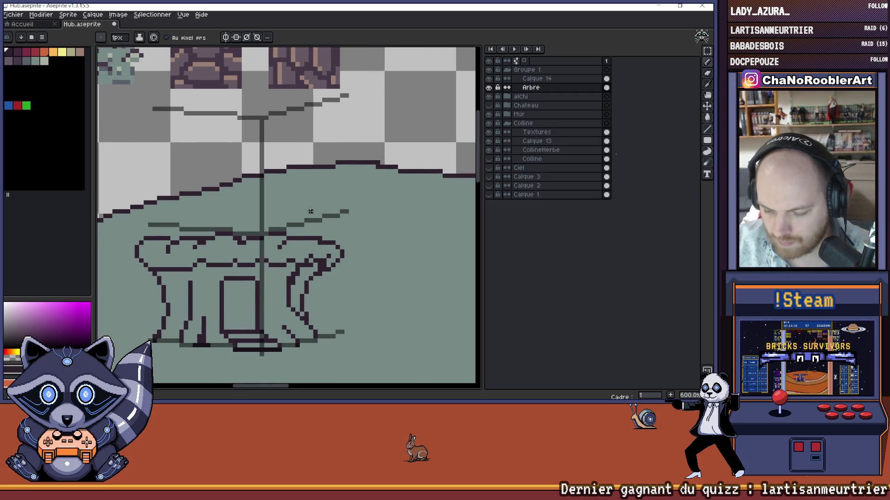
{"action": "scroll", "coordinate": [325, 209], "scroll_direction": "up", "scroll_amount": 1}
{"action": "left_click_drag", "start_coordinate": [273, 230], "coordinate": [346, 214]}
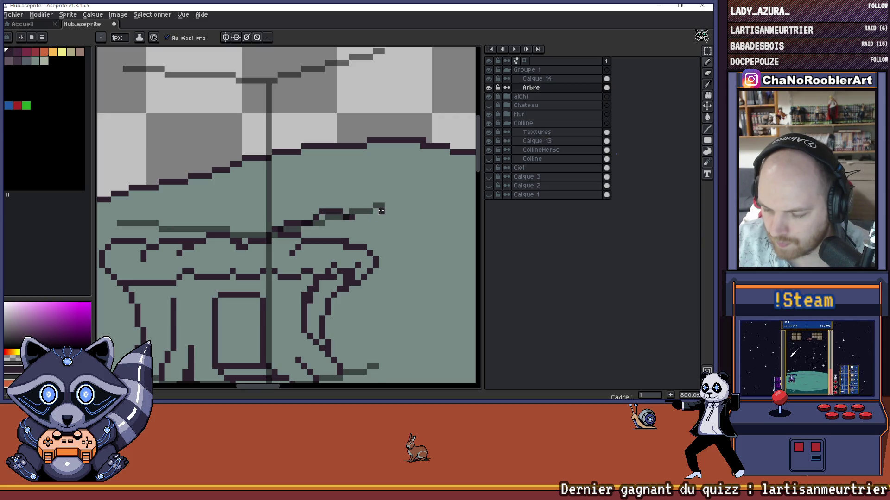
{"action": "key", "text": "ctrl+z"}
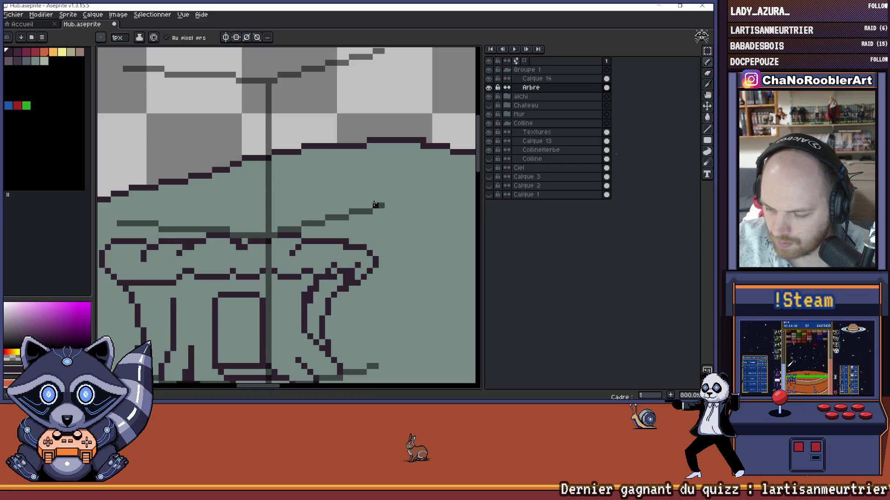
{"action": "left_click_drag", "start_coordinate": [375, 205], "coordinate": [387, 229]}
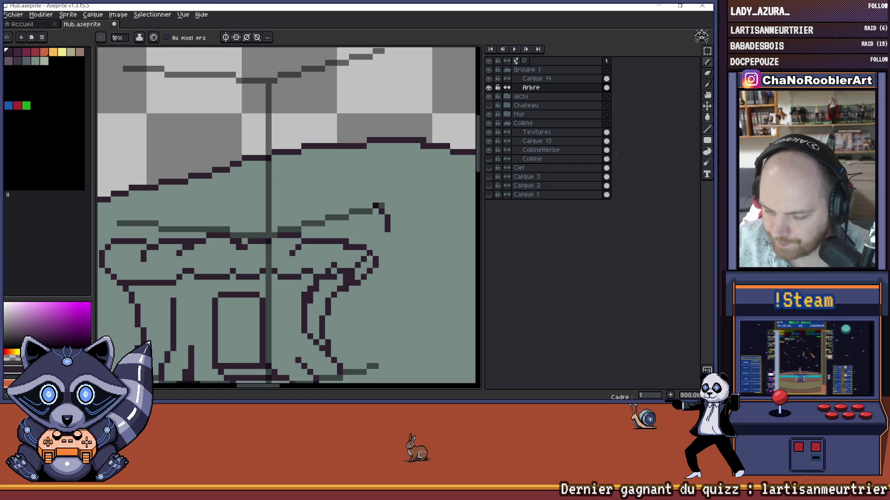
Step: Try erasing the right part of the tree outline, then undo to restore the hook
{"action": "key", "text": "e"}
{"action": "scroll", "coordinate": [385, 269], "scroll_direction": "up", "scroll_amount": 4}
{"action": "mouse_move", "coordinate": [385, 278]}
{"action": "left_mouse_down"}
{"action": "mouse_move", "coordinate": [367, 249]}
{"action": "mouse_move", "coordinate": [334, 265]}
{"action": "left_mouse_up"}
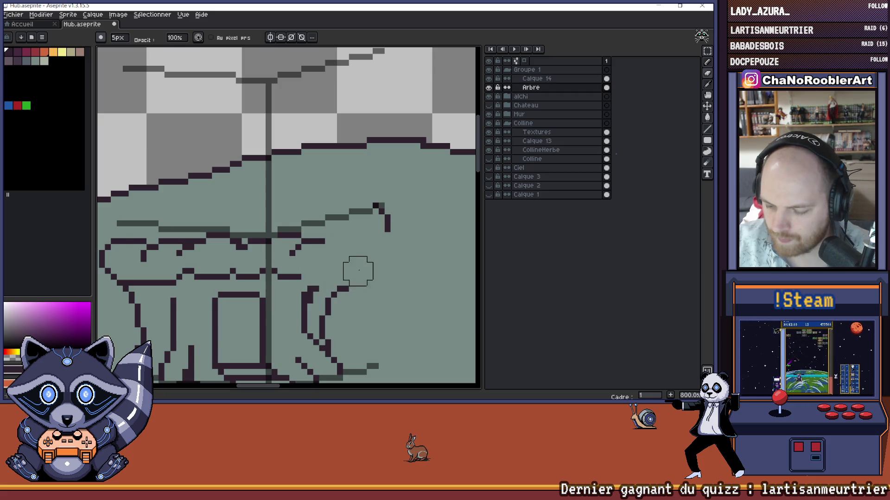
{"action": "scroll", "coordinate": [403, 268], "scroll_direction": "down", "scroll_amount": 3}
{"action": "key", "text": "ctrl+z"}
{"action": "key", "text": "ctrl+z"}
{"action": "key", "text": "ctrl+z"}
{"action": "scroll", "coordinate": [394, 264], "scroll_direction": "right", "scroll_amount": 2}
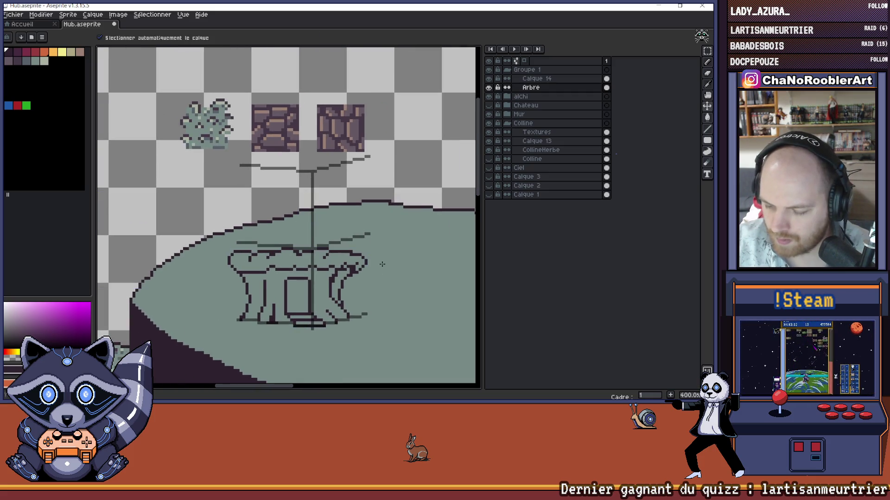
{"action": "key", "text": "ctrl+z"}
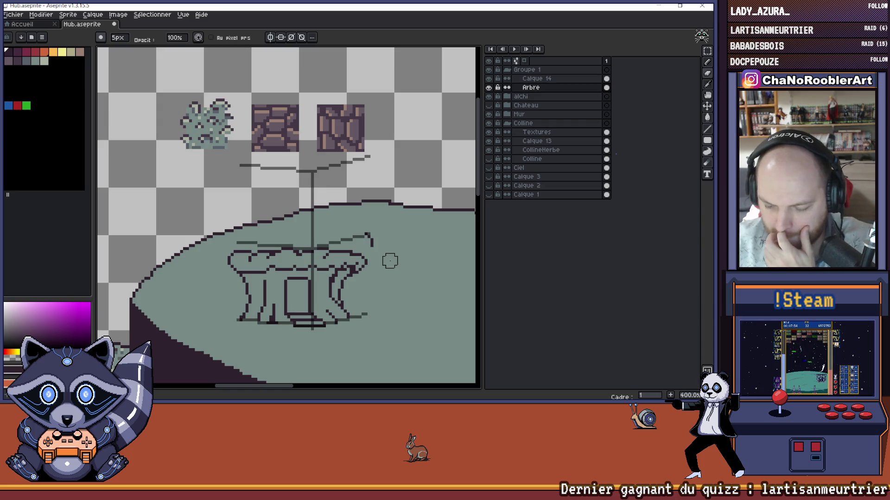
{"action": "scroll", "coordinate": [390, 260], "scroll_direction": "up", "scroll_amount": 2}
{"action": "key", "text": "b"}
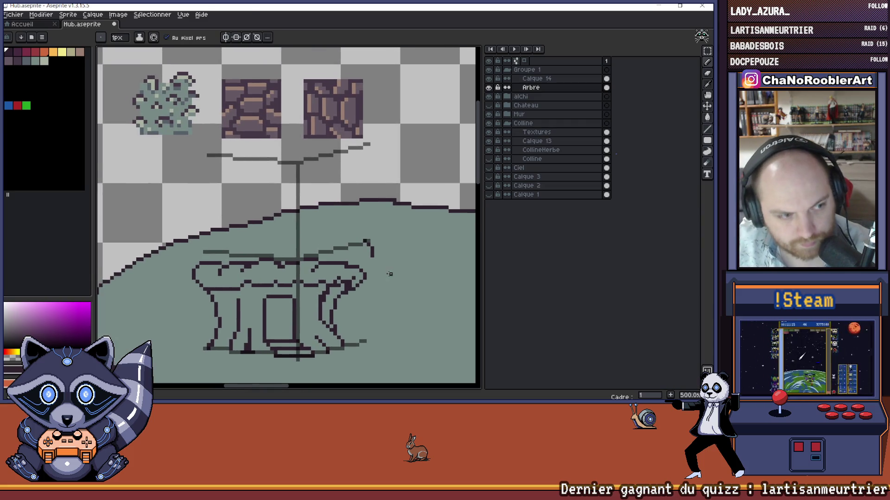
{"action": "left_click_drag", "start_coordinate": [393, 273], "coordinate": [383, 254]}
{"action": "scroll", "coordinate": [383, 254], "scroll_direction": "down", "scroll_amount": 1}
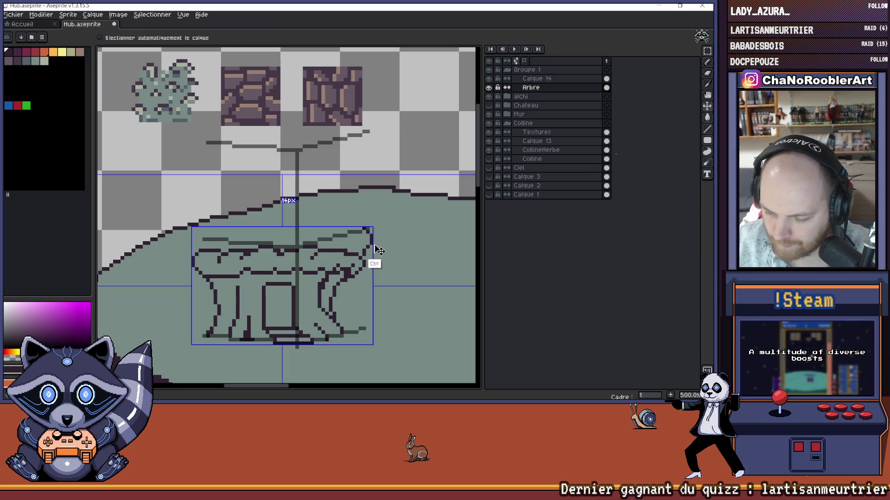
Step: Try two pencil strokes along the tree top's right end and upper edge, undoing both
{"action": "left_click_drag", "start_coordinate": [363, 225], "coordinate": [343, 235]}
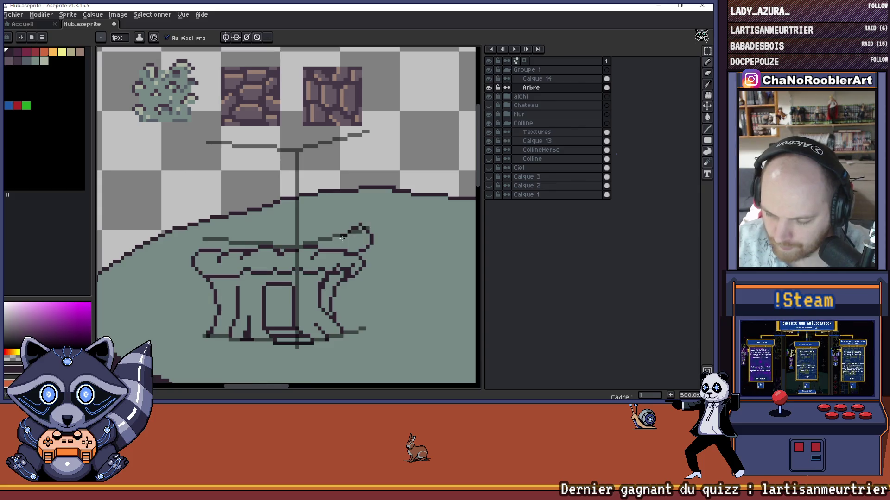
{"action": "key", "text": "ctrl+z"}
{"action": "key", "text": "ctrl+z"}
{"action": "left_click_drag", "start_coordinate": [339, 230], "coordinate": [307, 243]}
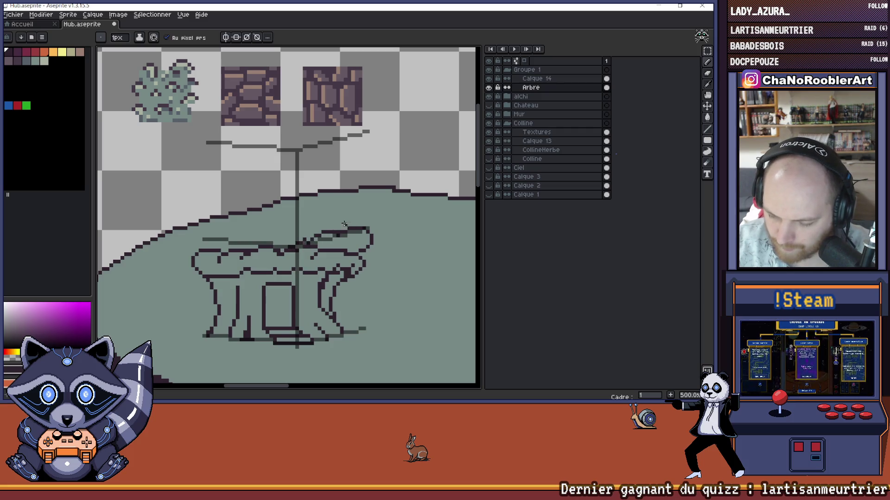
{"action": "key", "text": "ctrl+z"}
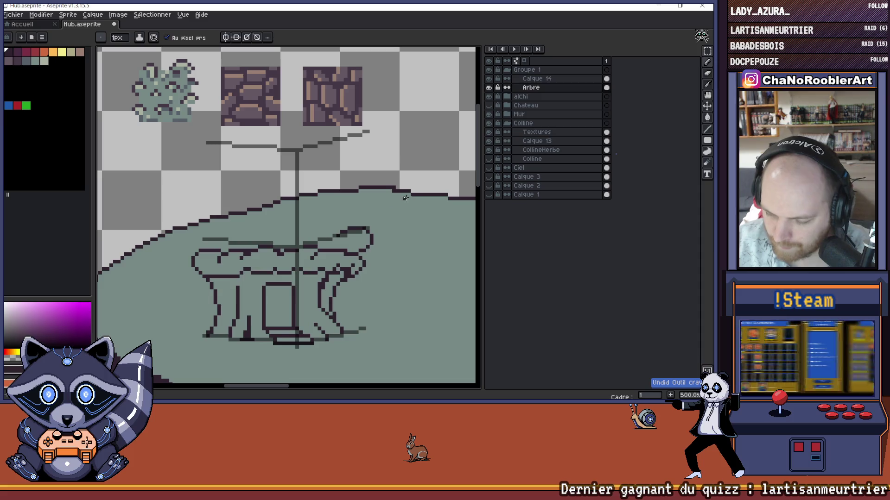
Step: Erase the old outline along the tree top's upper edge
{"action": "key", "text": "e"}
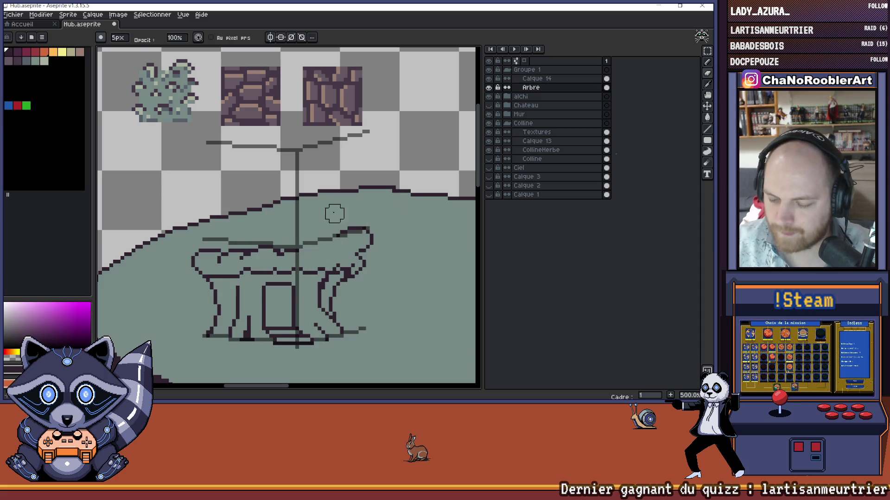
{"action": "scroll", "coordinate": [346, 225], "scroll_direction": "down", "scroll_amount": 1}
{"action": "left_click_drag", "start_coordinate": [324, 217], "coordinate": [351, 240]}
{"action": "scroll", "coordinate": [352, 241], "scroll_direction": "up", "scroll_amount": 3}
{"action": "key", "text": "b"}
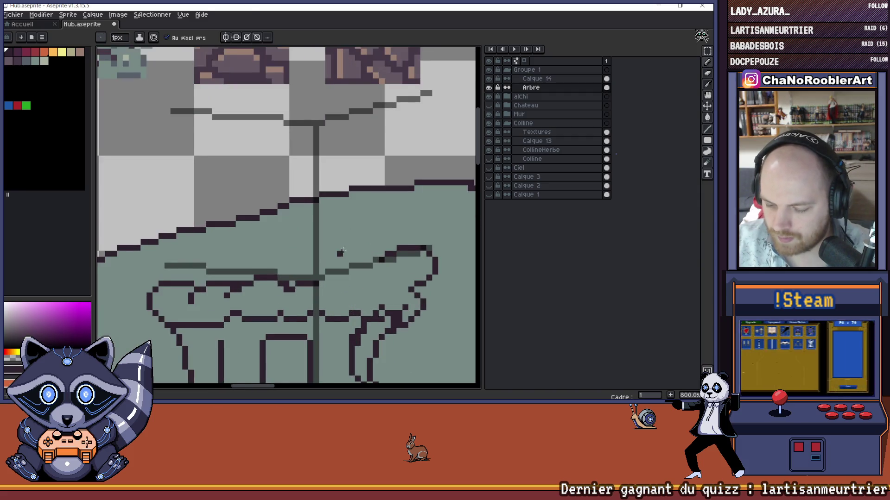
{"action": "key", "text": "e"}
{"action": "mouse_move", "coordinate": [318, 284]}
{"action": "left_mouse_down"}
{"action": "mouse_move", "coordinate": [274, 278]}
{"action": "mouse_move", "coordinate": [192, 290]}
{"action": "left_mouse_up"}
Step: Draw a new dark upper outline across the tree top out to its right end
{"action": "key", "text": "b"}
{"action": "left_click", "coordinate": [280, 264]}
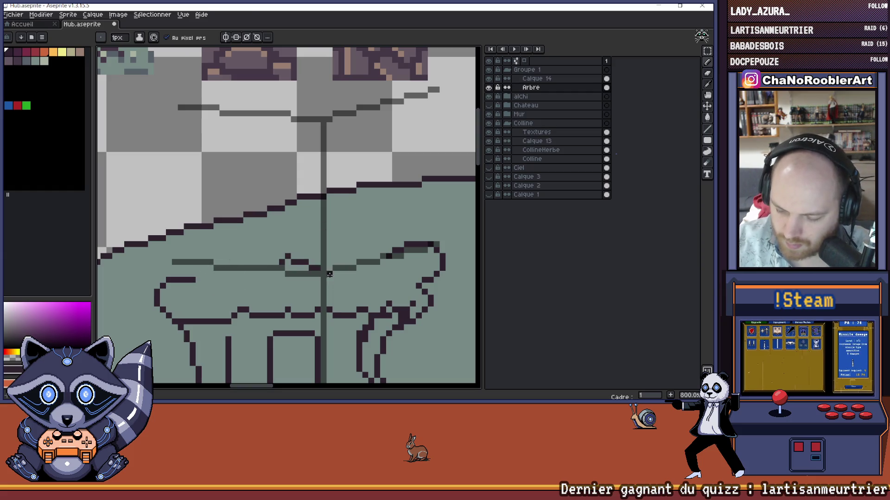
{"action": "key", "text": "ctrl"}
{"action": "left_click", "coordinate": [320, 274], "text": "shift"}
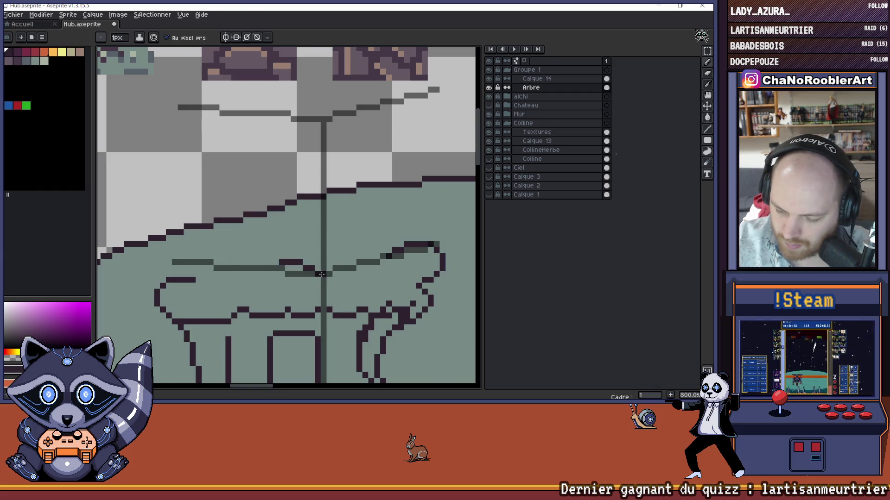
{"action": "left_click", "coordinate": [376, 263], "text": "shift"}
{"action": "mouse_move", "coordinate": [368, 260]}
{"action": "left_mouse_down"}
{"action": "mouse_move", "coordinate": [391, 254]}
{"action": "mouse_move", "coordinate": [395, 269]}
{"action": "left_mouse_up"}
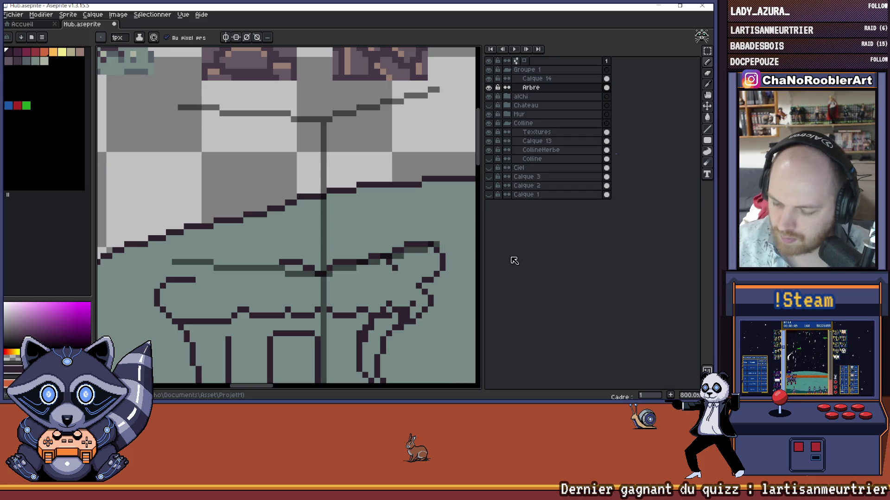
{"action": "scroll", "coordinate": [361, 206], "scroll_direction": "down", "scroll_amount": 3}
{"action": "scroll", "coordinate": [357, 225], "scroll_direction": "up", "scroll_amount": 2}
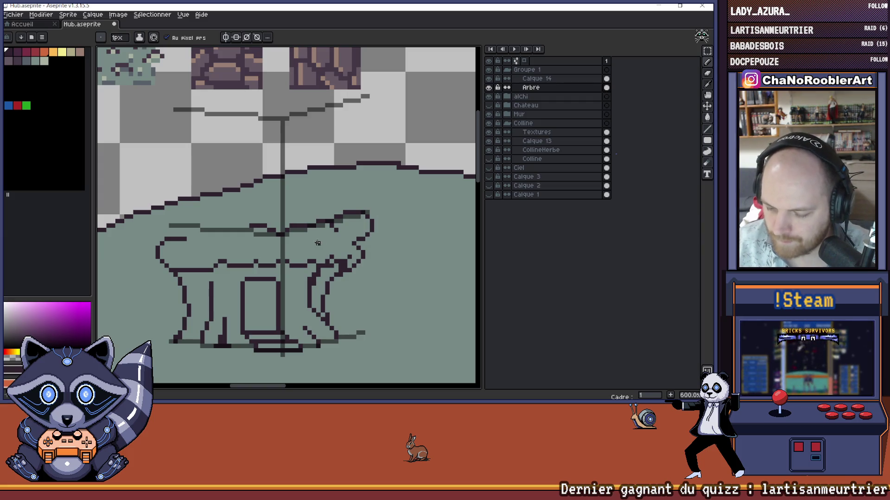
Step: Erase the tree's right-side outline, then undo several strokes and marks on that side
{"action": "key", "text": "e"}
{"action": "mouse_move", "coordinate": [363, 258]}
{"action": "left_mouse_down"}
{"action": "mouse_move", "coordinate": [324, 264]}
{"action": "mouse_move", "coordinate": [376, 253]}
{"action": "left_mouse_up"}
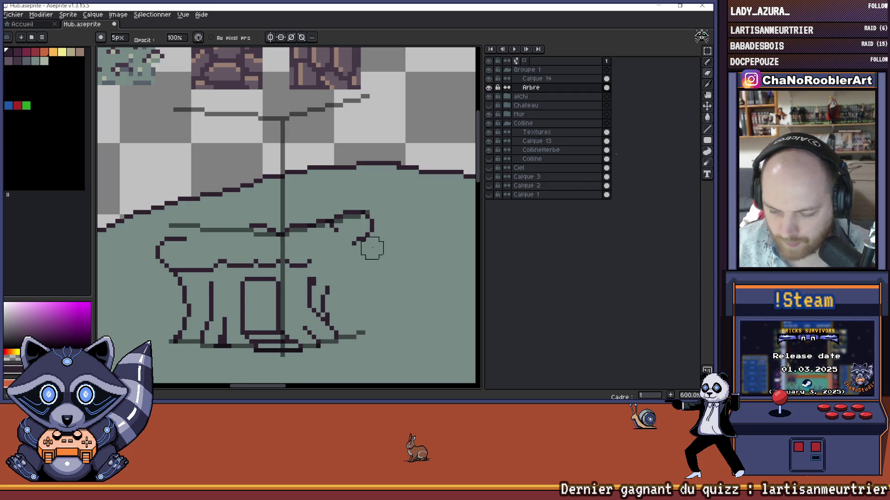
{"action": "key", "text": "b"}
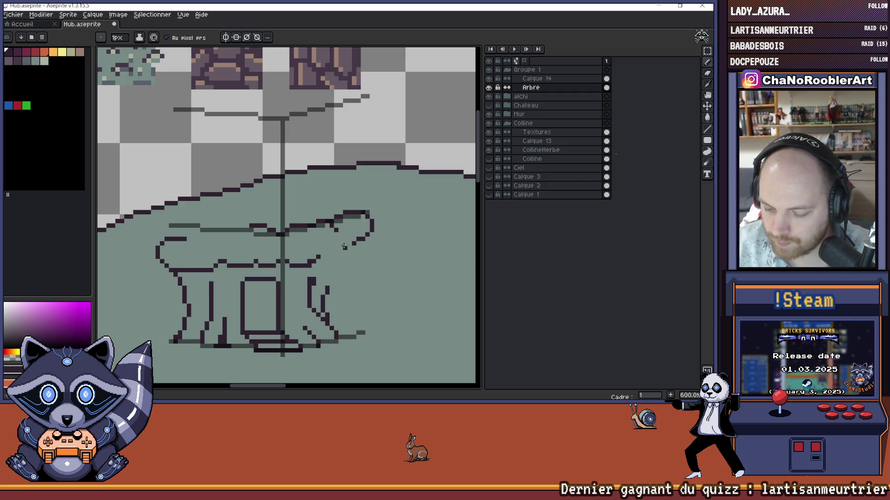
{"action": "key", "text": "ctrl+z"}
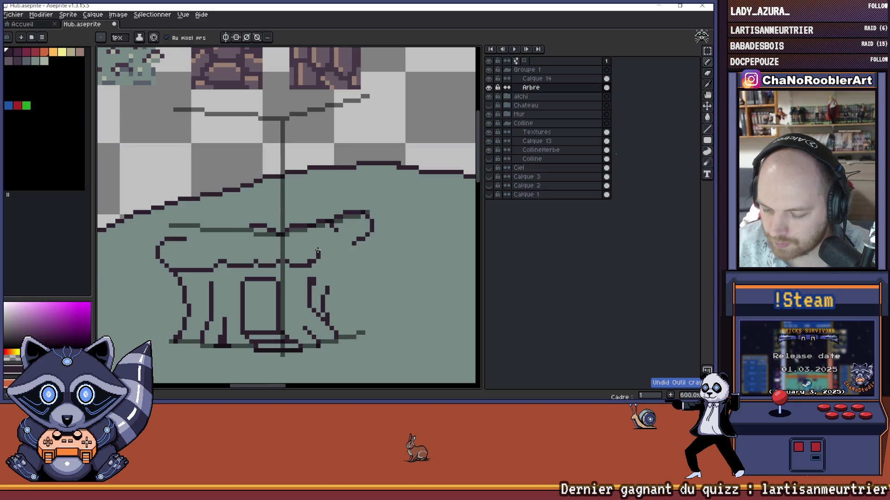
{"action": "key", "text": "ctrl+z"}
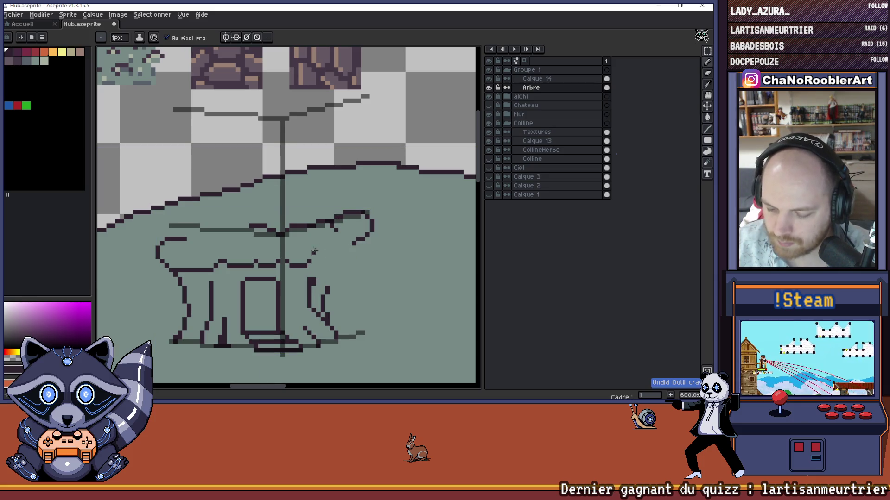
{"action": "key", "text": "ctrl+z"}
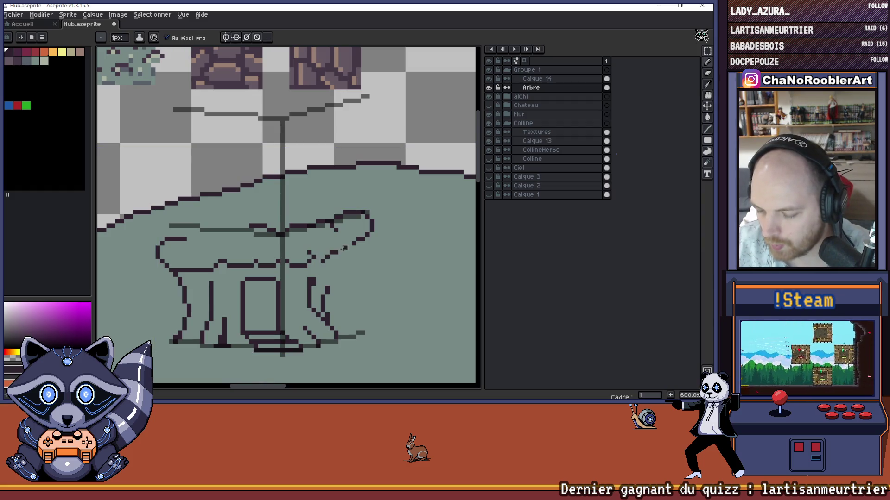
{"action": "key", "text": "ctrl+z"}
{"action": "key", "text": "ctrl+z"}
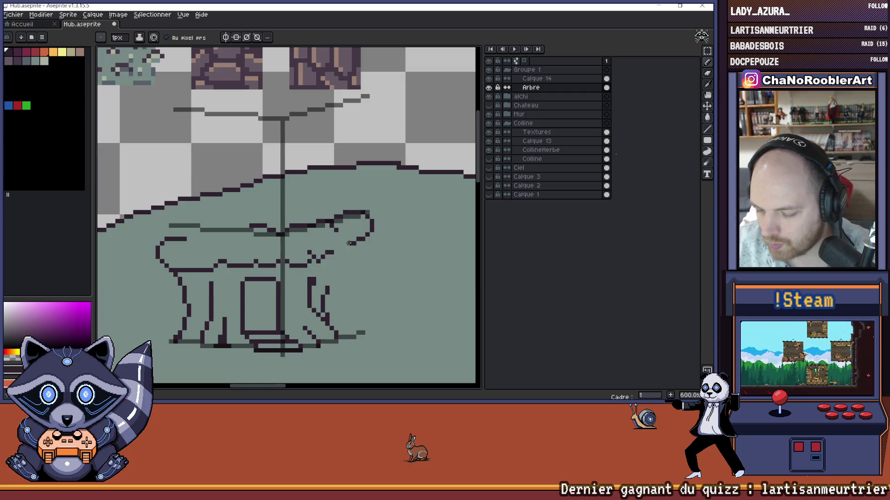
{"action": "key", "text": "ctrl+z"}
{"action": "key", "text": "ctrl+z"}
{"action": "key", "text": "ctrl+z"}
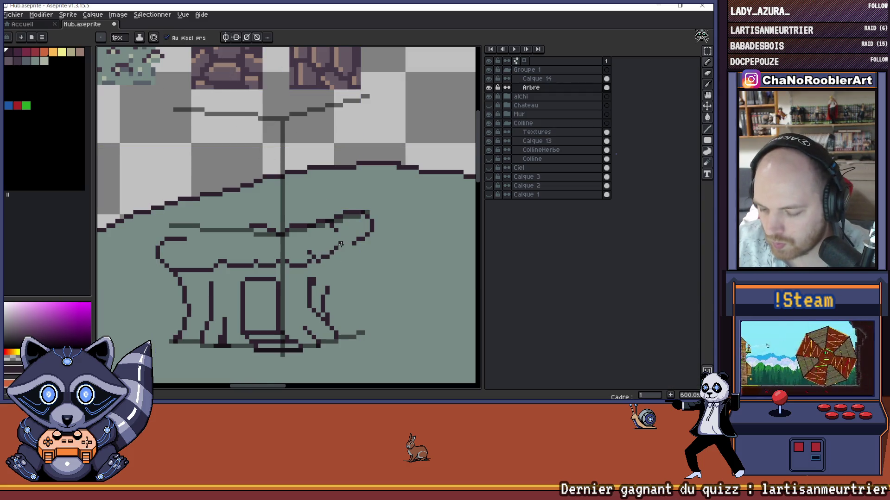
{"action": "key", "text": "ctrl+z"}
{"action": "key", "text": "ctrl+z"}
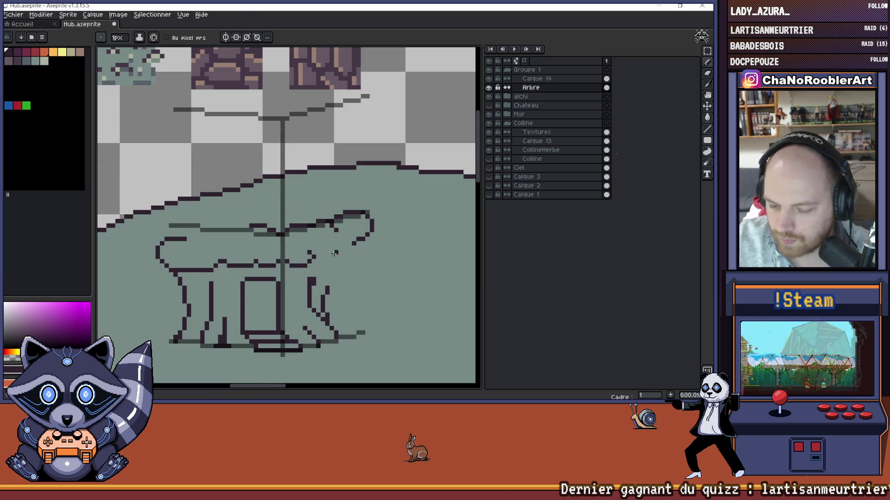
Step: Redraw part of the canopy outline and undo the accidental erase and extra right-side strokes
{"action": "left_click_drag", "start_coordinate": [319, 261], "coordinate": [336, 252]}
{"action": "key", "text": "e"}
{"action": "key", "text": "ctrl+z"}
{"action": "key", "text": "b"}
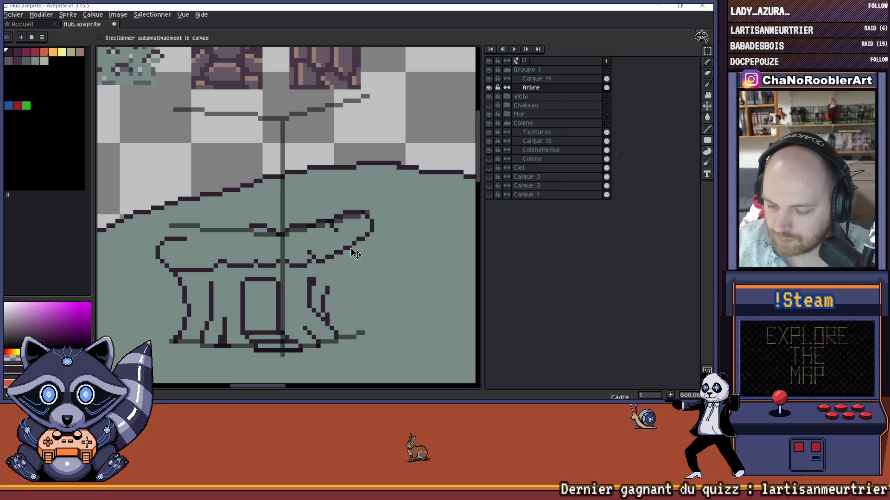
{"action": "key", "text": "e"}
{"action": "key", "text": "ctrl+z"}
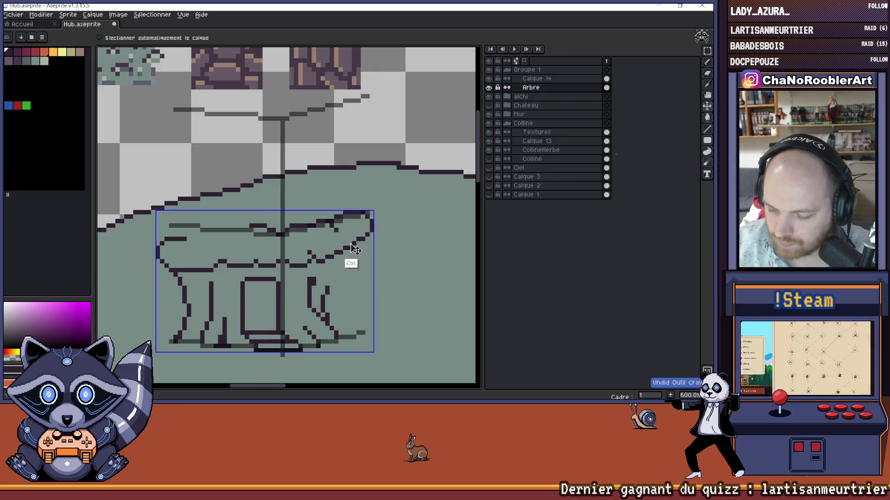
{"action": "key", "text": "ctrl+z"}
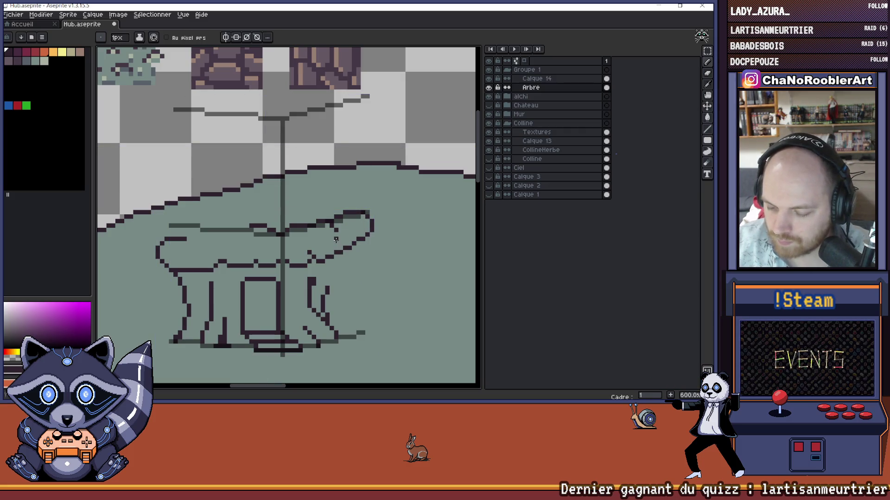
{"action": "key", "text": "b"}
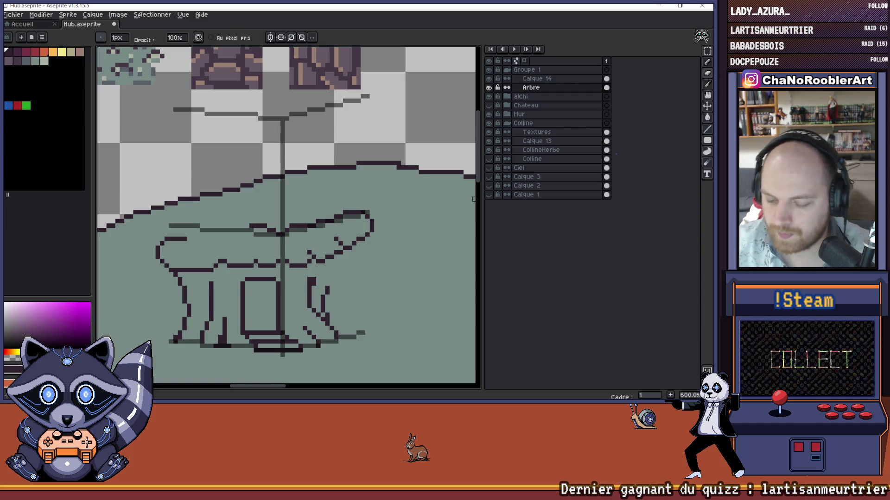
{"action": "left_click", "coordinate": [488, 79]}
{"action": "scroll", "coordinate": [341, 207], "scroll_direction": "down", "scroll_amount": 2}
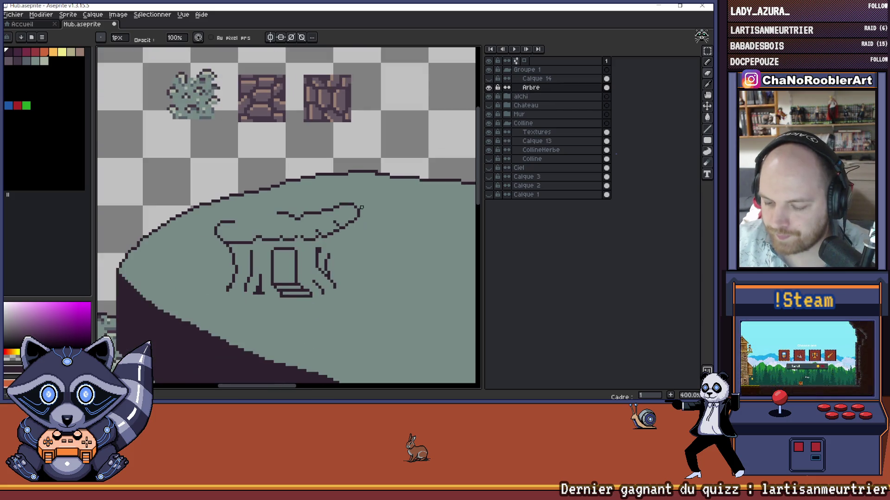
{"action": "left_click_drag", "start_coordinate": [340, 207], "coordinate": [314, 207]}
{"action": "scroll", "coordinate": [314, 208], "scroll_direction": "down", "scroll_amount": 1}
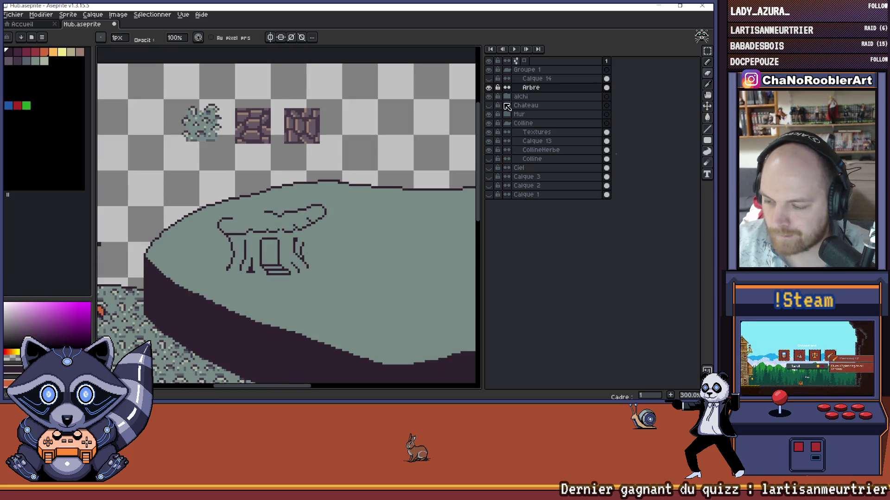
{"action": "left_click", "coordinate": [489, 105]}
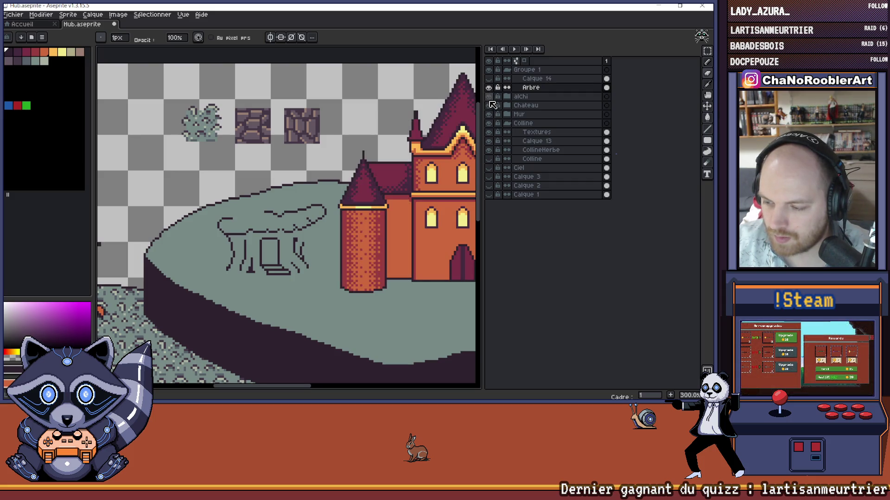
{"action": "left_click", "coordinate": [488, 105]}
{"action": "left_click", "coordinate": [488, 79]}
{"action": "scroll", "coordinate": [318, 242], "scroll_direction": "up", "scroll_amount": 2}
{"action": "mouse_move", "coordinate": [285, 223]}
{"action": "left_mouse_down"}
{"action": "mouse_move", "coordinate": [333, 255]}
{"action": "mouse_move", "coordinate": [353, 261]}
{"action": "mouse_move", "coordinate": [364, 251]}
{"action": "left_mouse_up"}
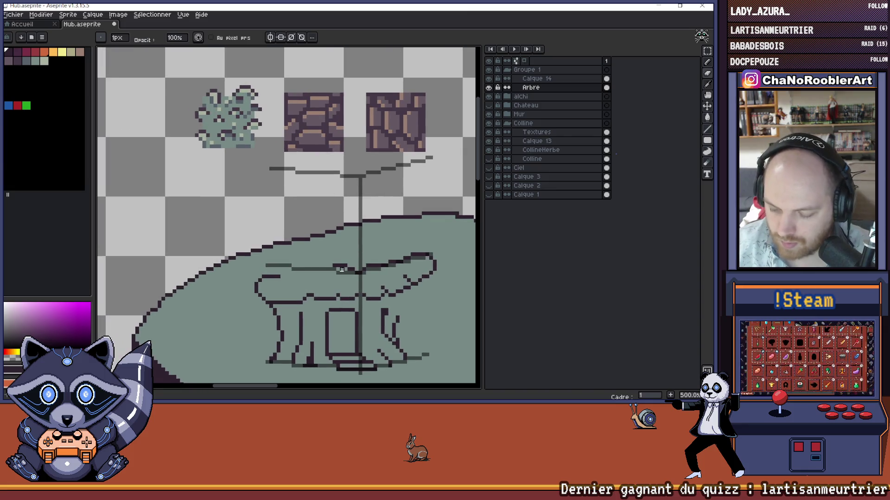
Step: Erase part of the dark branch line, then try and undo a top-left canopy outline stroke
{"action": "key", "text": "e"}
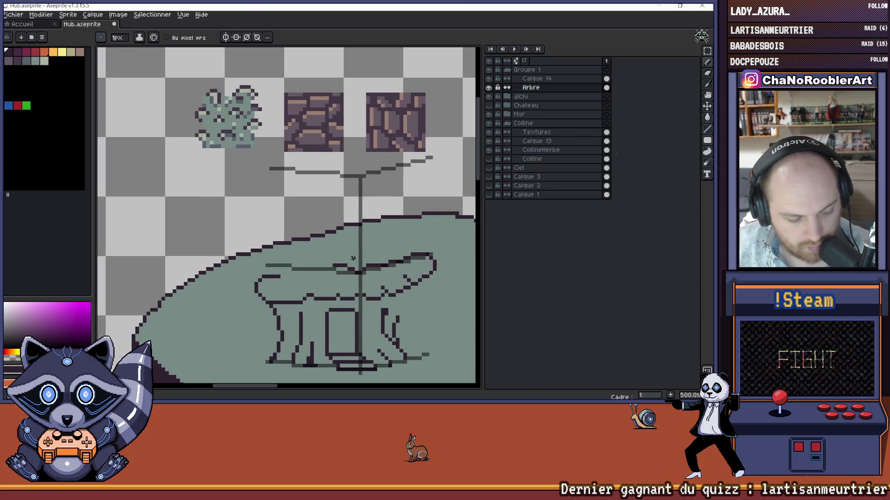
{"action": "left_click_drag", "start_coordinate": [346, 265], "coordinate": [284, 269]}
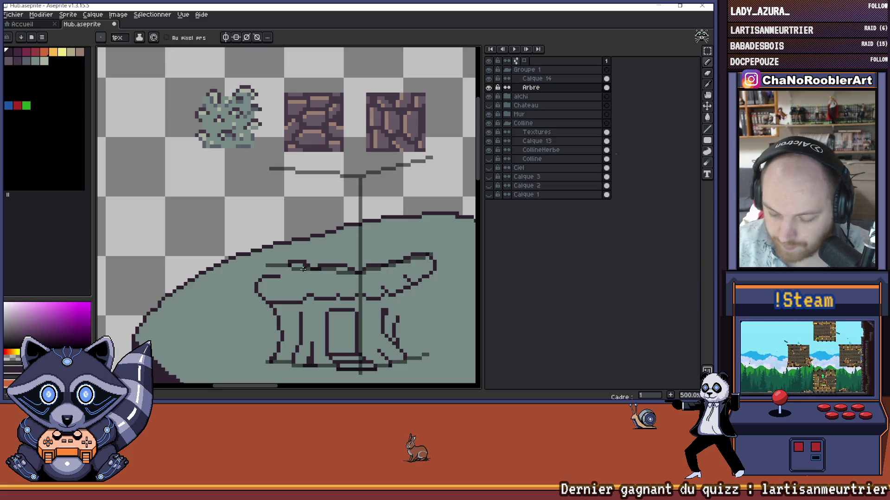
{"action": "mouse_move", "coordinate": [276, 272]}
{"action": "left_mouse_down"}
{"action": "mouse_move", "coordinate": [259, 289]}
{"action": "mouse_move", "coordinate": [322, 288]}
{"action": "left_mouse_up"}
{"action": "key", "text": "ctrl+z"}
{"action": "key", "text": "ctrl+z"}
{"action": "key", "text": "ctrl+z"}
{"action": "key", "text": "ctrl+z"}
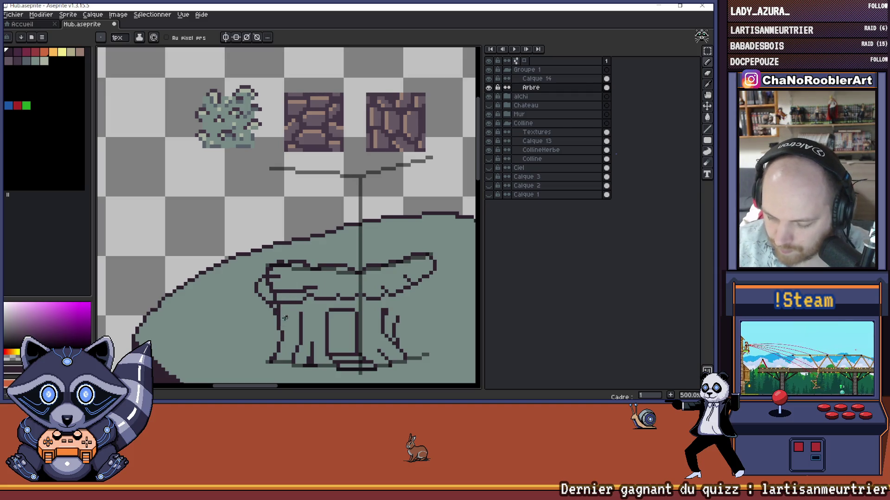
Step: Erase the left curve of the canopy outline and recentre the view on the stump
{"action": "key", "text": "e"}
{"action": "left_click_drag", "start_coordinate": [257, 283], "coordinate": [256, 295]}
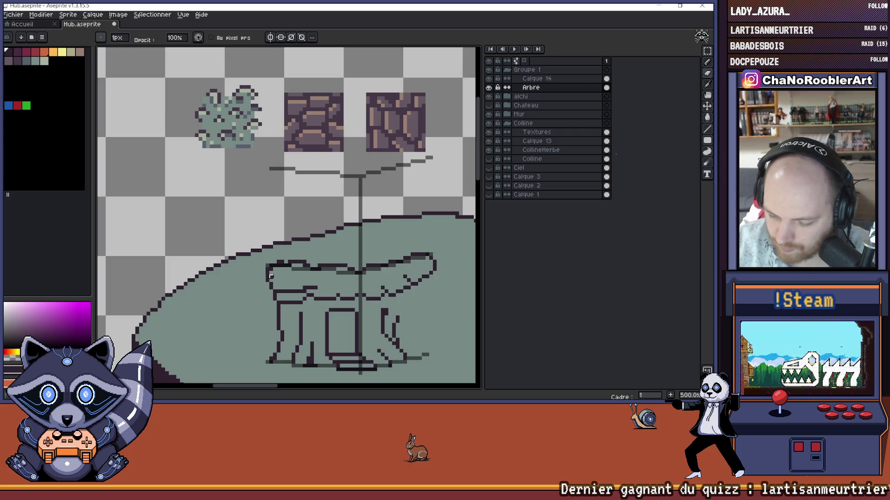
{"action": "mouse_move", "coordinate": [360, 331]}
{"action": "left_mouse_down"}
{"action": "mouse_move", "coordinate": [317, 306]}
{"action": "mouse_move", "coordinate": [330, 314]}
{"action": "left_mouse_up"}
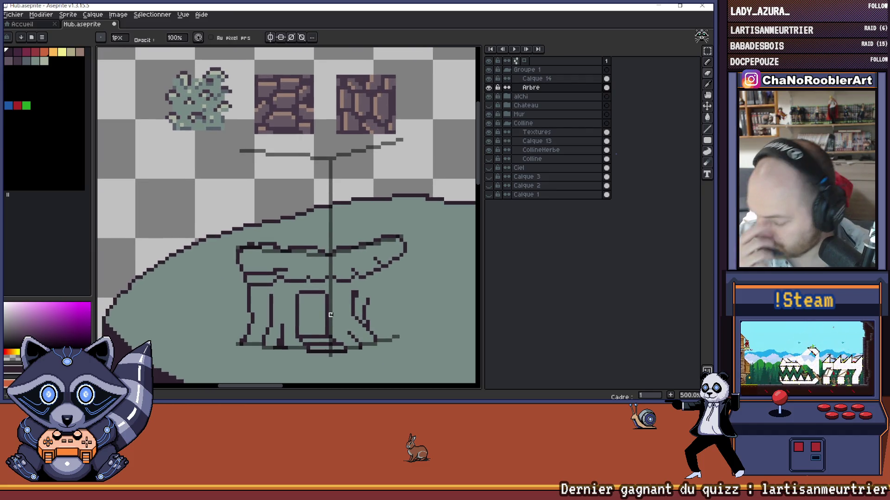
{"action": "key", "text": "b"}
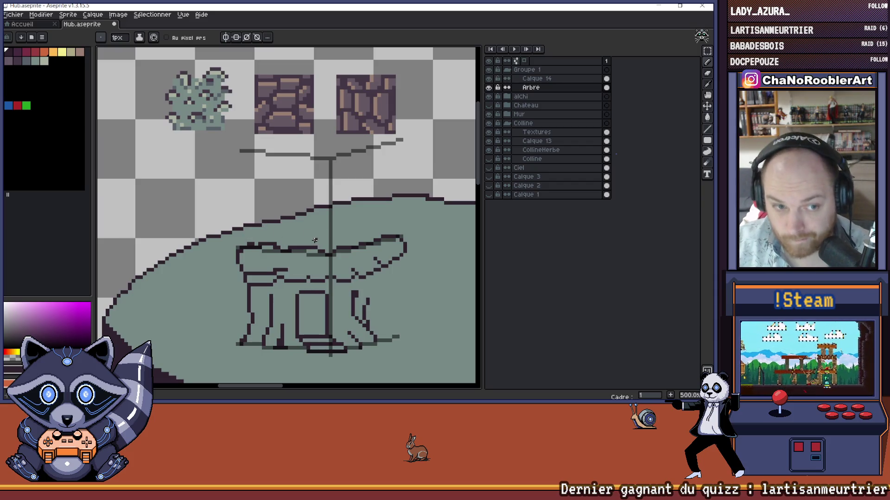
{"action": "key", "text": "e"}
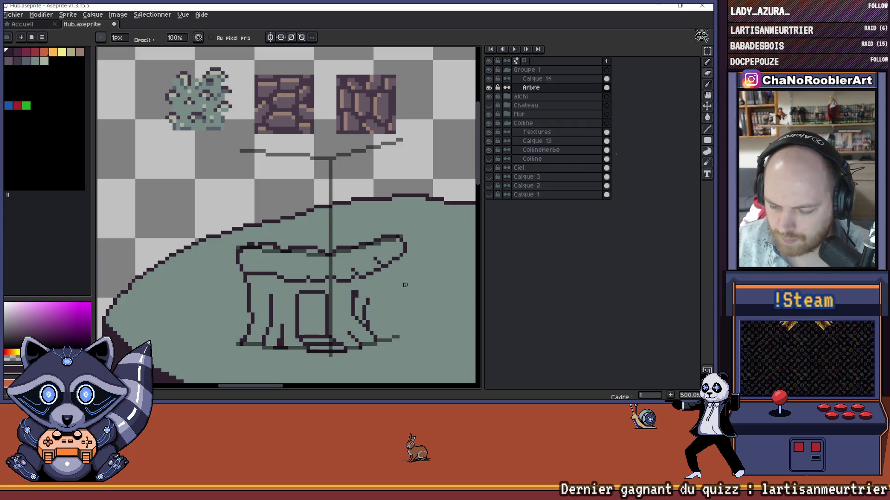
{"action": "left_click_drag", "start_coordinate": [394, 299], "coordinate": [369, 284]}
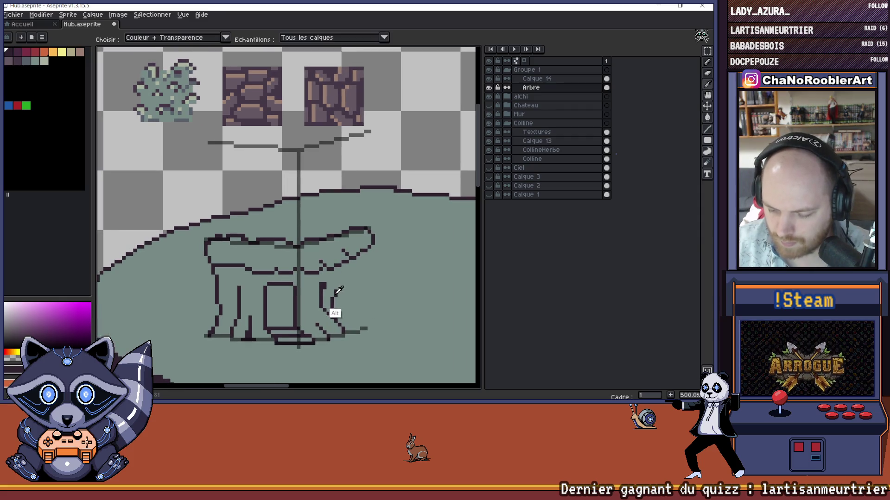
Step: Add a short stroke to the canopy's right edge, undoing a stray vertical mark
{"action": "key", "text": "b"}
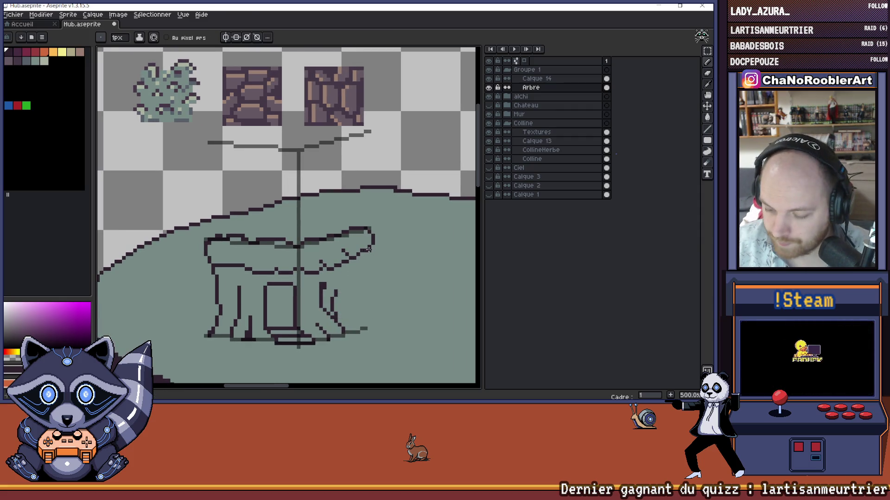
{"action": "left_click_drag", "start_coordinate": [354, 265], "coordinate": [368, 262]}
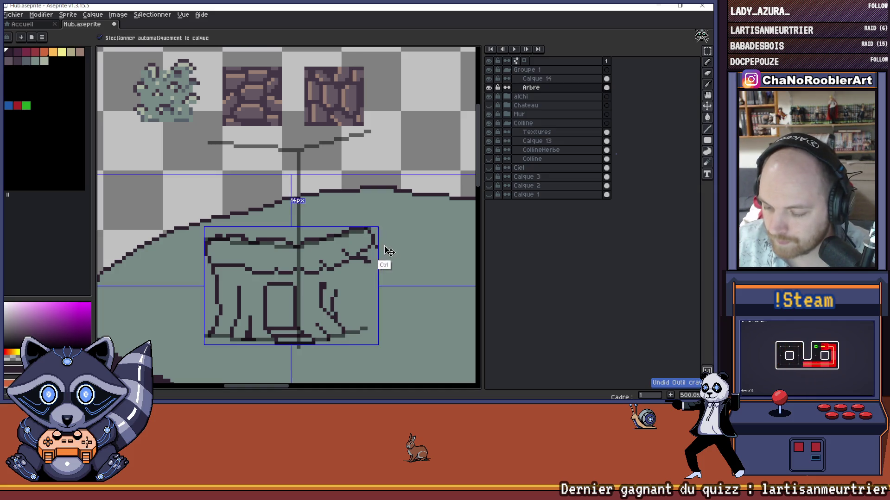
{"action": "left_click_drag", "start_coordinate": [380, 241], "coordinate": [381, 241]}
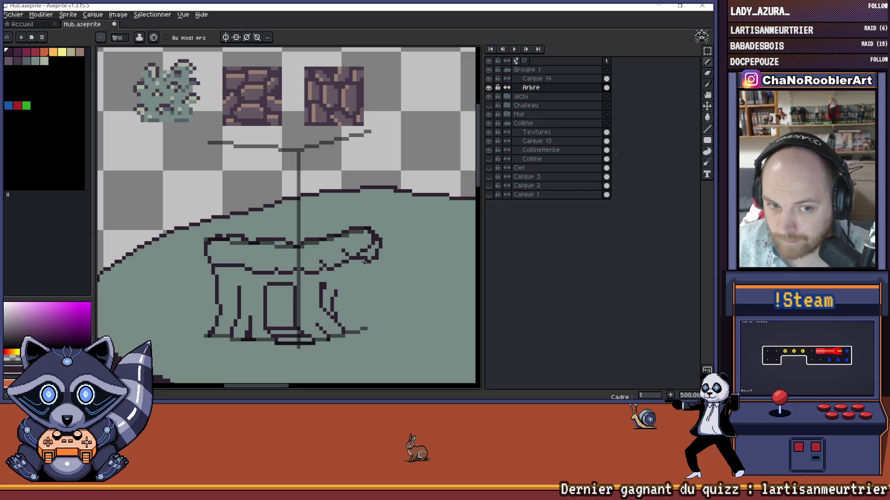
{"action": "key", "text": "ctrl+z"}
{"action": "key", "text": "ctrl+z"}
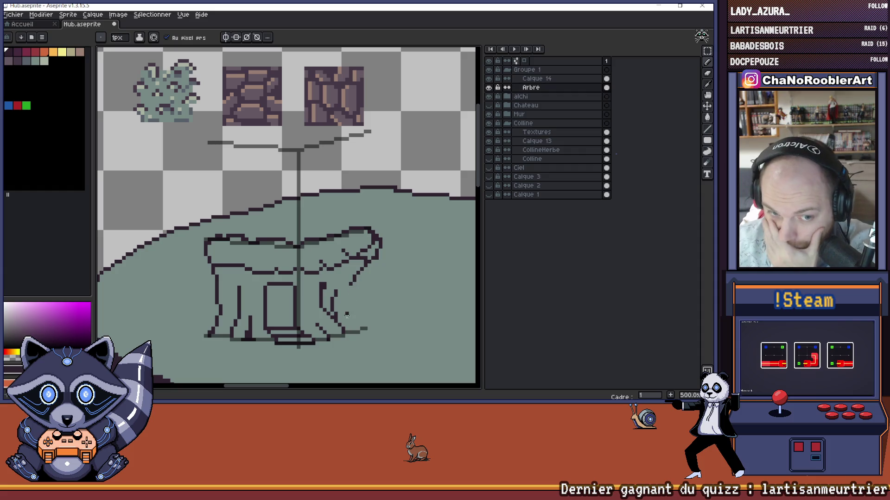
Step: Draw the trunk's right edge down to the base, retrying the lower stroke until it fits
{"action": "left_click_drag", "start_coordinate": [347, 285], "coordinate": [350, 325]}
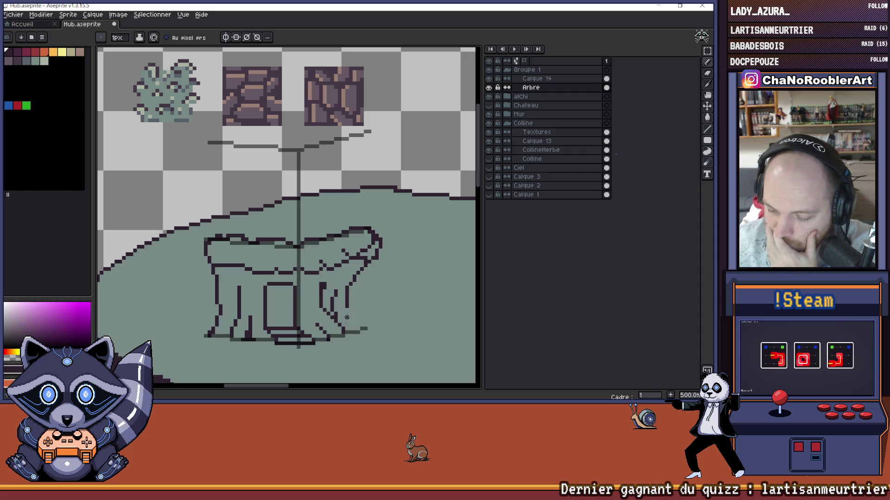
{"action": "key", "text": "ctrl+z"}
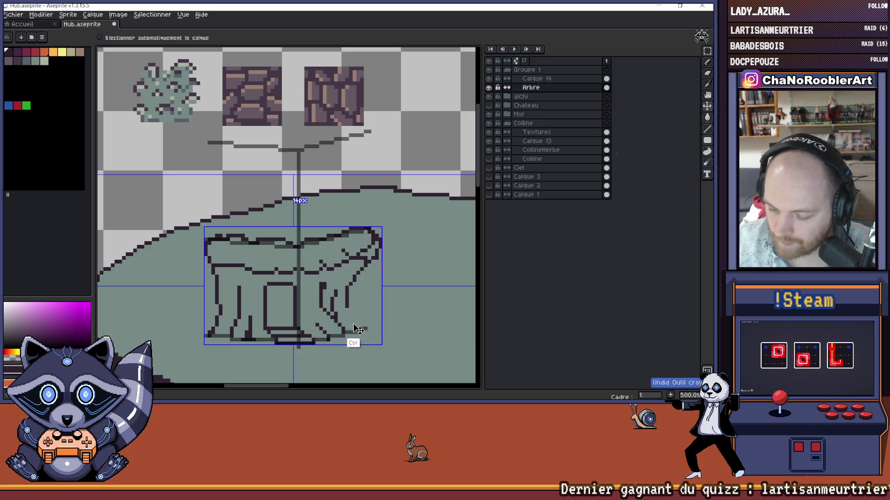
{"action": "key", "text": "ctrl+z"}
{"action": "left_click_drag", "start_coordinate": [347, 313], "coordinate": [364, 332]}
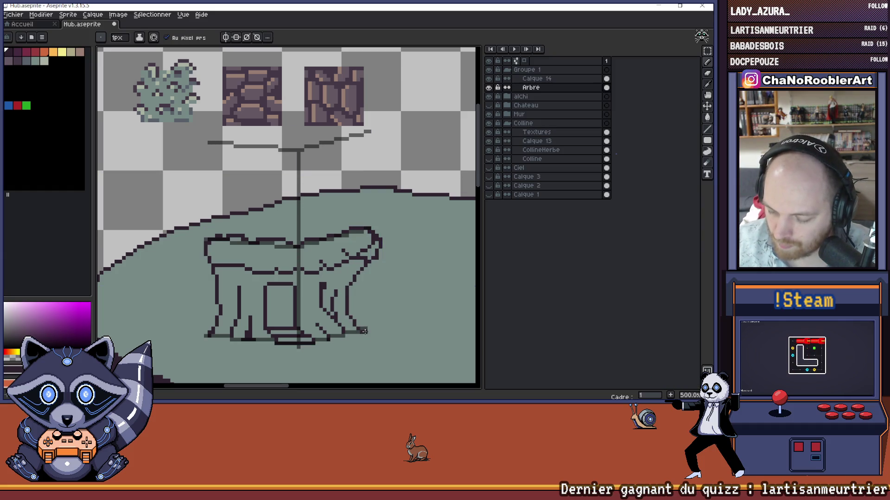
{"action": "key", "text": "ctrl"}
{"action": "key", "text": "ctrl+z"}
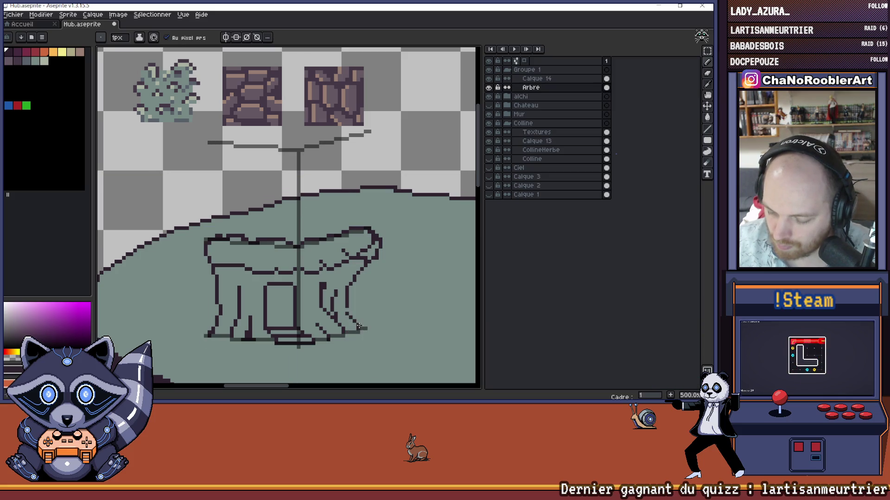
{"action": "left_click_drag", "start_coordinate": [349, 314], "coordinate": [364, 331]}
{"action": "key", "text": "ctrl"}
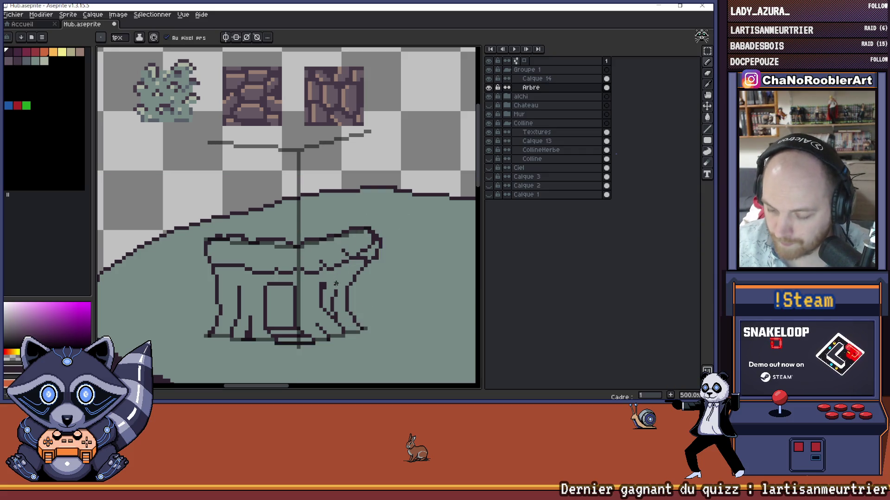
Step: Erase the inner root strokes on the stump's right side
{"action": "key", "text": "e"}
{"action": "mouse_move", "coordinate": [332, 290]}
{"action": "left_mouse_down"}
{"action": "mouse_move", "coordinate": [321, 299]}
{"action": "mouse_move", "coordinate": [332, 295]}
{"action": "mouse_move", "coordinate": [324, 316]}
{"action": "left_mouse_up"}
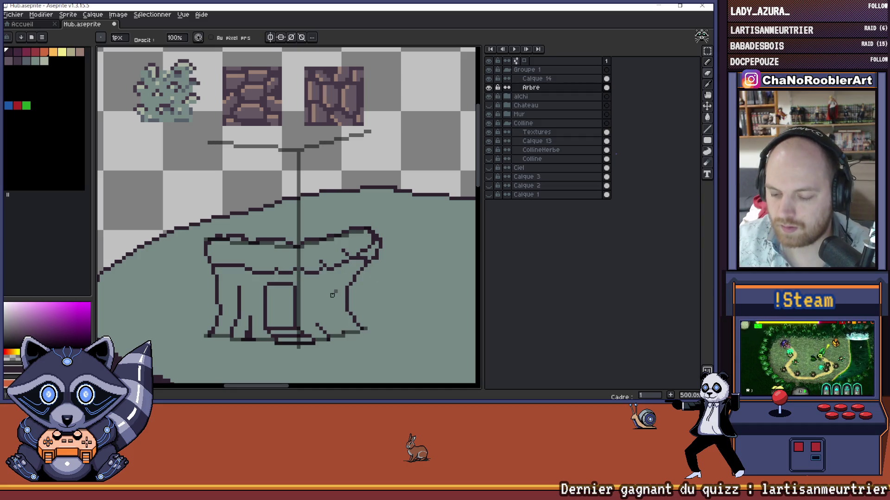
{"action": "left_click_drag", "start_coordinate": [384, 288], "coordinate": [367, 286]}
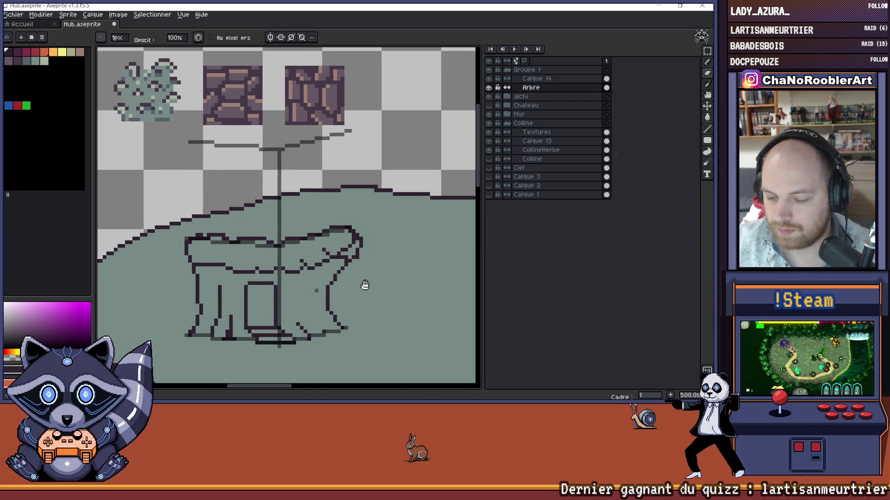
Step: Rectangle-select the tree stump drawing, then drop the selection
{"action": "scroll", "coordinate": [369, 276], "scroll_direction": "down", "scroll_amount": 1}
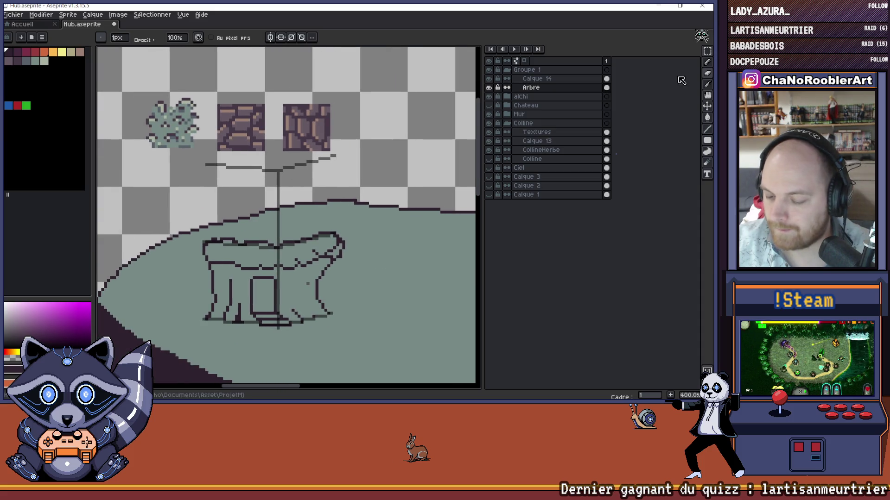
{"action": "left_click", "coordinate": [707, 50]}
{"action": "left_click_drag", "start_coordinate": [302, 209], "coordinate": [369, 336]}
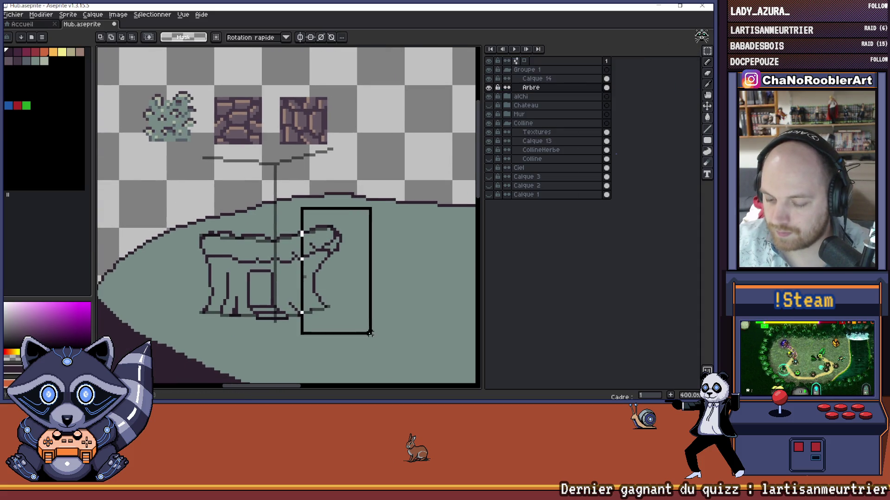
{"action": "left_click", "coordinate": [353, 287]}
{"action": "scroll", "coordinate": [342, 285], "scroll_direction": "down", "scroll_amount": 1}
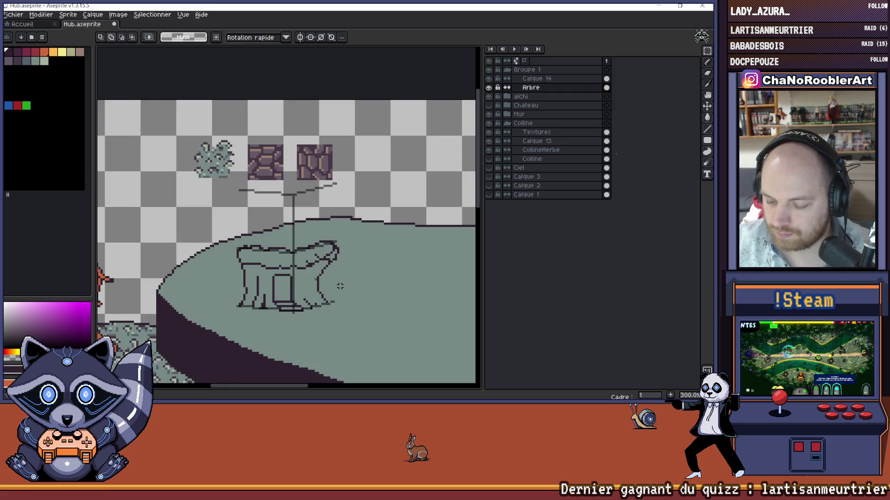
{"action": "scroll", "coordinate": [342, 286], "scroll_direction": "up", "scroll_amount": 4}
Step: Erase the dark diagonal pixels on the stump's right, undoing a misplaced replacement diagonal
{"action": "key", "text": "b"}
{"action": "scroll", "coordinate": [343, 287], "scroll_direction": "up", "scroll_amount": 1}
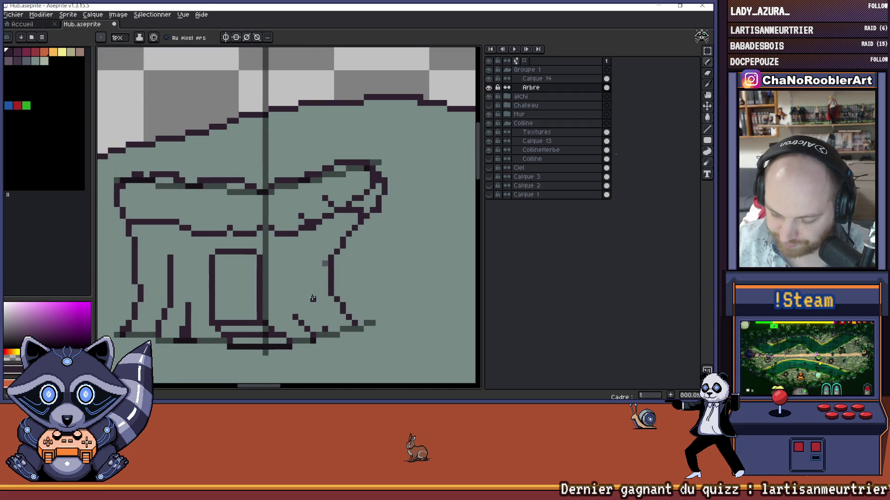
{"action": "key", "text": "e"}
{"action": "left_click_drag", "start_coordinate": [294, 317], "coordinate": [331, 340]}
{"action": "key", "text": "b"}
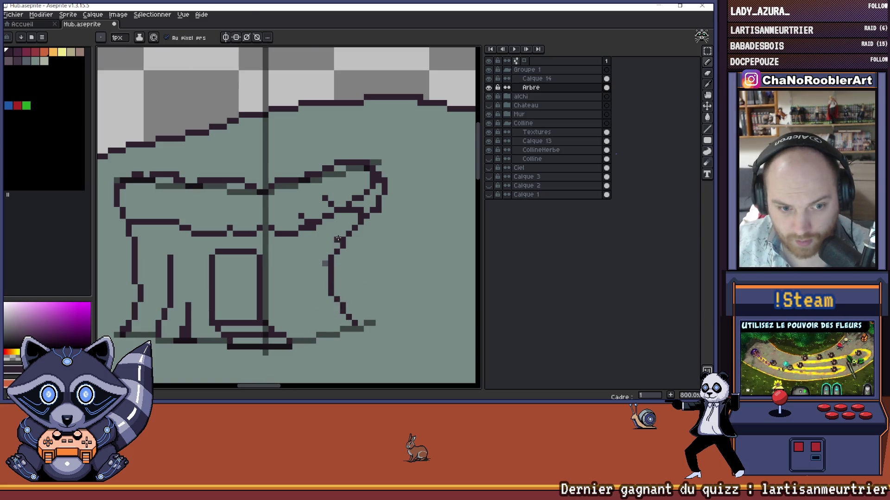
{"action": "left_click_drag", "start_coordinate": [306, 299], "coordinate": [321, 321]}
{"action": "key", "text": "ctrl"}
{"action": "key", "text": "ctrl+z"}
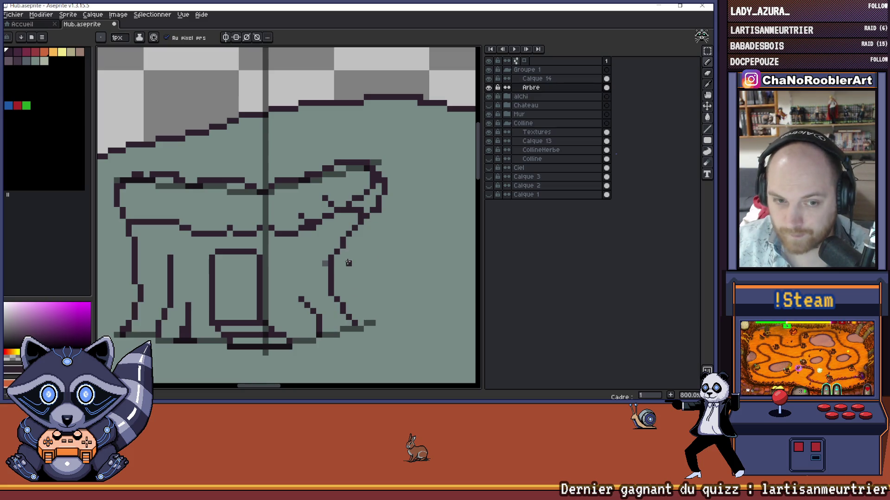
Step: Redraw the right trunk lines: a vertical edge, a diagonal up to the top, and a flared base
{"action": "left_click_drag", "start_coordinate": [319, 268], "coordinate": [328, 284]}
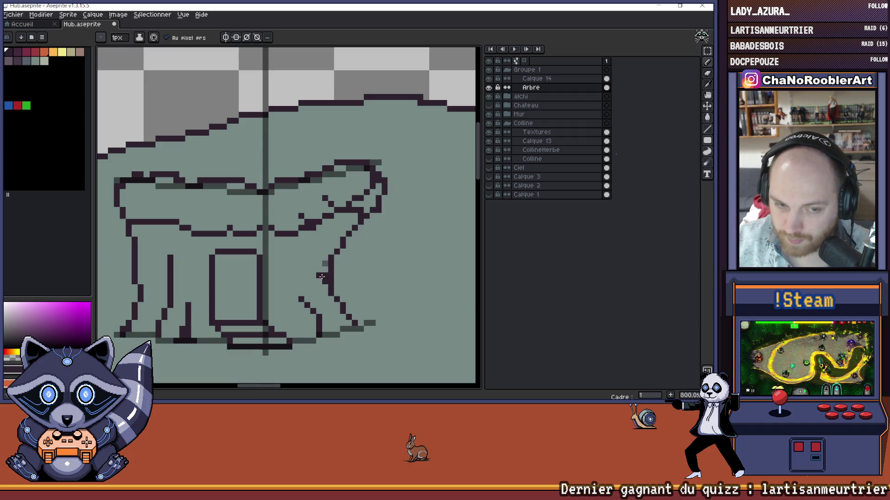
{"action": "key", "text": "ctrl+z"}
{"action": "left_click_drag", "start_coordinate": [313, 256], "coordinate": [312, 283]}
{"action": "key", "text": "ctrl+z"}
{"action": "left_click_drag", "start_coordinate": [318, 250], "coordinate": [318, 278]}
{"action": "left_click_drag", "start_coordinate": [325, 241], "coordinate": [333, 218]}
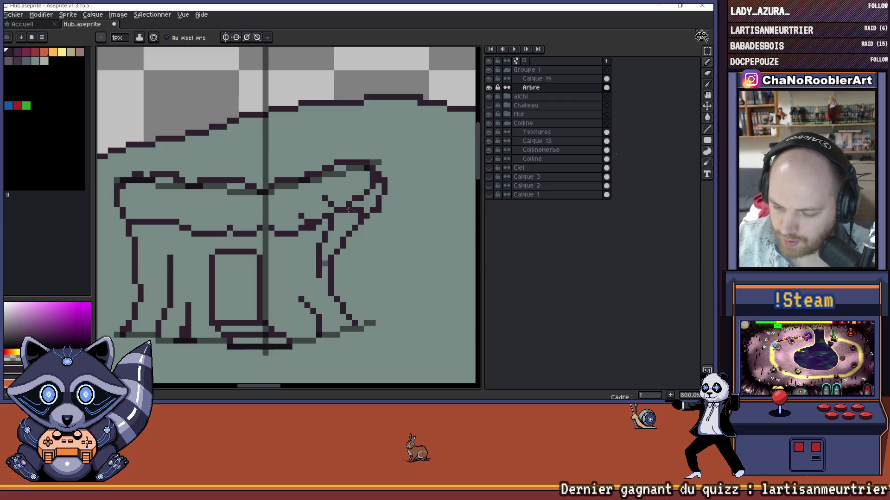
{"action": "left_click_drag", "start_coordinate": [320, 281], "coordinate": [331, 299]}
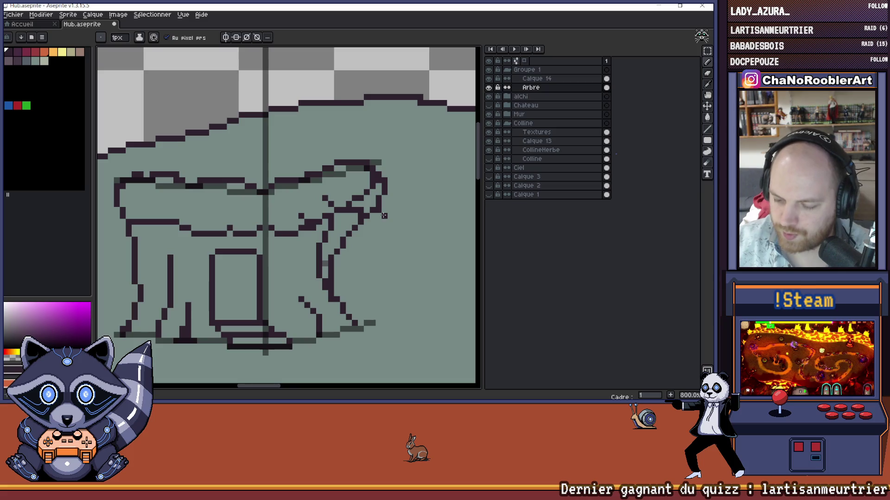
Step: Erase the stray pixels at the stump's top right and inspect the result
{"action": "scroll", "coordinate": [342, 203], "scroll_direction": "down", "scroll_amount": 4}
{"action": "scroll", "coordinate": [343, 222], "scroll_direction": "up", "scroll_amount": 4}
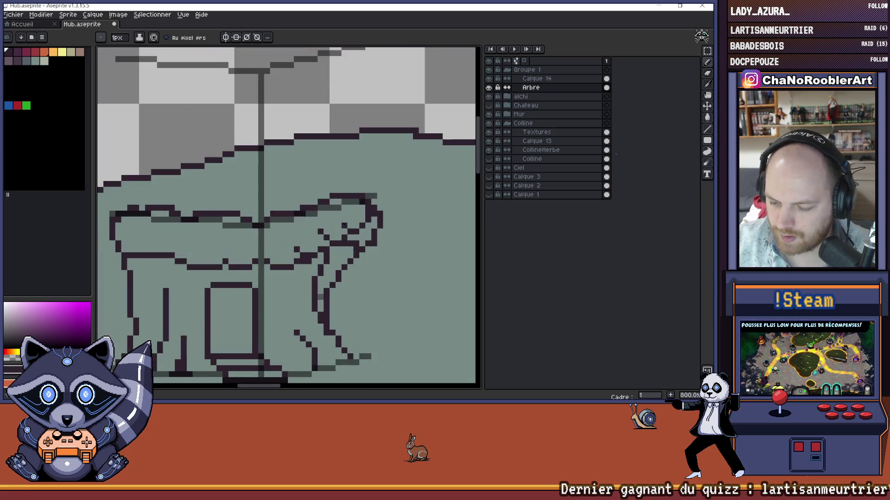
{"action": "key", "text": "e"}
{"action": "mouse_move", "coordinate": [345, 238]}
{"action": "left_mouse_down"}
{"action": "mouse_move", "coordinate": [362, 219]}
{"action": "mouse_move", "coordinate": [317, 228]}
{"action": "mouse_move", "coordinate": [284, 250]}
{"action": "mouse_move", "coordinate": [321, 231]}
{"action": "left_mouse_up"}
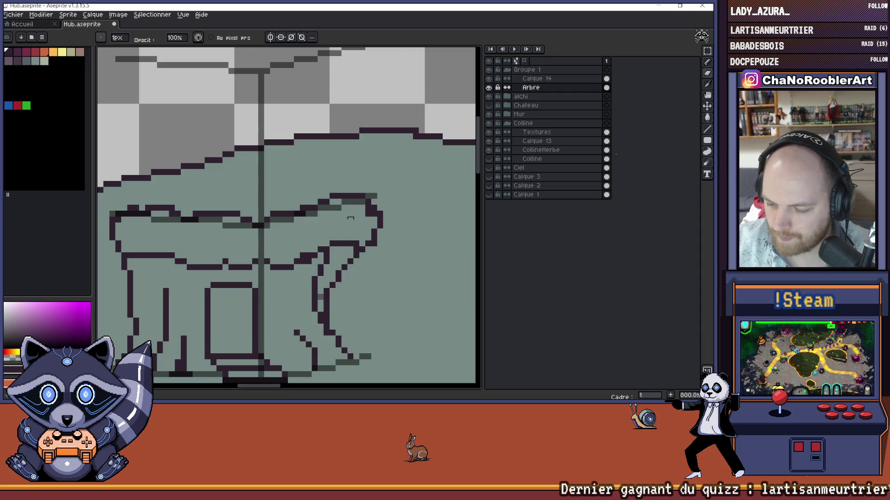
{"action": "scroll", "coordinate": [351, 214], "scroll_direction": "down", "scroll_amount": 5}
{"action": "scroll", "coordinate": [361, 222], "scroll_direction": "up", "scroll_amount": 4}
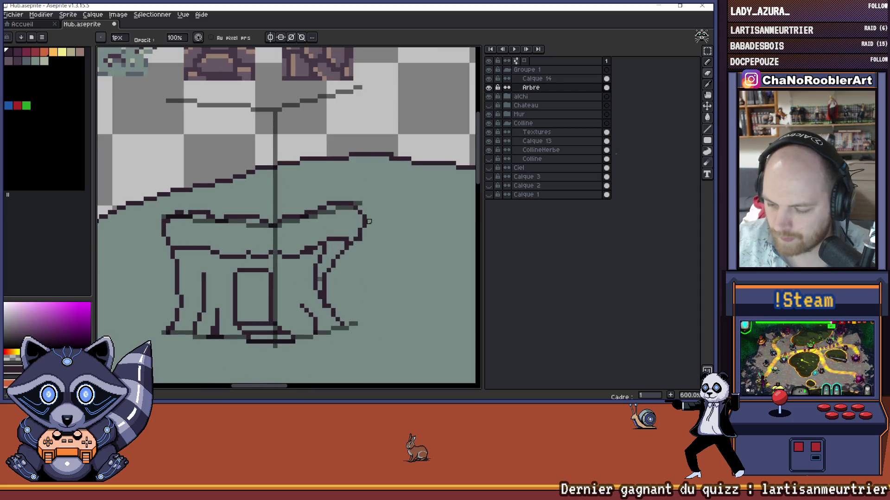
{"action": "scroll", "coordinate": [369, 221], "scroll_direction": "up", "scroll_amount": 1}
{"action": "scroll", "coordinate": [366, 250], "scroll_direction": "down", "scroll_amount": 3}
{"action": "scroll", "coordinate": [366, 250], "scroll_direction": "down", "scroll_amount": 1}
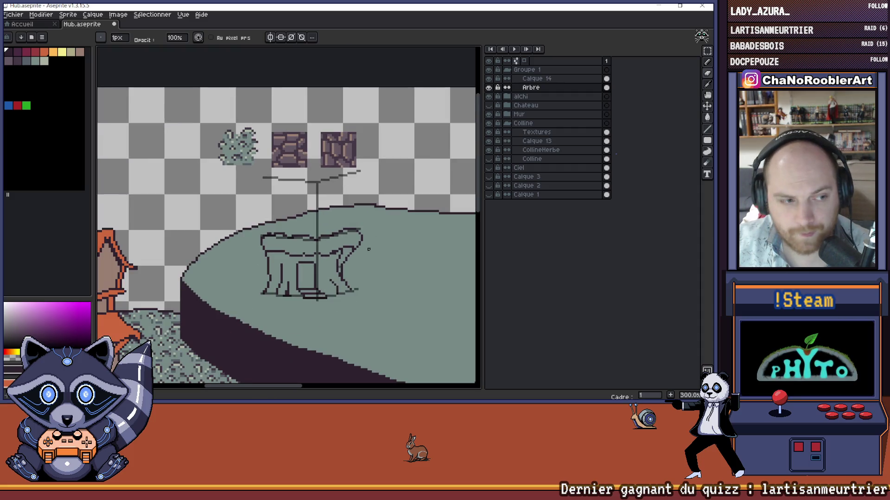
{"action": "scroll", "coordinate": [331, 220], "scroll_direction": "up", "scroll_amount": 5}
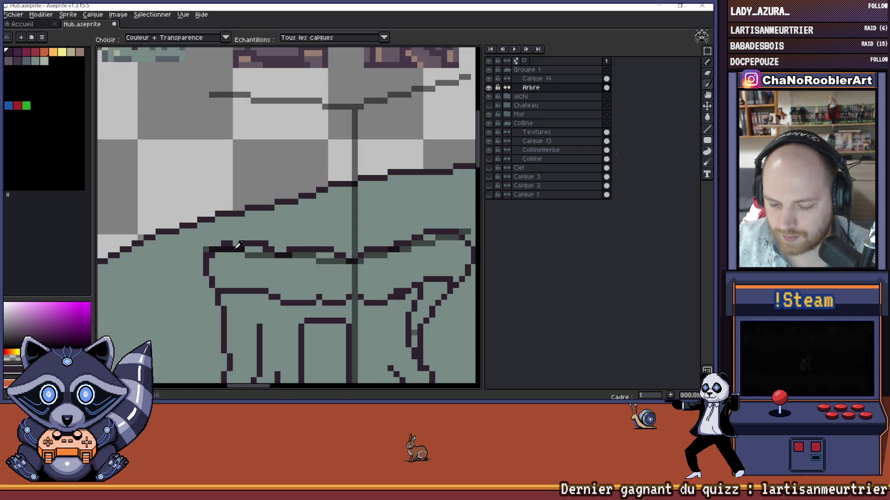
{"action": "scroll", "coordinate": [266, 258], "scroll_direction": "down", "scroll_amount": 3}
{"action": "scroll", "coordinate": [263, 257], "scroll_direction": "up", "scroll_amount": 2}
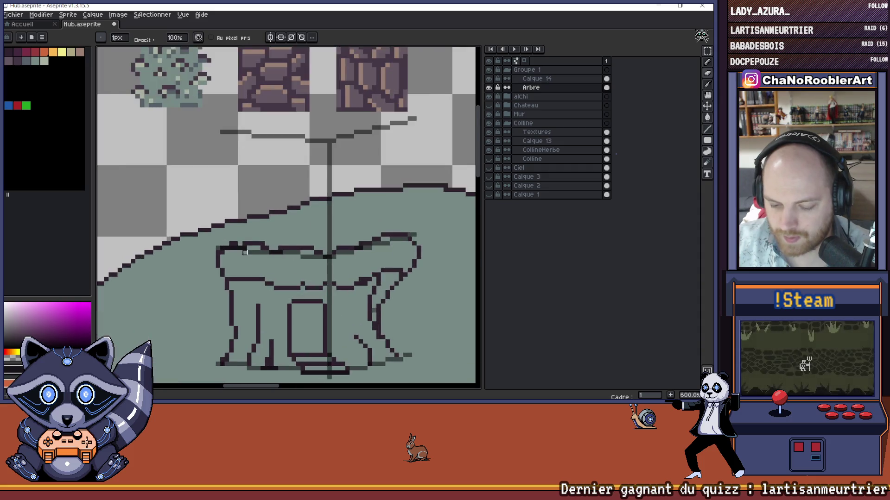
{"action": "scroll", "coordinate": [260, 256], "scroll_direction": "down", "scroll_amount": 3}
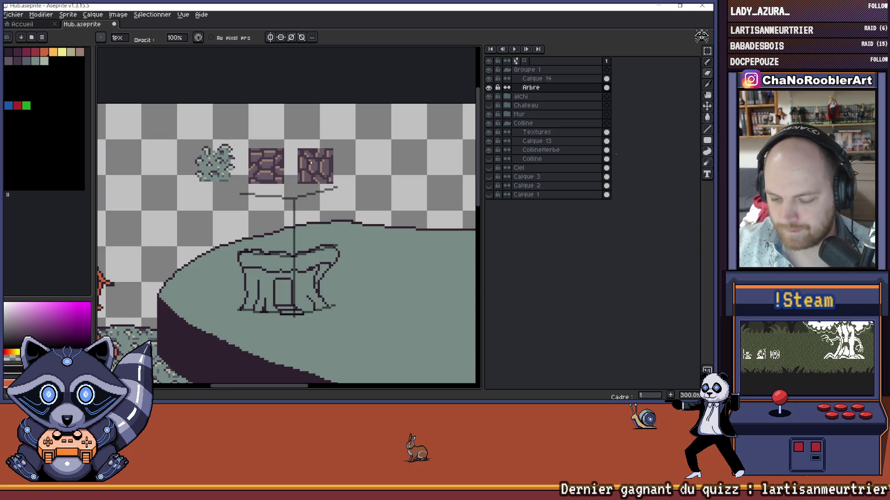
{"action": "scroll", "coordinate": [293, 188], "scroll_direction": "down", "scroll_amount": 2}
{"action": "scroll", "coordinate": [285, 225], "scroll_direction": "up", "scroll_amount": 8}
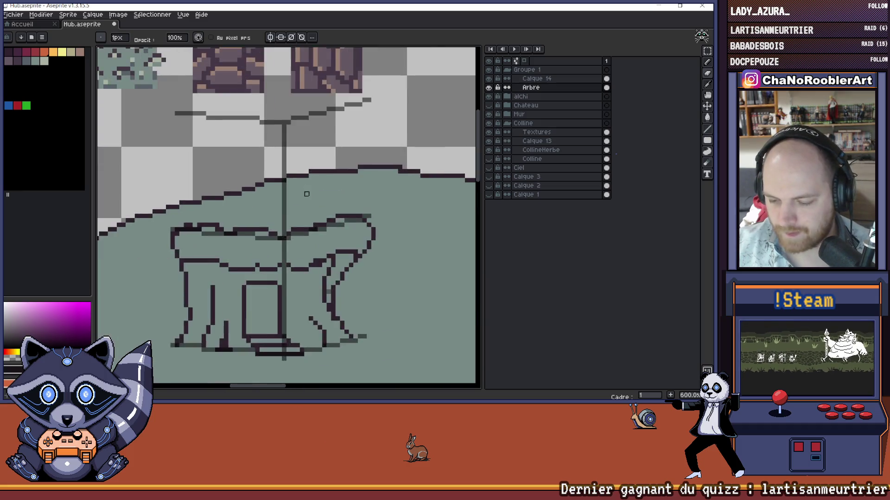
Step: Draw a dark vertical line down the tree pole and hide the Calque 14 guides
{"action": "left_click_drag", "start_coordinate": [284, 225], "coordinate": [291, 226]}
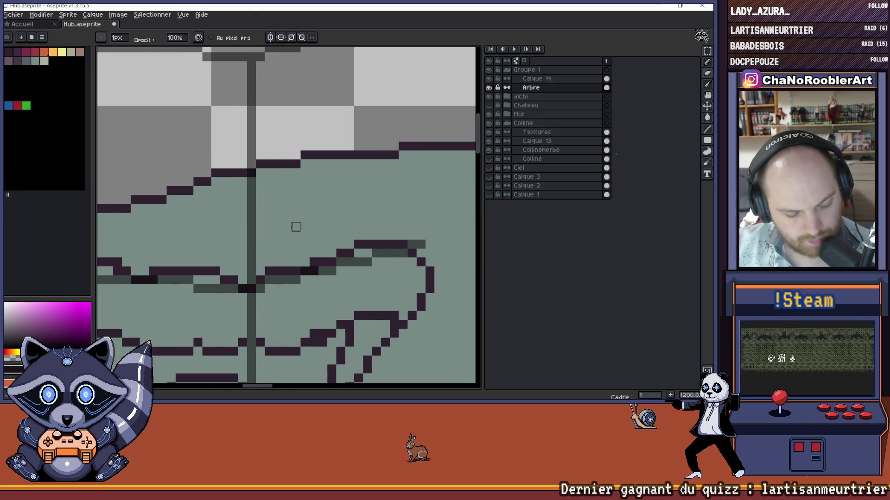
{"action": "left_click_drag", "start_coordinate": [251, 155], "coordinate": [251, 283]}
{"action": "scroll", "coordinate": [262, 234], "scroll_direction": "down", "scroll_amount": 3}
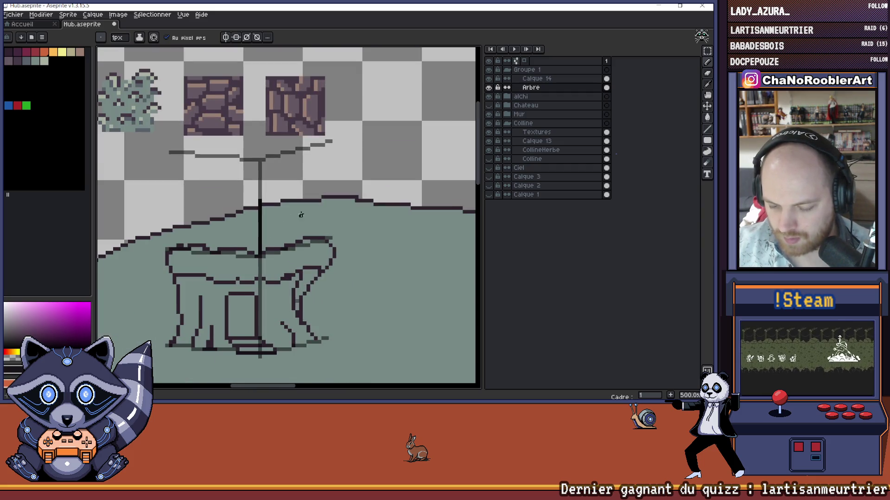
{"action": "left_click", "coordinate": [489, 78]}
Step: Toggle the Calque 14 guide layer, leaving the guides visible
{"action": "left_click", "coordinate": [488, 78]}
{"action": "left_click", "coordinate": [489, 78]}
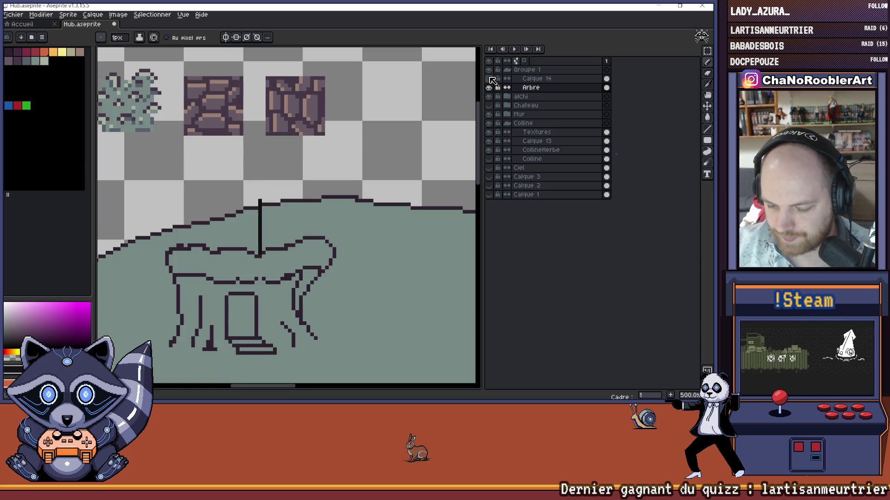
{"action": "left_click", "coordinate": [489, 78]}
{"action": "left_click", "coordinate": [489, 79]}
{"action": "left_click", "coordinate": [489, 79]}
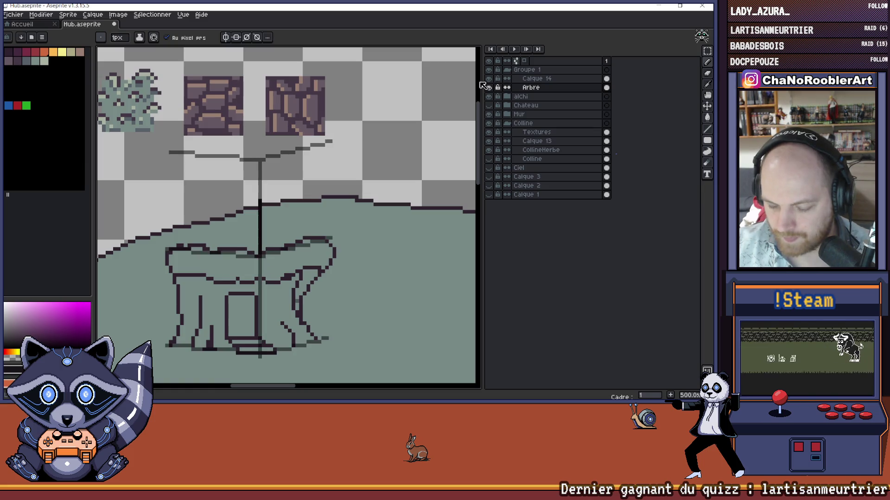
{"action": "scroll", "coordinate": [364, 145], "scroll_direction": "up", "scroll_amount": 1}
{"action": "scroll", "coordinate": [305, 193], "scroll_direction": "left", "scroll_amount": 2}
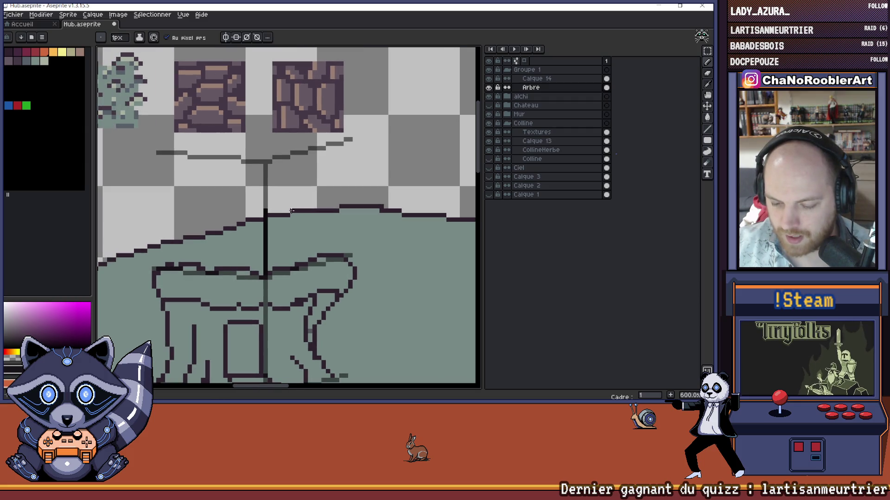
Step: Pick the outline colour from the canvas and draw a short vertical post up from the foliage
{"action": "key", "text": "b"}
{"action": "scroll", "coordinate": [283, 210], "scroll_direction": "down", "scroll_amount": 5}
{"action": "scroll", "coordinate": [312, 202], "scroll_direction": "up", "scroll_amount": 2}
{"action": "scroll", "coordinate": [312, 202], "scroll_direction": "down", "scroll_amount": 2}
{"action": "scroll", "coordinate": [295, 219], "scroll_direction": "up", "scroll_amount": 4}
{"action": "scroll", "coordinate": [306, 221], "scroll_direction": "up", "scroll_amount": 1}
{"action": "key", "text": "i"}
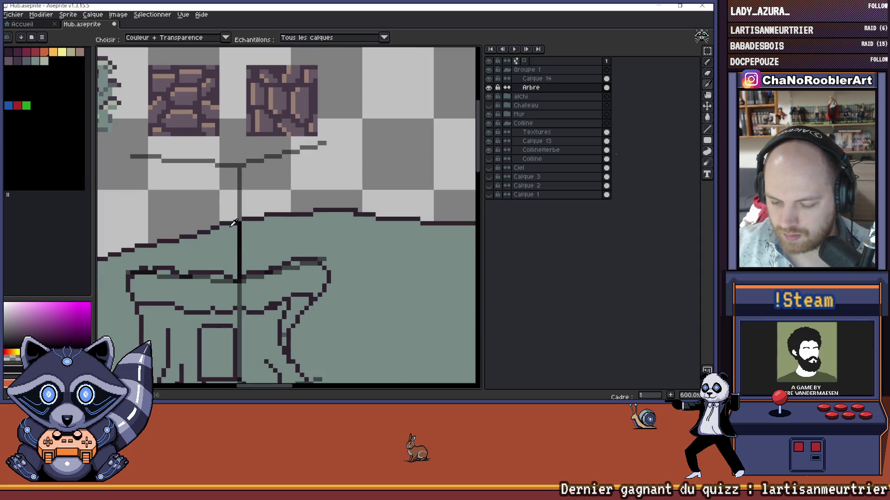
{"action": "key", "text": "b"}
{"action": "mouse_move", "coordinate": [288, 225]}
{"action": "left_mouse_down"}
{"action": "mouse_move", "coordinate": [315, 236]}
{"action": "mouse_move", "coordinate": [292, 241]}
{"action": "left_mouse_up"}
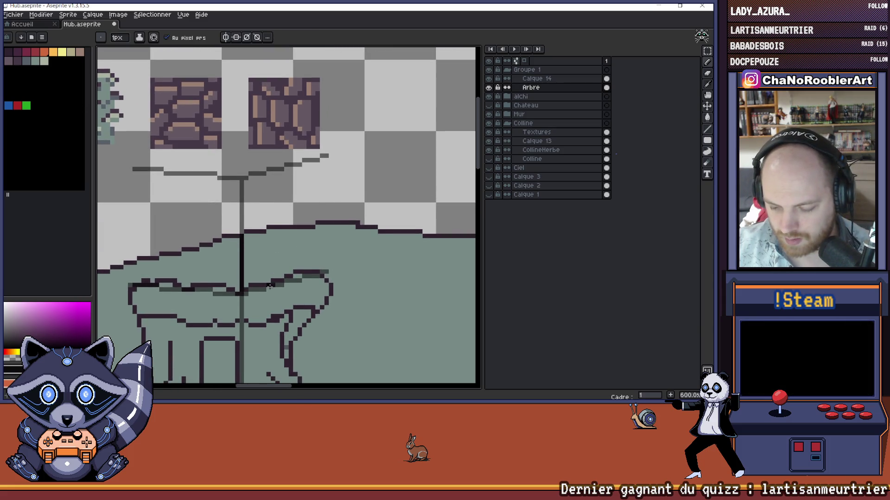
{"action": "left_click_drag", "start_coordinate": [319, 272], "coordinate": [317, 253]}
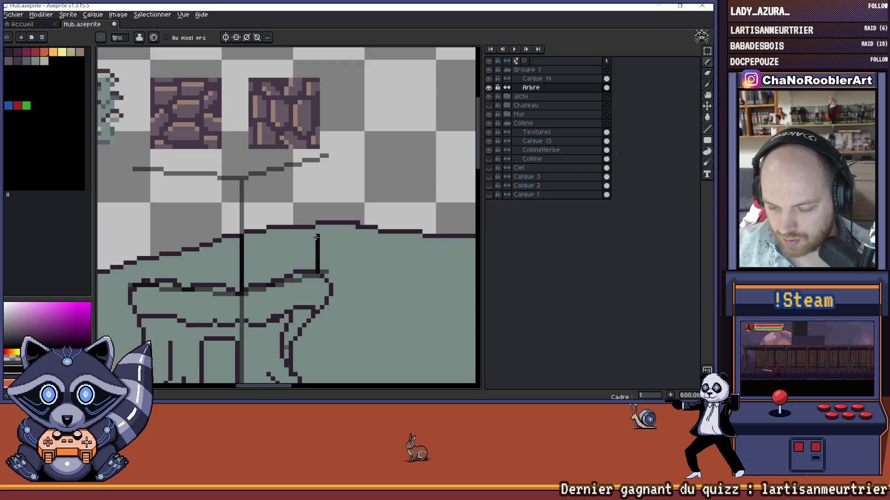
Step: Add a black pixel bending the top of the new post
{"action": "scroll", "coordinate": [329, 233], "scroll_direction": "down", "scroll_amount": 3}
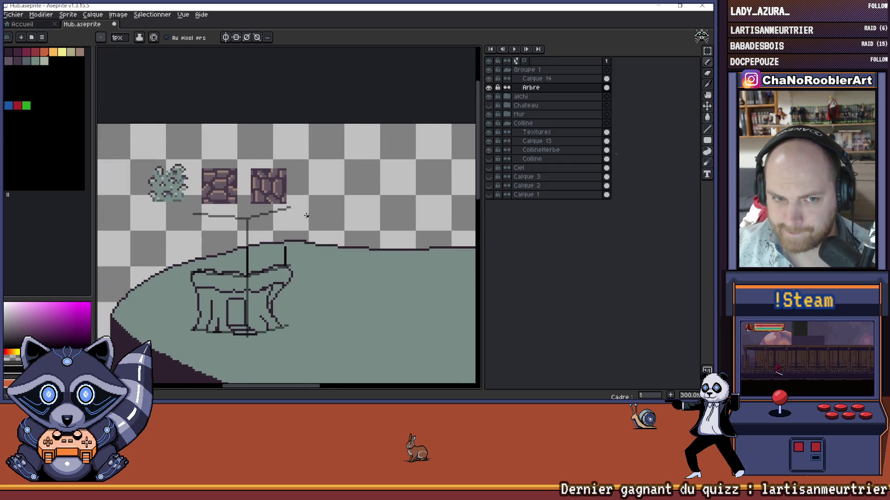
{"action": "scroll", "coordinate": [297, 252], "scroll_direction": "up", "scroll_amount": 3}
{"action": "scroll", "coordinate": [298, 252], "scroll_direction": "down", "scroll_amount": 3}
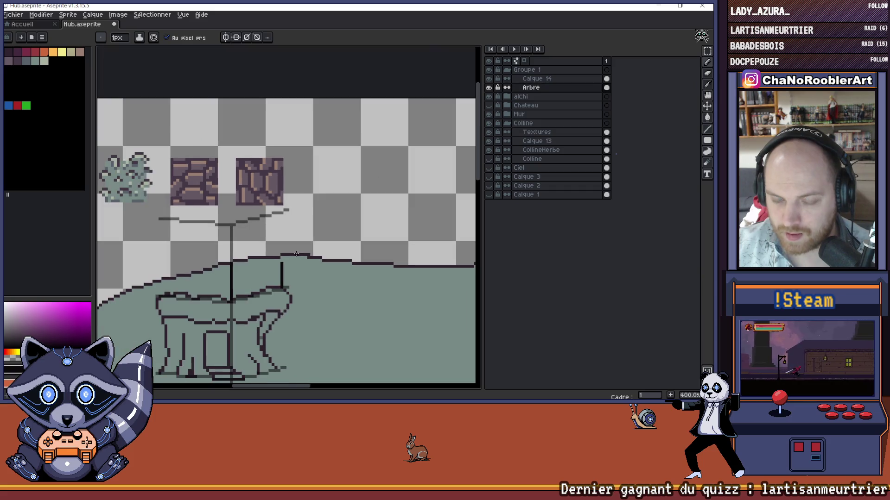
{"action": "scroll", "coordinate": [261, 276], "scroll_direction": "down", "scroll_amount": 3}
{"action": "scroll", "coordinate": [255, 224], "scroll_direction": "up", "scroll_amount": 5}
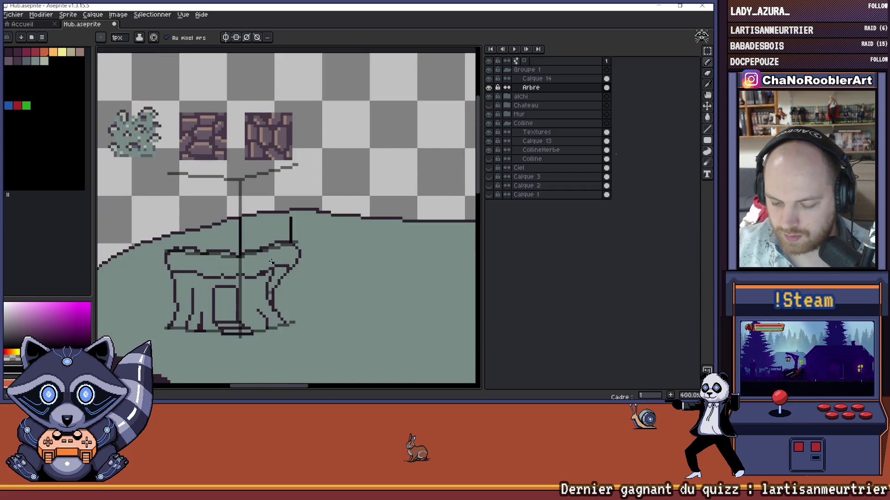
{"action": "scroll", "coordinate": [254, 224], "scroll_direction": "down", "scroll_amount": 4}
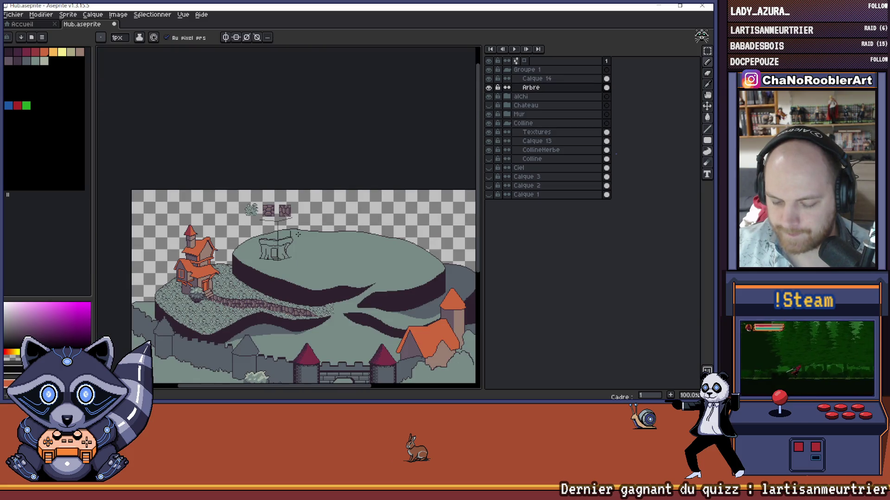
{"action": "scroll", "coordinate": [293, 222], "scroll_direction": "up", "scroll_amount": 1}
{"action": "scroll", "coordinate": [289, 224], "scroll_direction": "up", "scroll_amount": 10}
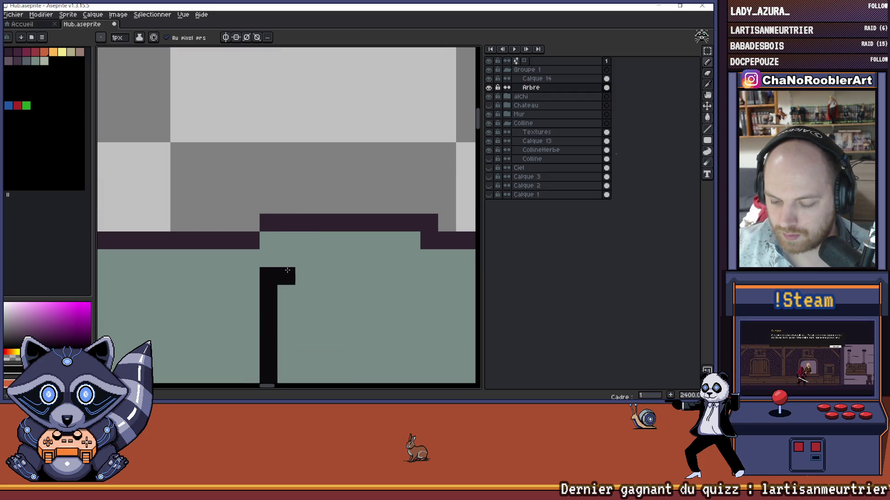
{"action": "left_click", "coordinate": [287, 259]}
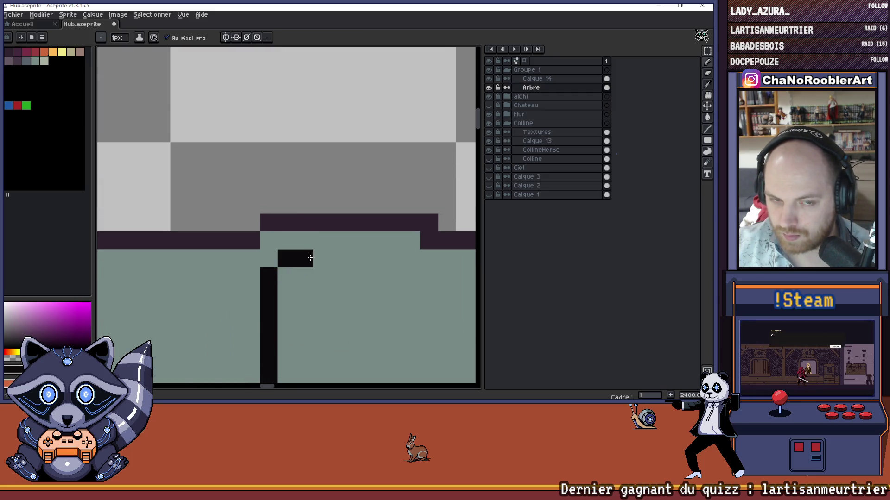
{"action": "scroll", "coordinate": [310, 258], "scroll_direction": "down", "scroll_amount": 5}
{"action": "scroll", "coordinate": [320, 250], "scroll_direction": "down", "scroll_amount": 2}
{"action": "scroll", "coordinate": [324, 237], "scroll_direction": "up", "scroll_amount": 2}
{"action": "scroll", "coordinate": [324, 229], "scroll_direction": "down", "scroll_amount": 1}
{"action": "scroll", "coordinate": [324, 225], "scroll_direction": "up", "scroll_amount": 1}
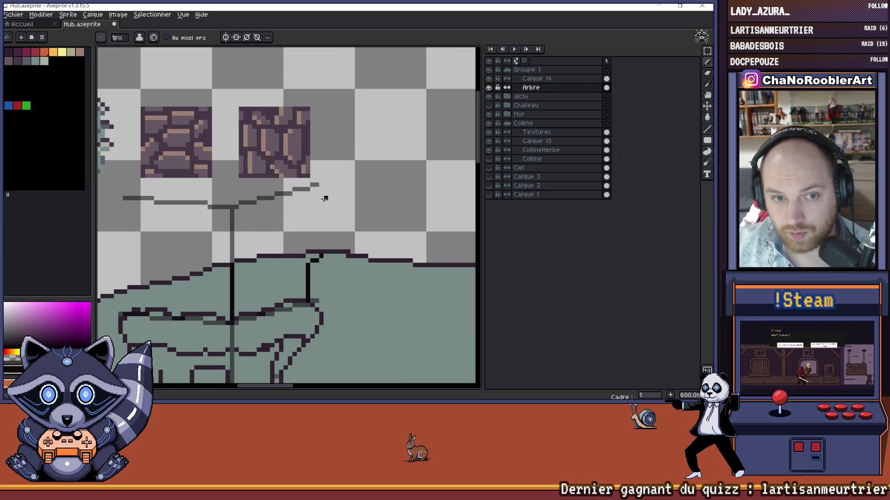
{"action": "scroll", "coordinate": [259, 259], "scroll_direction": "down", "scroll_amount": 1}
{"action": "scroll", "coordinate": [228, 288], "scroll_direction": "up", "scroll_amount": 1}
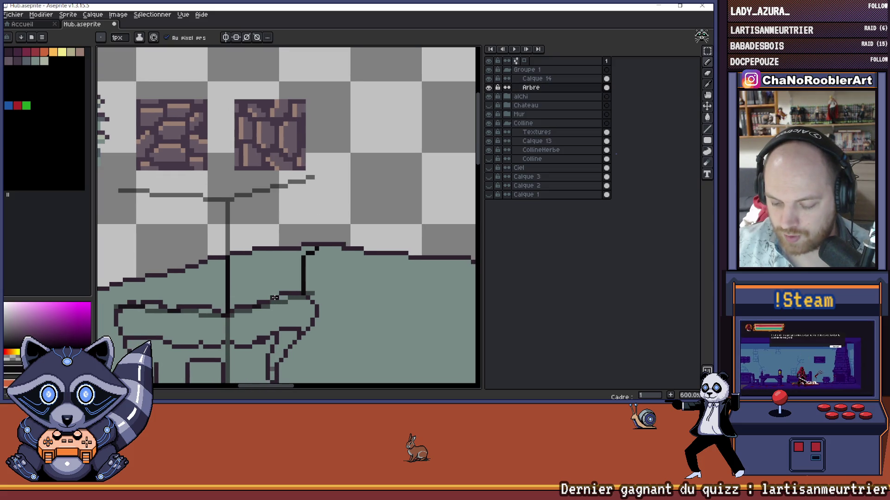
Step: Undo the last pencil stroke and switch to the Line tool
{"action": "key", "text": "ctrl+z"}
{"action": "scroll", "coordinate": [276, 297], "scroll_direction": "down", "scroll_amount": 3}
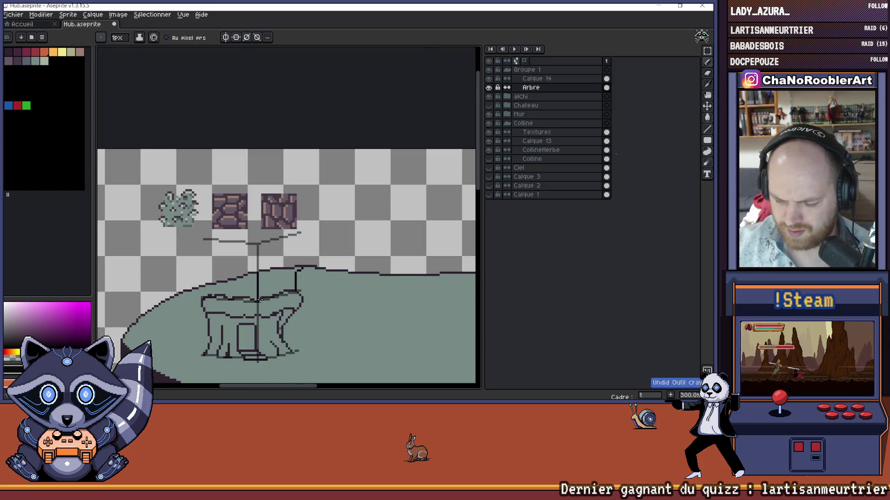
{"action": "scroll", "coordinate": [284, 291], "scroll_direction": "up", "scroll_amount": 1}
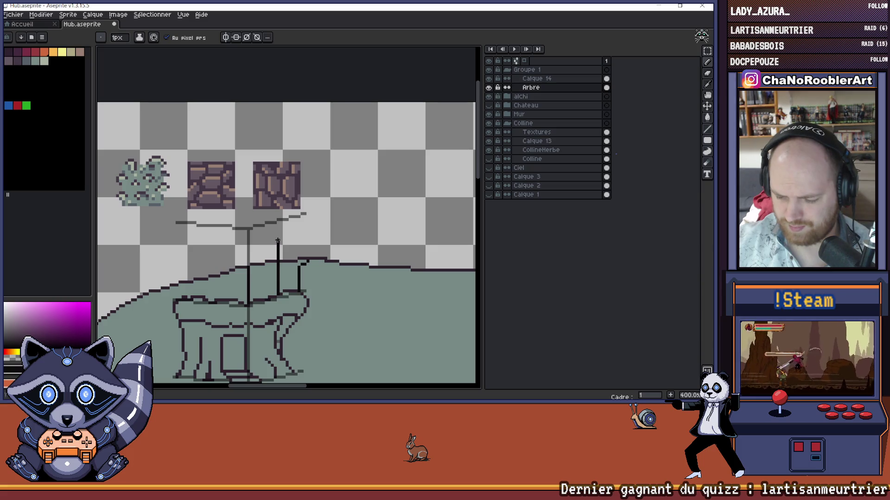
{"action": "scroll", "coordinate": [277, 241], "scroll_direction": "down", "scroll_amount": 2}
{"action": "scroll", "coordinate": [278, 234], "scroll_direction": "up", "scroll_amount": 4}
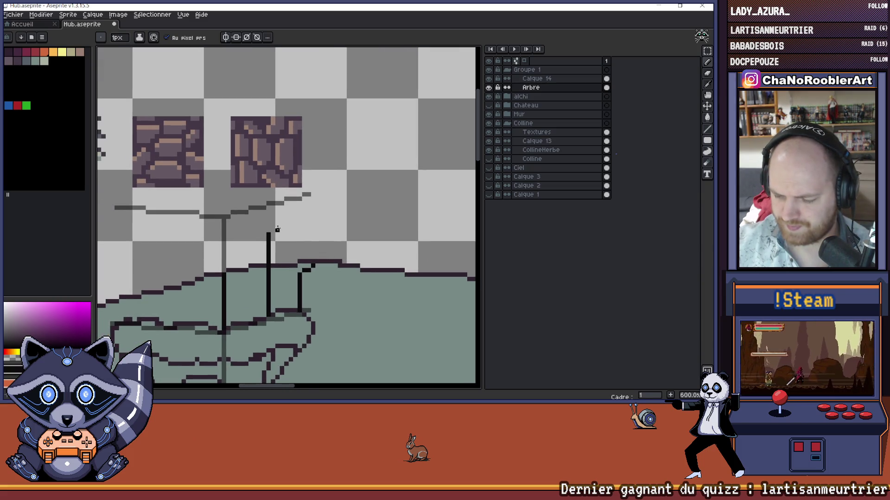
{"action": "scroll", "coordinate": [303, 252], "scroll_direction": "up", "scroll_amount": 1}
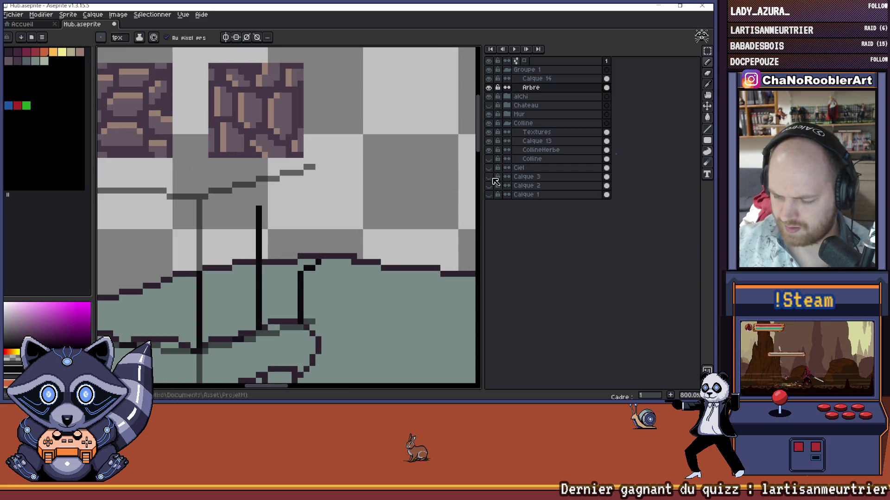
{"action": "left_click", "coordinate": [708, 138]}
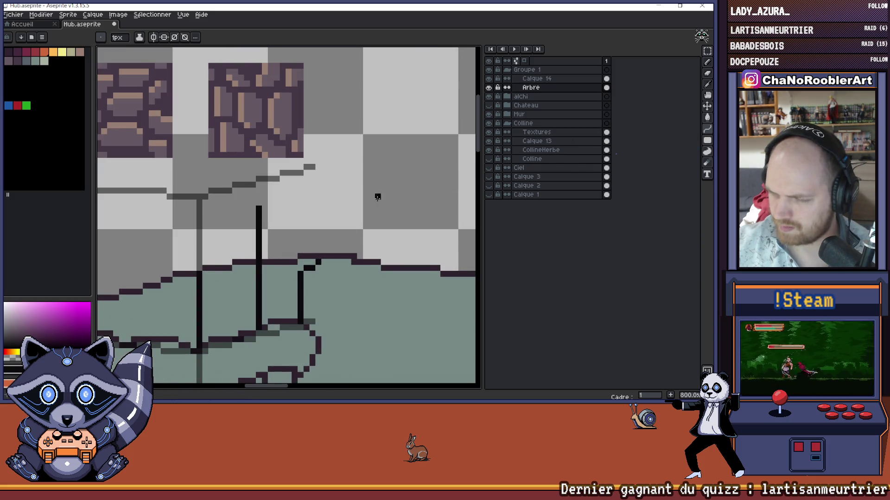
Step: Draw the right roof slope with the Line tool and fix the stroke drawn off the roof
{"action": "left_click_drag", "start_coordinate": [377, 194], "coordinate": [390, 214]}
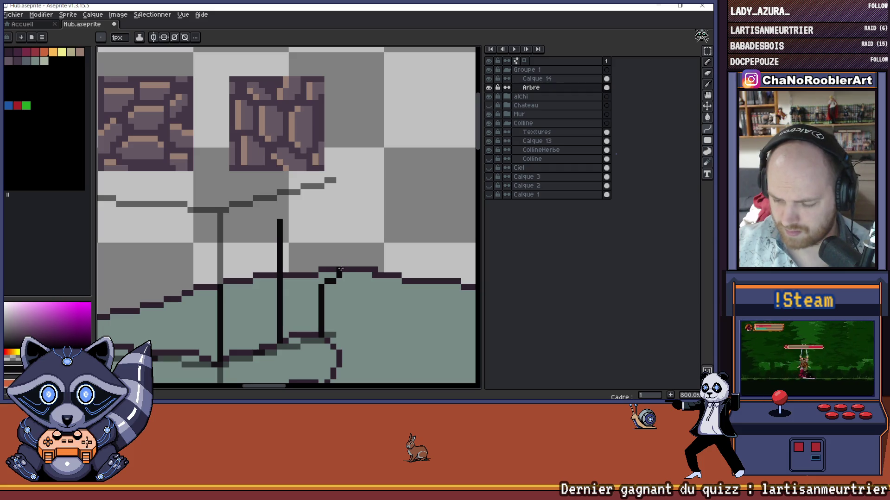
{"action": "mouse_move", "coordinate": [339, 274]}
{"action": "left_mouse_down"}
{"action": "mouse_move", "coordinate": [284, 202]}
{"action": "mouse_move", "coordinate": [252, 262]}
{"action": "mouse_move", "coordinate": [277, 243]}
{"action": "mouse_move", "coordinate": [275, 250]}
{"action": "left_mouse_up"}
{"action": "scroll", "coordinate": [282, 219], "scroll_direction": "down", "scroll_amount": 2}
{"action": "scroll", "coordinate": [288, 208], "scroll_direction": "up", "scroll_amount": 1}
{"action": "scroll", "coordinate": [296, 242], "scroll_direction": "down", "scroll_amount": 3}
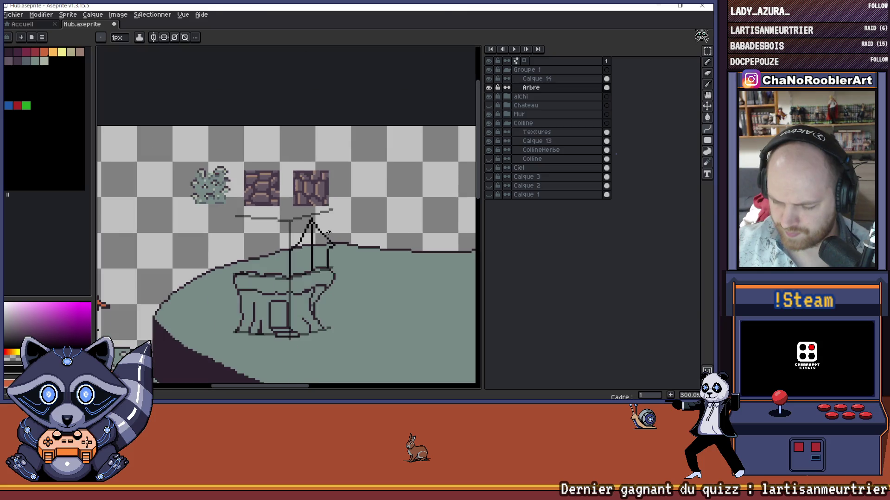
{"action": "scroll", "coordinate": [271, 253], "scroll_direction": "up", "scroll_amount": 1}
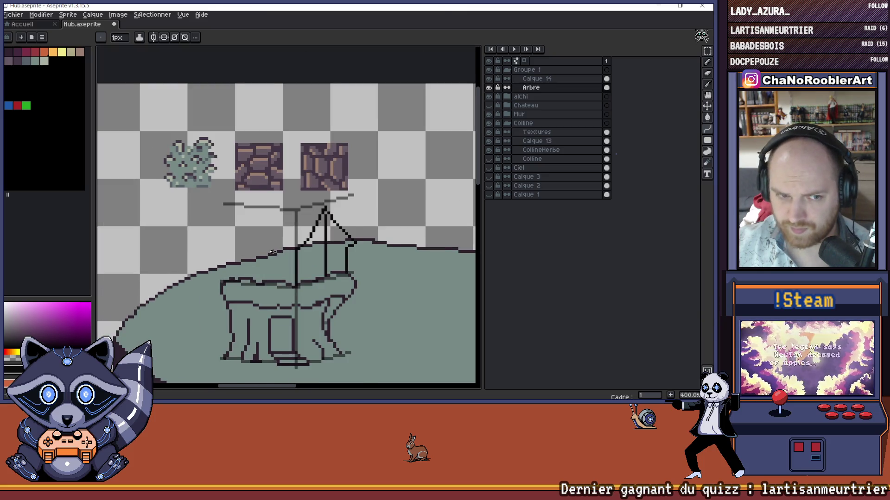
{"action": "scroll", "coordinate": [297, 257], "scroll_direction": "up", "scroll_amount": 1}
{"action": "scroll", "coordinate": [325, 258], "scroll_direction": "up", "scroll_amount": 1}
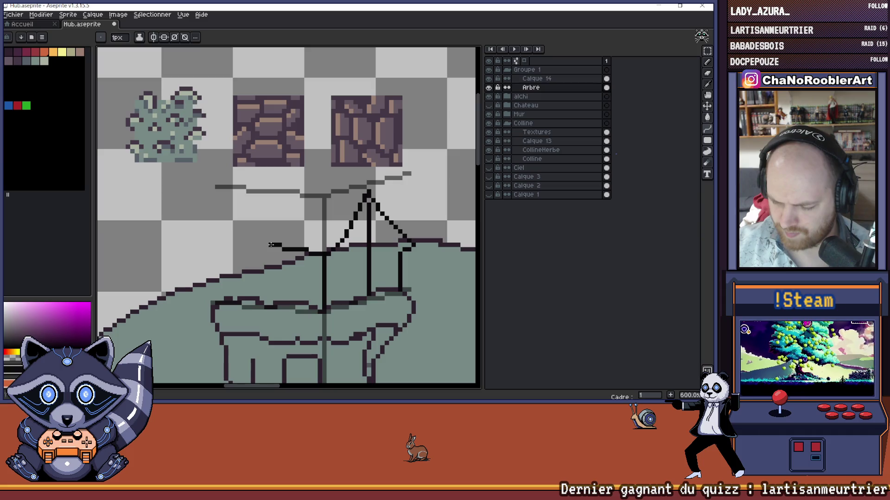
{"action": "left_click", "coordinate": [271, 245]}
{"action": "scroll", "coordinate": [271, 245], "scroll_direction": "down", "scroll_amount": 3}
{"action": "scroll", "coordinate": [285, 247], "scroll_direction": "up", "scroll_amount": 3}
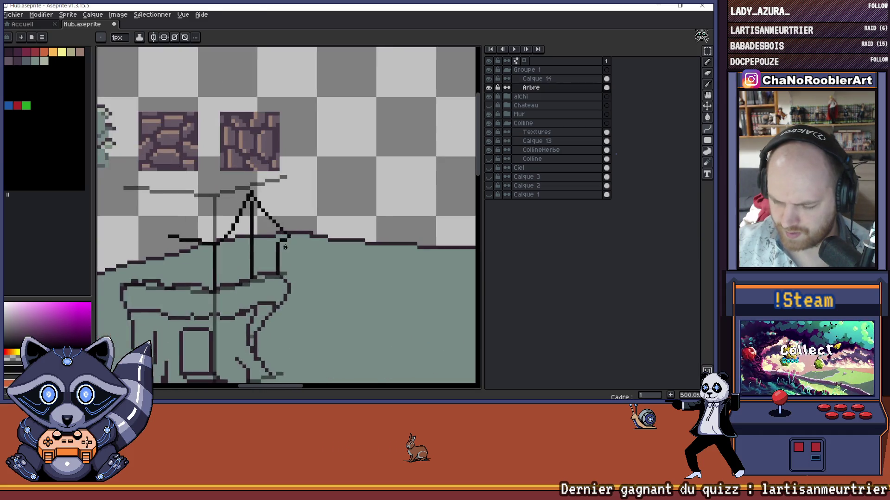
{"action": "scroll", "coordinate": [285, 247], "scroll_direction": "up", "scroll_amount": 2}
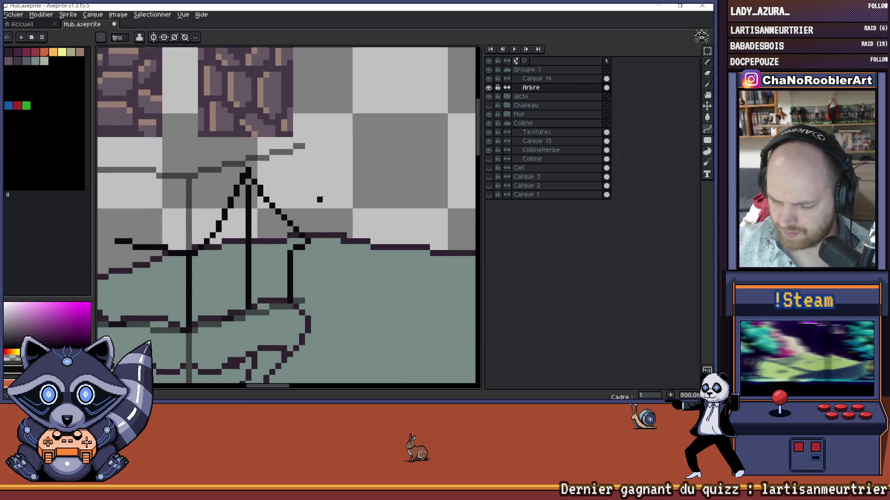
Step: Recolour the trunk, right vertical line and all black tree outlines dark purple with a non-contiguous fill
{"action": "key", "text": "g"}
{"action": "left_click", "coordinate": [261, 254]}
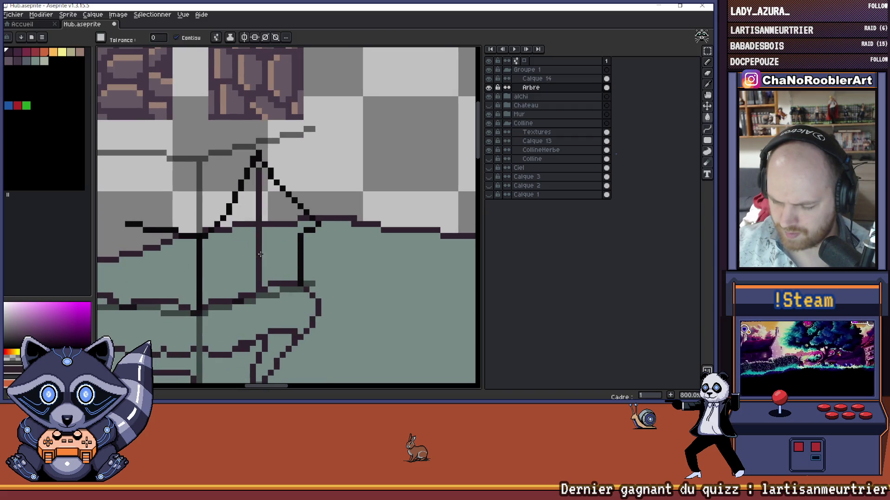
{"action": "left_click", "coordinate": [299, 250]}
{"action": "left_click", "coordinate": [177, 37]}
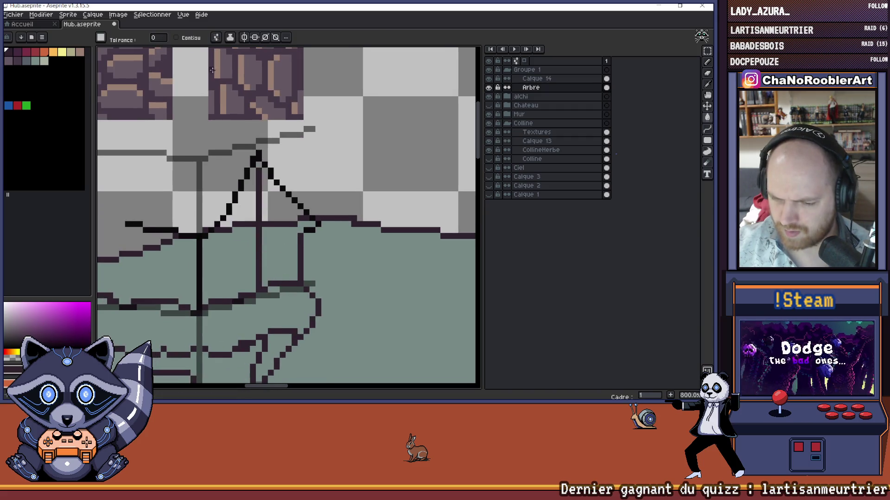
{"action": "left_click", "coordinate": [306, 230]}
{"action": "scroll", "coordinate": [306, 231], "scroll_direction": "down", "scroll_amount": 4}
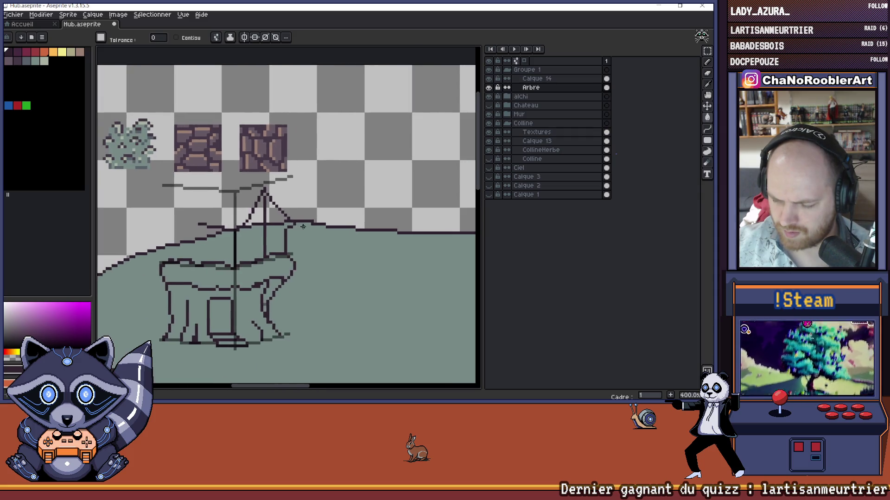
Step: Hide the Colline hill group and erase the lower part of the stray vertical line
{"action": "left_click", "coordinate": [488, 123]}
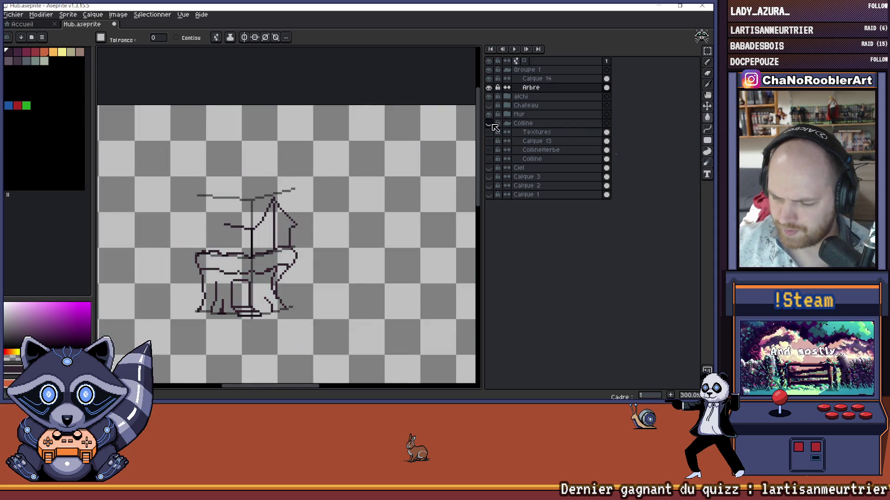
{"action": "scroll", "coordinate": [310, 229], "scroll_direction": "up", "scroll_amount": 3}
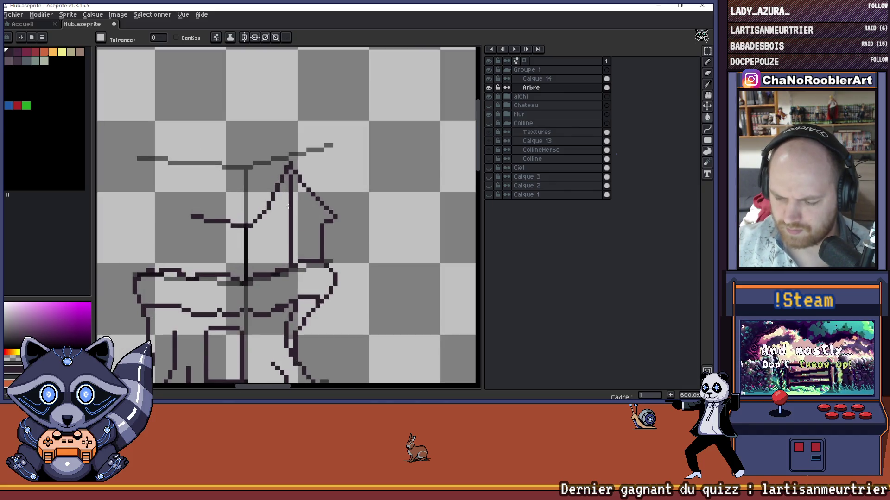
{"action": "key", "text": "e"}
{"action": "left_click_drag", "start_coordinate": [297, 170], "coordinate": [297, 202]}
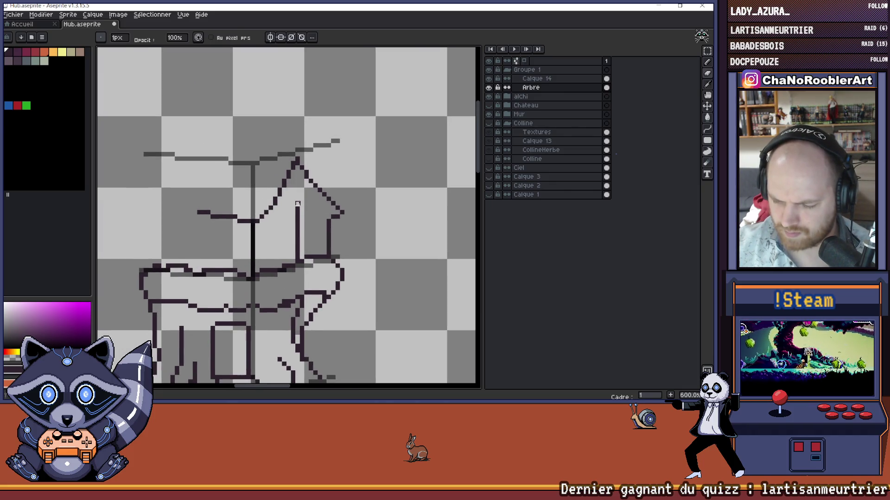
{"action": "scroll", "coordinate": [298, 257], "scroll_direction": "down", "scroll_amount": 4}
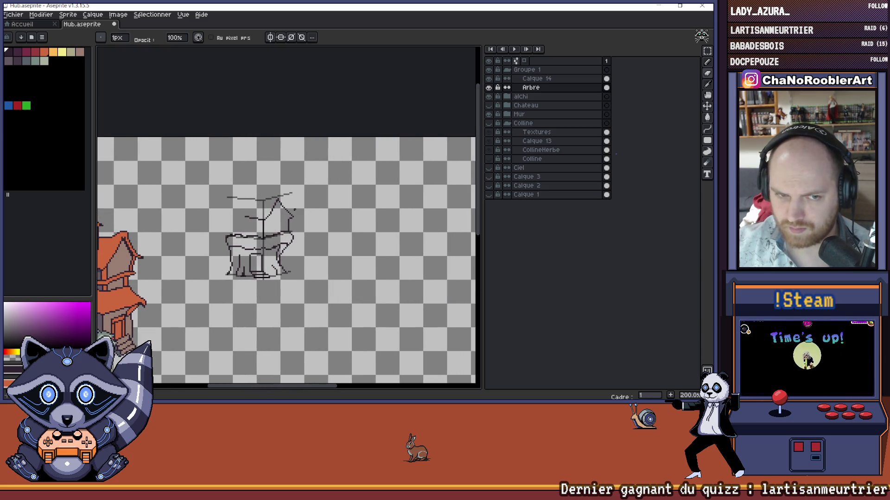
{"action": "scroll", "coordinate": [296, 225], "scroll_direction": "up", "scroll_amount": 3}
{"action": "scroll", "coordinate": [320, 225], "scroll_direction": "down", "scroll_amount": 2}
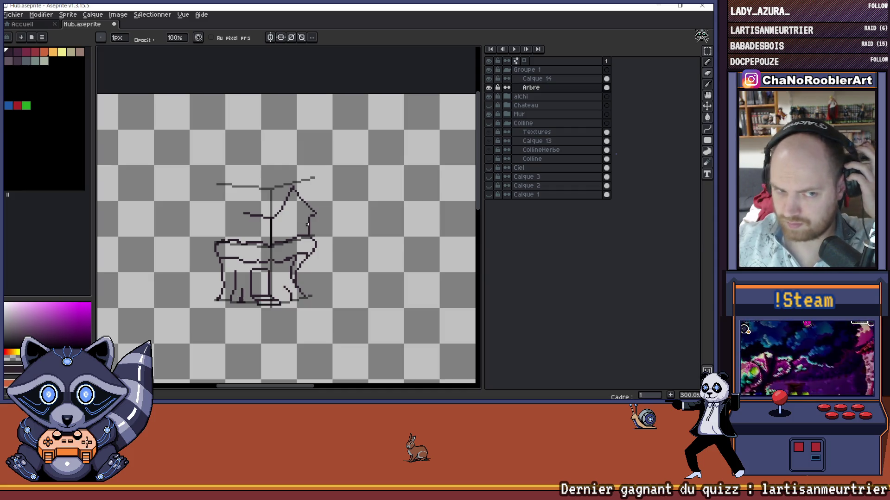
{"action": "left_click_drag", "start_coordinate": [329, 213], "coordinate": [322, 206]}
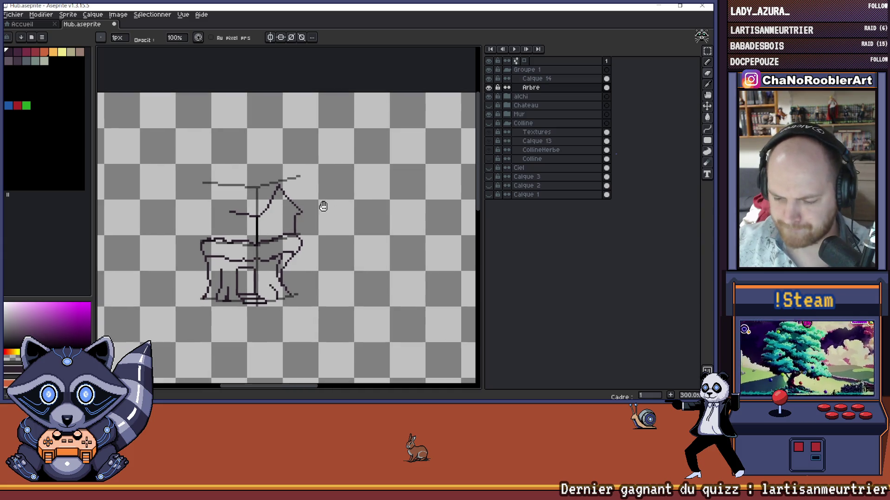
{"action": "scroll", "coordinate": [318, 208], "scroll_direction": "up", "scroll_amount": 2}
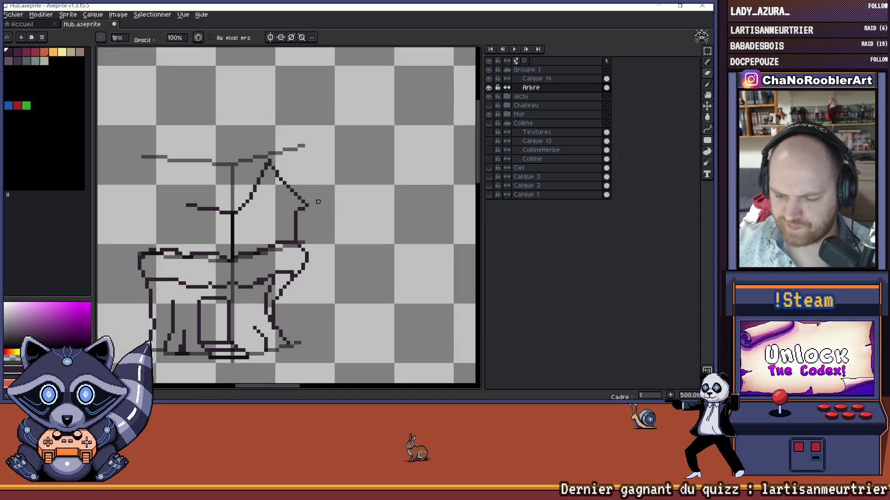
{"action": "left_click", "coordinate": [707, 50]}
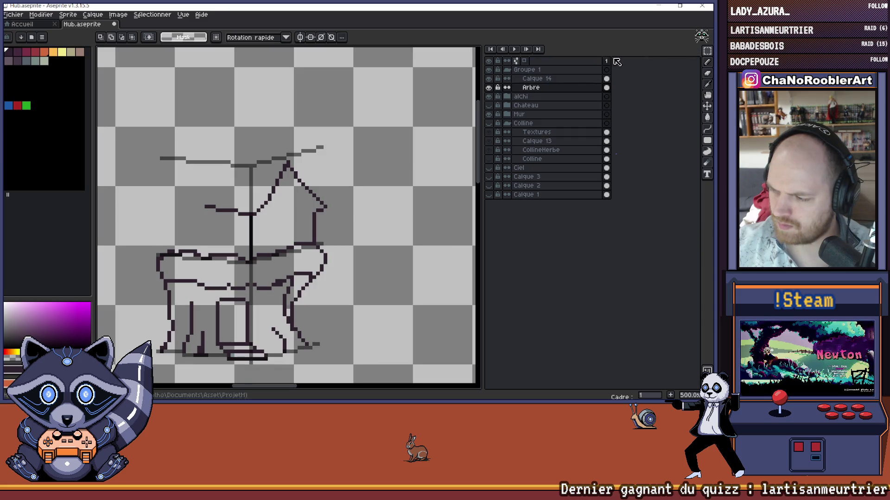
Step: Select the roof section with the Rectangular Marquee, reposition it and commit the move
{"action": "left_click_drag", "start_coordinate": [310, 145], "coordinate": [315, 140]}
{"action": "mouse_move", "coordinate": [179, 129]}
{"action": "left_mouse_down"}
{"action": "mouse_move", "coordinate": [212, 179]}
{"action": "mouse_move", "coordinate": [330, 223]}
{"action": "mouse_move", "coordinate": [337, 239]}
{"action": "mouse_move", "coordinate": [324, 230]}
{"action": "left_mouse_up"}
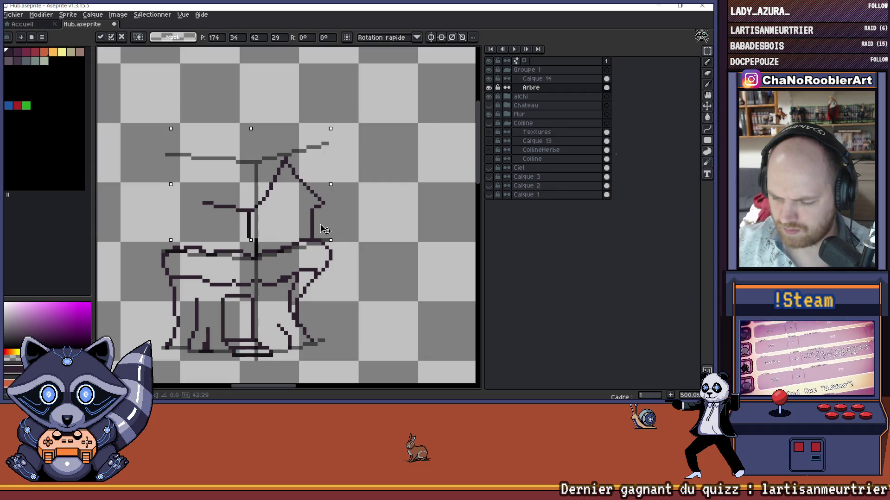
{"action": "key", "text": "ctrl+d"}
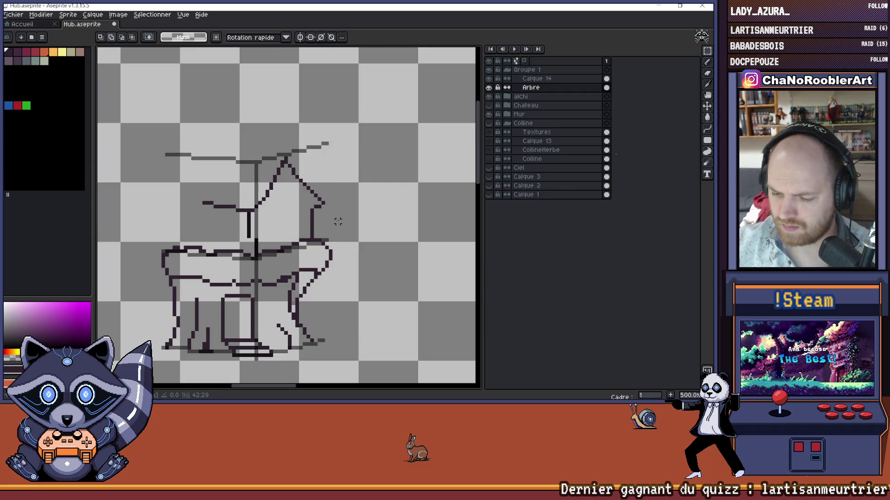
{"action": "scroll", "coordinate": [338, 221], "scroll_direction": "down", "scroll_amount": 2}
{"action": "scroll", "coordinate": [301, 221], "scroll_direction": "up", "scroll_amount": 7}
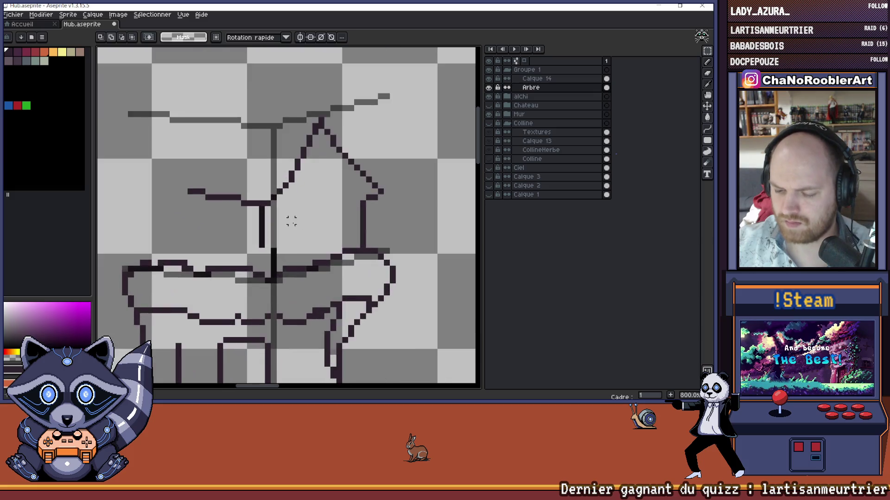
Step: Draw a diagonal stroke below the small post, then undo it
{"action": "left_click_drag", "start_coordinate": [258, 205], "coordinate": [291, 188]}
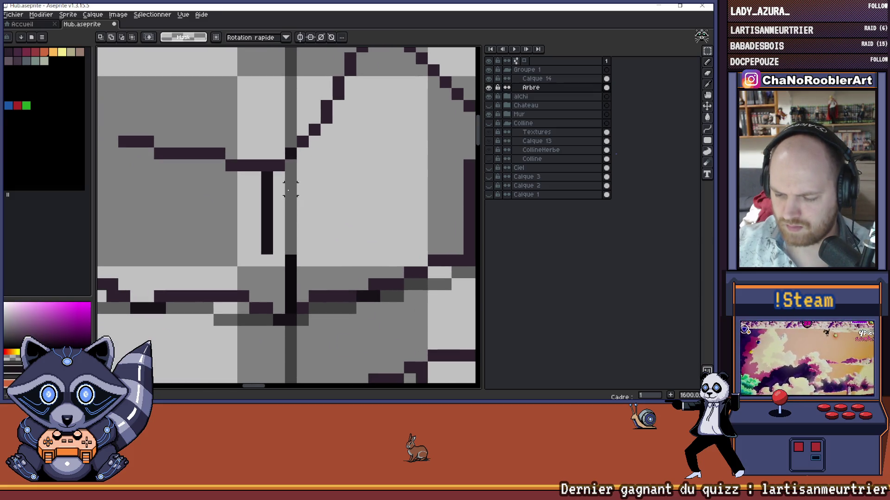
{"action": "left_click_drag", "start_coordinate": [279, 261], "coordinate": [268, 301]}
{"action": "key", "text": "ctrl+z"}
{"action": "key", "text": "b"}
{"action": "scroll", "coordinate": [276, 275], "scroll_direction": "down", "scroll_amount": 3}
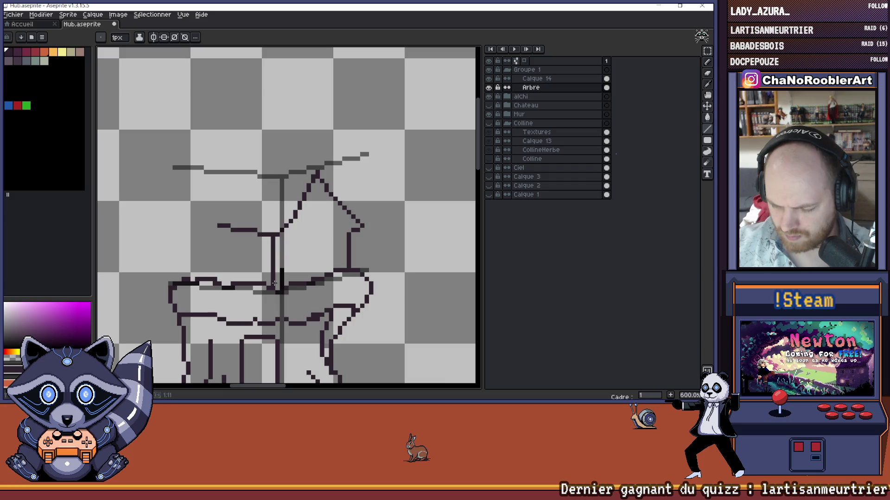
Step: Toggle Calque 14 on and off to check the sketch, and erase stray pixels along a vertical line
{"action": "scroll", "coordinate": [274, 282], "scroll_direction": "up", "scroll_amount": 3}
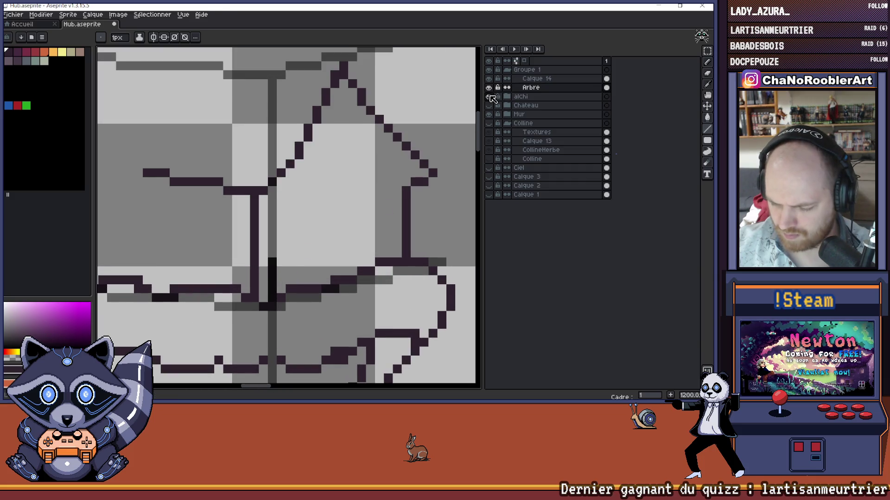
{"action": "left_click", "coordinate": [489, 79]}
{"action": "scroll", "coordinate": [339, 164], "scroll_direction": "down", "scroll_amount": 3}
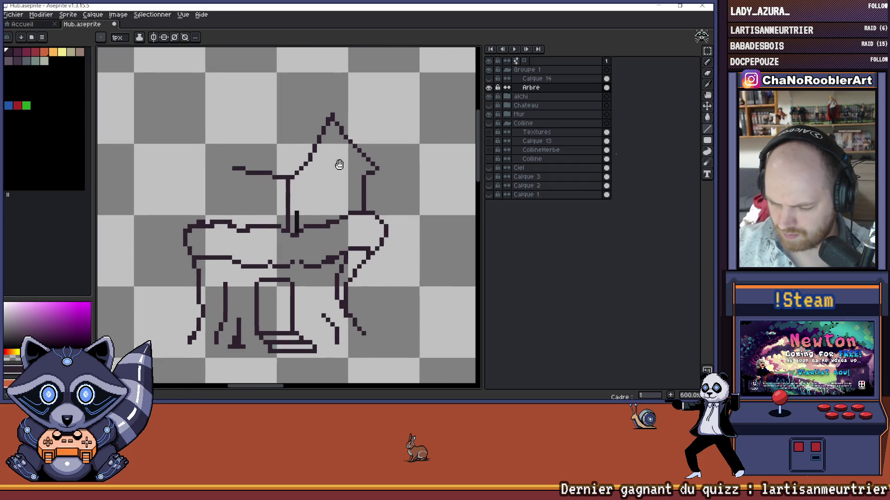
{"action": "left_click", "coordinate": [489, 78]}
{"action": "left_click", "coordinate": [489, 79]}
{"action": "left_click", "coordinate": [489, 79]}
{"action": "left_click", "coordinate": [489, 79]}
{"action": "left_click", "coordinate": [489, 78]}
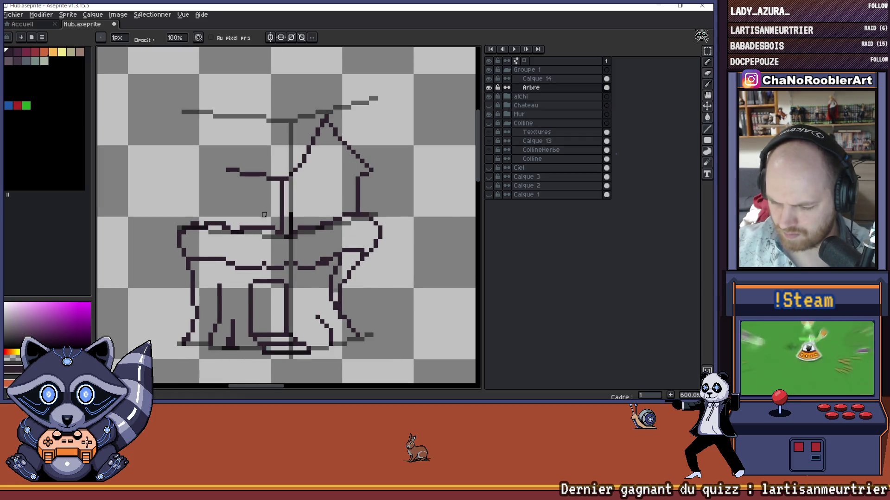
{"action": "scroll", "coordinate": [295, 220], "scroll_direction": "up", "scroll_amount": 1}
{"action": "left_click_drag", "start_coordinate": [295, 214], "coordinate": [289, 232]}
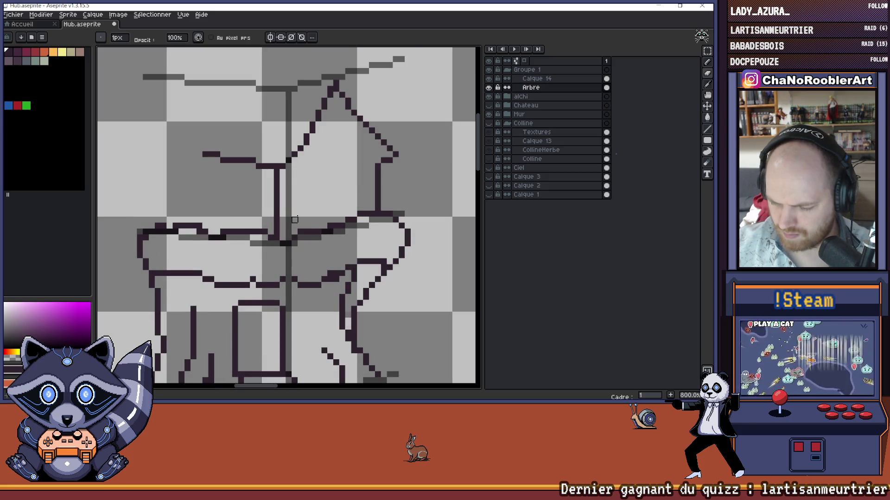
{"action": "scroll", "coordinate": [294, 219], "scroll_direction": "down", "scroll_amount": 5}
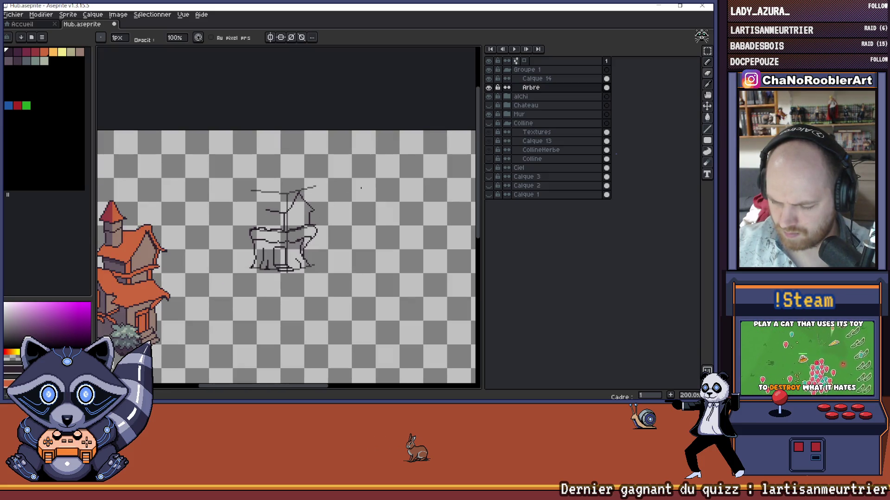
Step: Hide the rough guide sketch layer Calque 14 and inspect the cleaned outline
{"action": "left_click", "coordinate": [488, 79]}
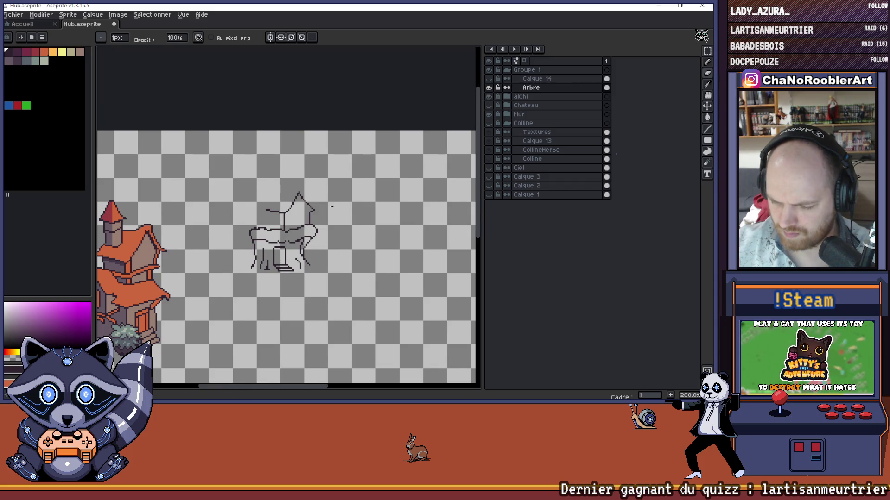
{"action": "scroll", "coordinate": [333, 206], "scroll_direction": "down", "scroll_amount": 1}
{"action": "scroll", "coordinate": [328, 209], "scroll_direction": "up", "scroll_amount": 1}
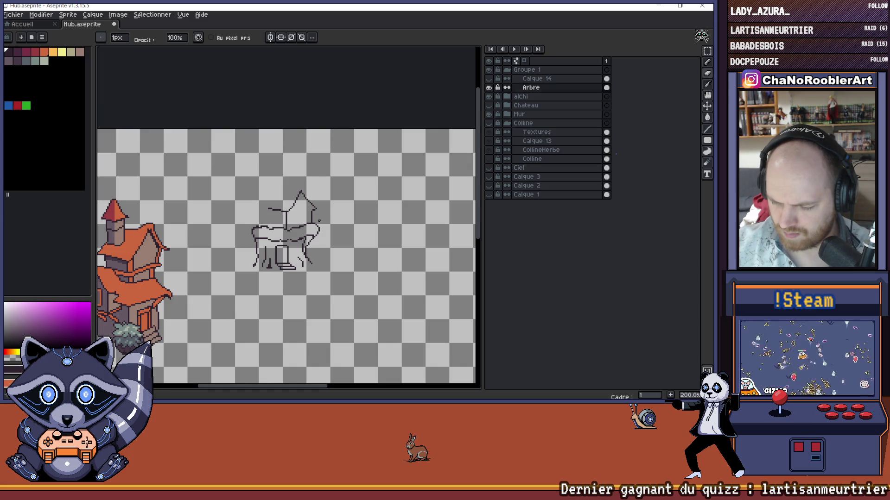
{"action": "scroll", "coordinate": [284, 250], "scroll_direction": "up", "scroll_amount": 2}
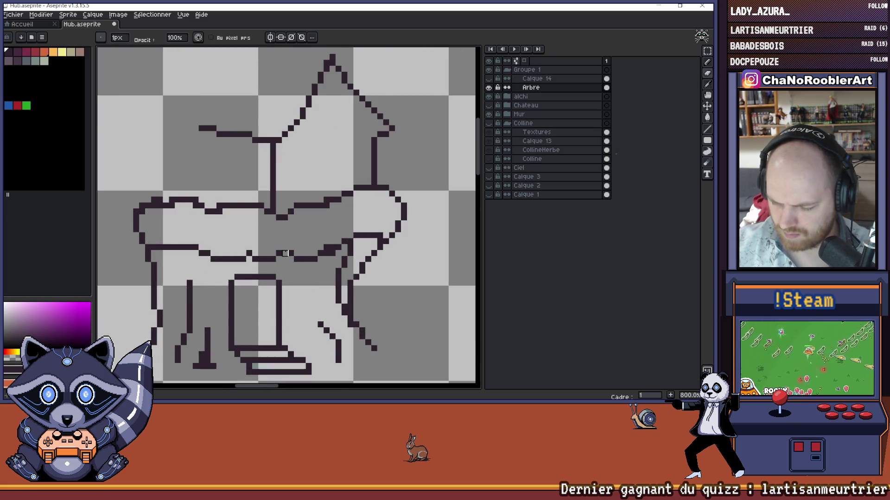
{"action": "scroll", "coordinate": [357, 246], "scroll_direction": "down", "scroll_amount": 3}
{"action": "scroll", "coordinate": [340, 248], "scroll_direction": "up", "scroll_amount": 2}
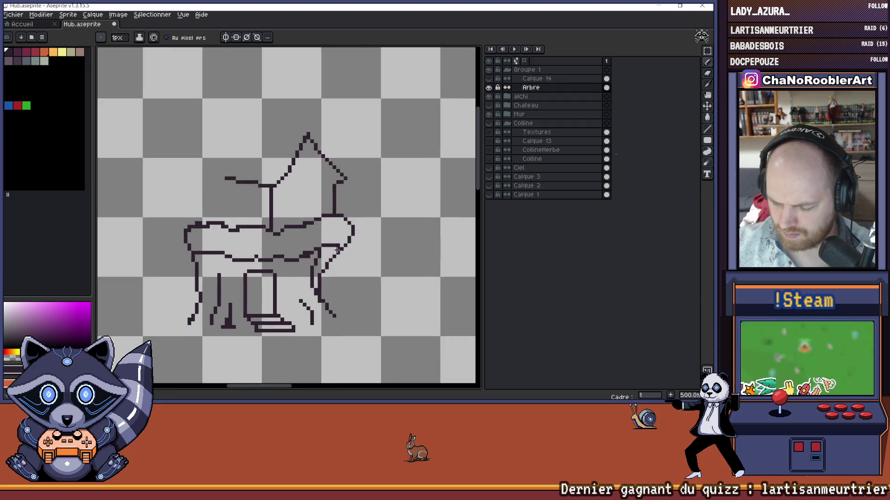
{"action": "scroll", "coordinate": [340, 248], "scroll_direction": "up", "scroll_amount": 2}
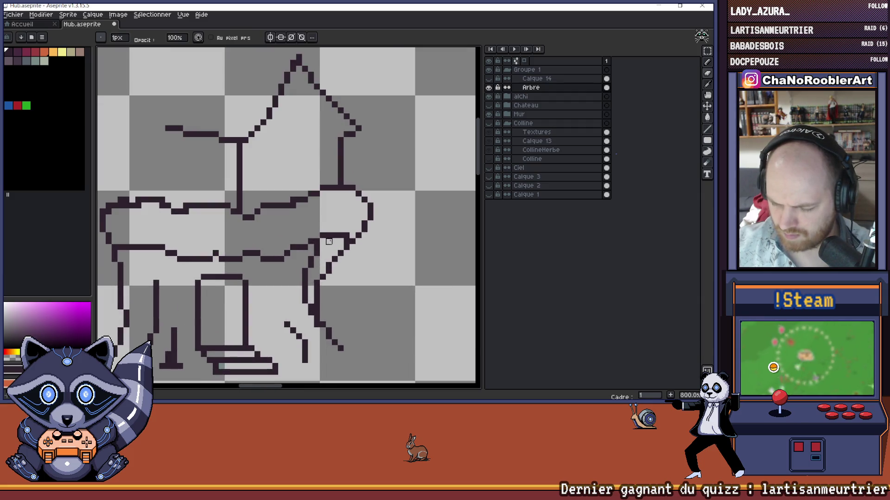
{"action": "scroll", "coordinate": [328, 238], "scroll_direction": "down", "scroll_amount": 4}
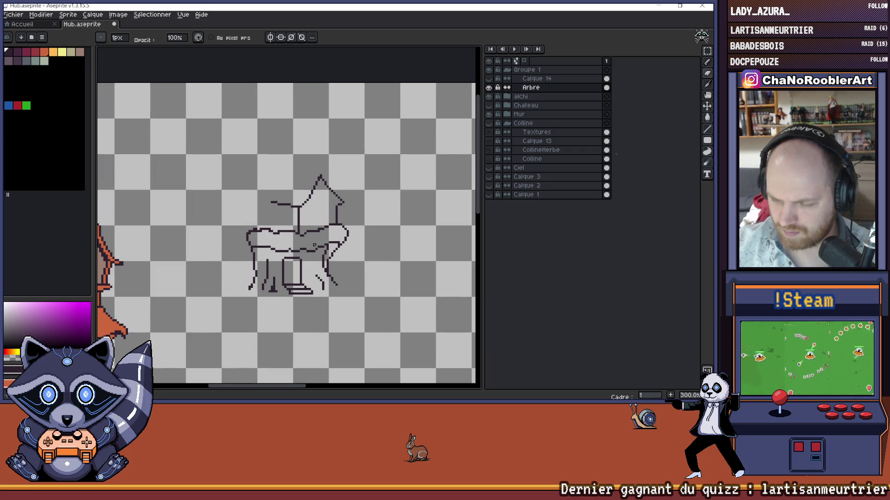
{"action": "scroll", "coordinate": [316, 246], "scroll_direction": "up", "scroll_amount": 4}
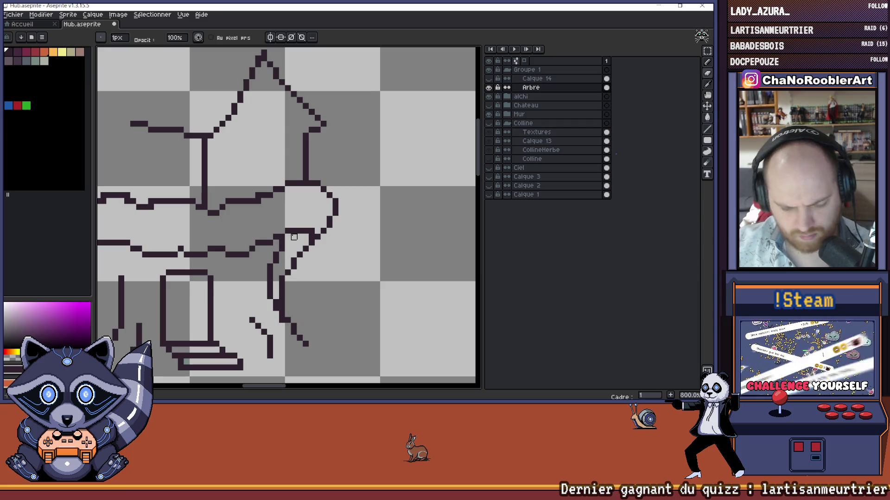
Step: Pencil a short horizontal line into the treehouse outline
{"action": "key", "text": "e"}
{"action": "mouse_move", "coordinate": [290, 239]}
{"action": "left_mouse_down"}
{"action": "mouse_move", "coordinate": [310, 239]}
{"action": "mouse_move", "coordinate": [306, 225]}
{"action": "left_mouse_up"}
{"action": "key", "text": "e"}
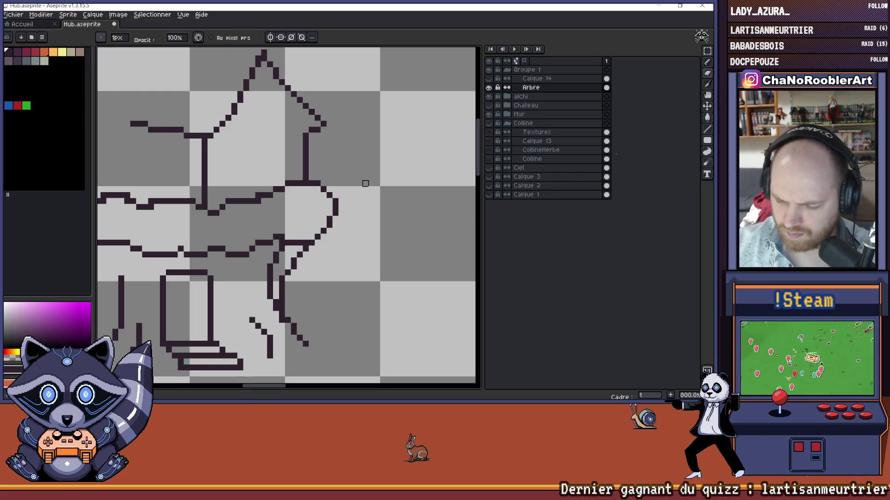
{"action": "scroll", "coordinate": [366, 183], "scroll_direction": "down", "scroll_amount": 5}
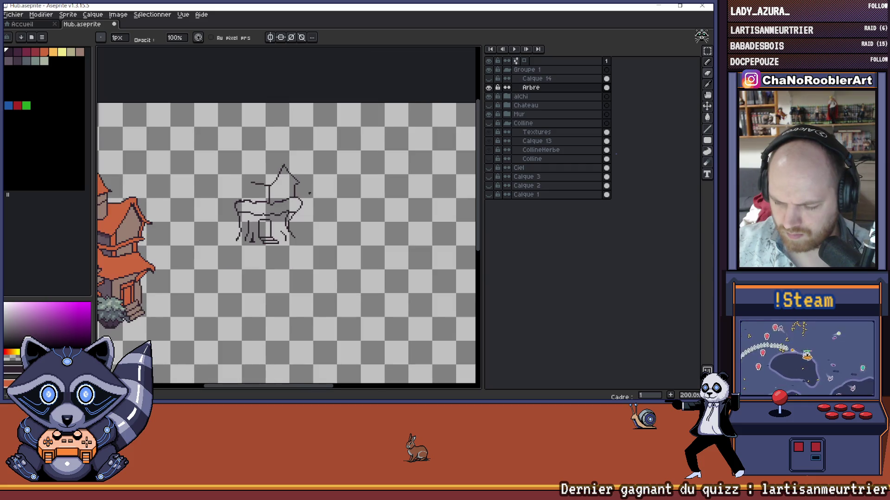
{"action": "scroll", "coordinate": [309, 193], "scroll_direction": "down", "scroll_amount": 1}
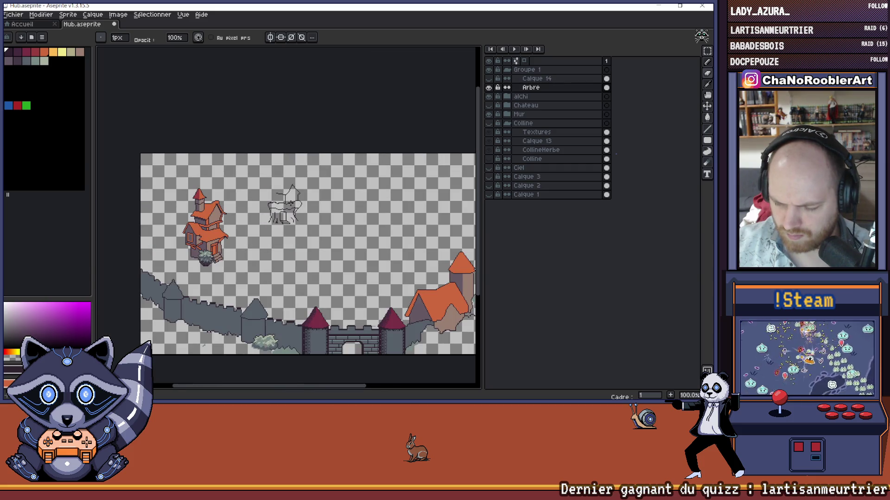
{"action": "scroll", "coordinate": [281, 203], "scroll_direction": "up", "scroll_amount": 4}
{"action": "left_click_drag", "start_coordinate": [301, 165], "coordinate": [317, 174]}
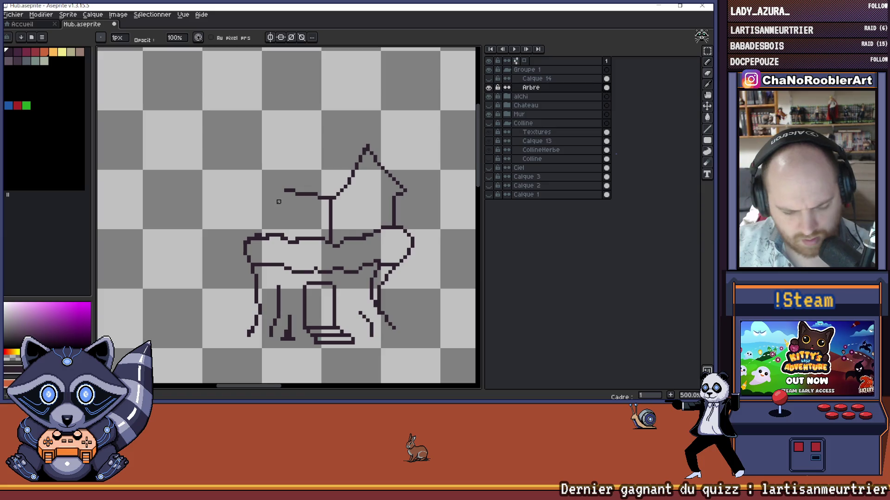
{"action": "key", "text": "e"}
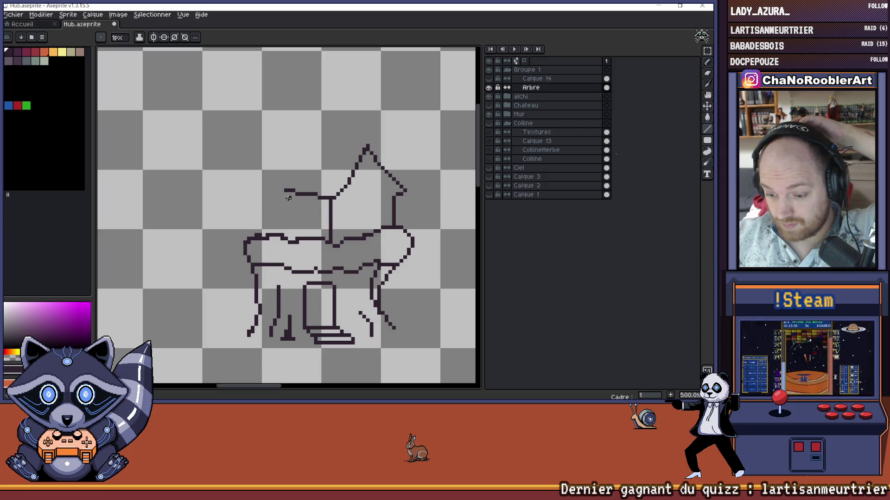
Step: Close the box left of the roof with a vertical line and show the grey guide sketch again
{"action": "left_click_drag", "start_coordinate": [285, 194], "coordinate": [286, 241]}
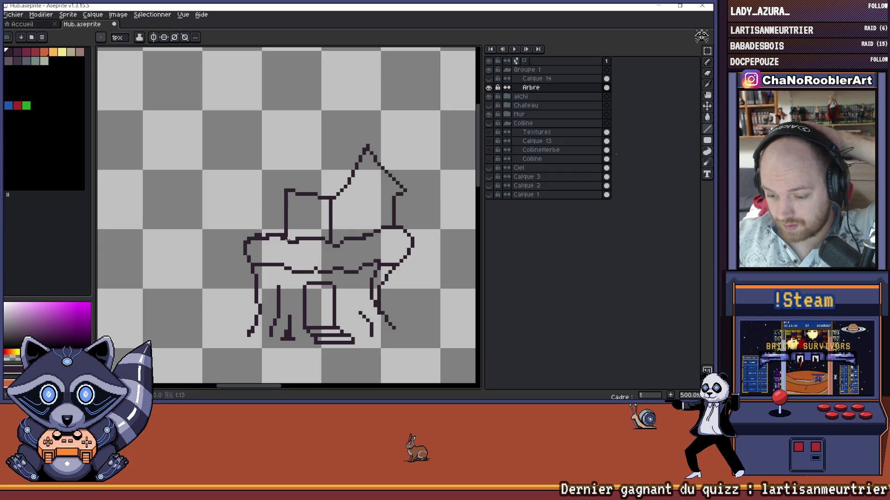
{"action": "left_click_drag", "start_coordinate": [323, 162], "coordinate": [307, 172]}
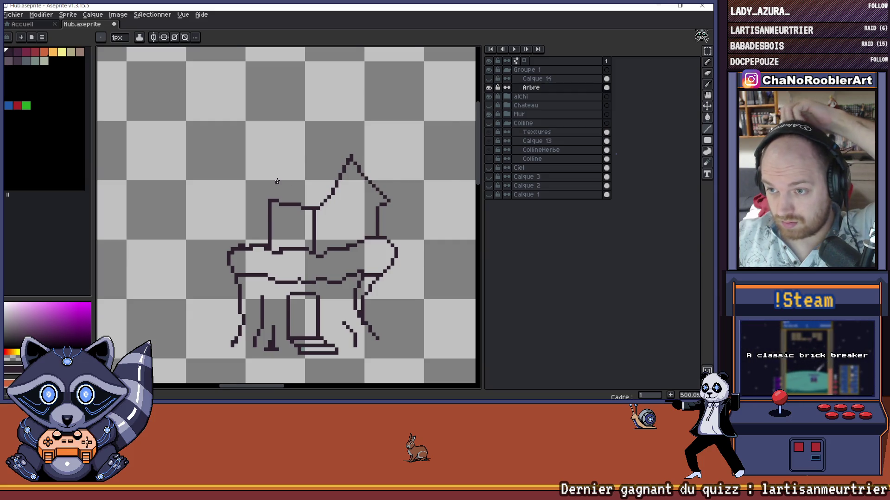
{"action": "scroll", "coordinate": [279, 179], "scroll_direction": "up", "scroll_amount": 1}
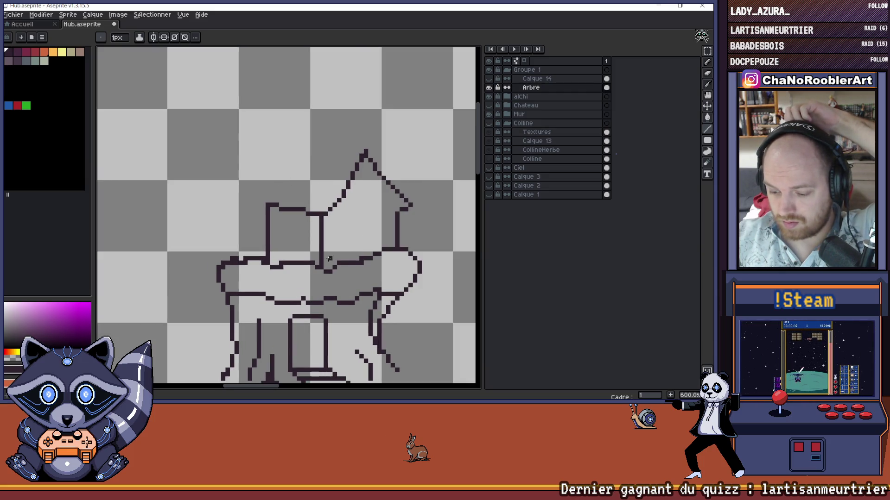
{"action": "left_click", "coordinate": [488, 78]}
Step: Draw a dark branch line running left from the roof peak along the upper guide
{"action": "left_click_drag", "start_coordinate": [403, 128], "coordinate": [379, 133]}
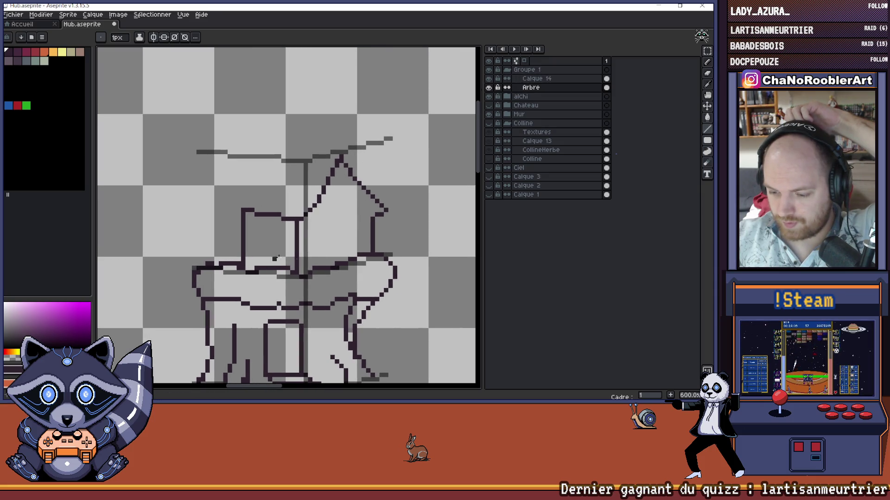
{"action": "left_click_drag", "start_coordinate": [345, 236], "coordinate": [366, 261]}
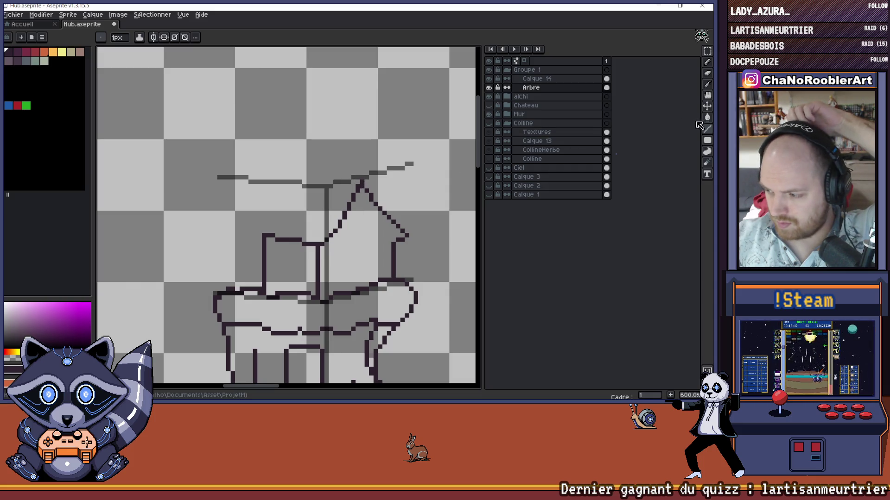
{"action": "left_click", "coordinate": [696, 130]}
{"action": "mouse_move", "coordinate": [364, 182]}
{"action": "left_mouse_down"}
{"action": "mouse_move", "coordinate": [262, 172]}
{"action": "mouse_move", "coordinate": [303, 183]}
{"action": "left_mouse_up"}
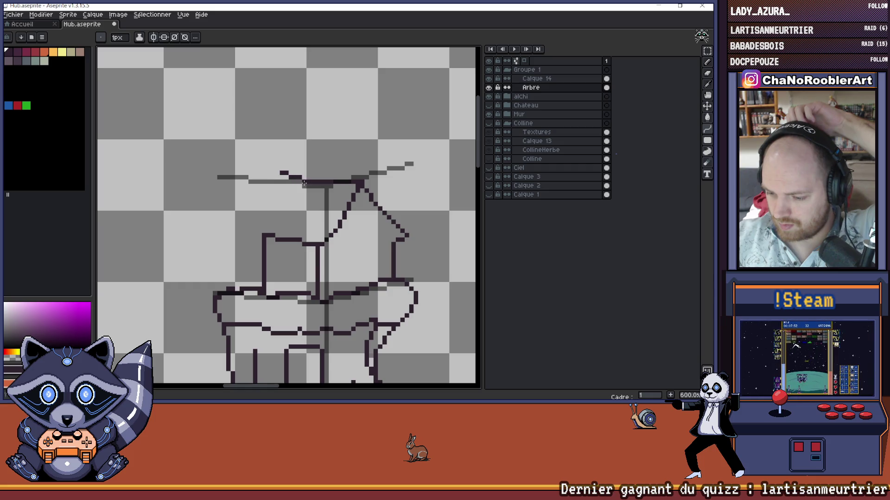
{"action": "key", "text": "Escape"}
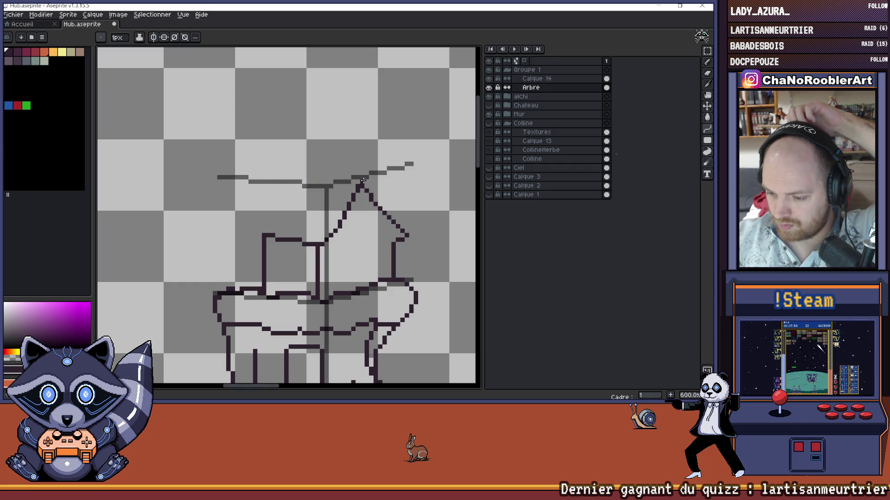
{"action": "left_click_drag", "start_coordinate": [363, 185], "coordinate": [277, 177]}
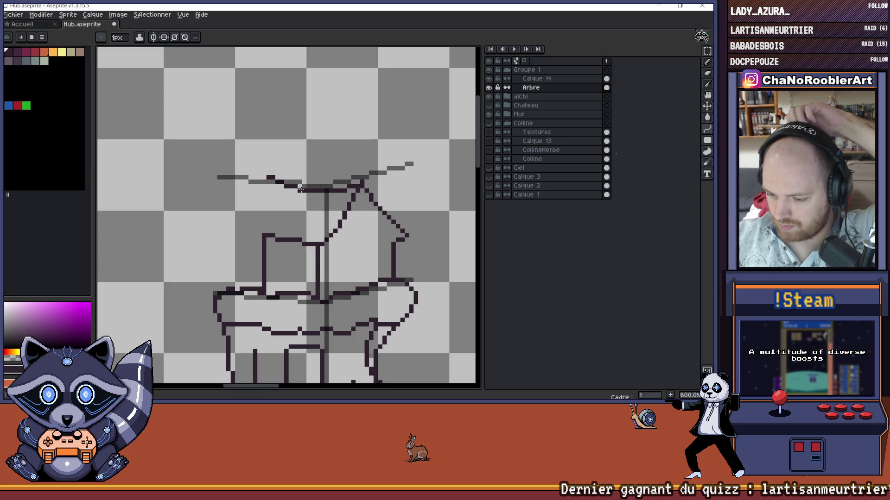
{"action": "scroll", "coordinate": [354, 151], "scroll_direction": "down", "scroll_amount": 2}
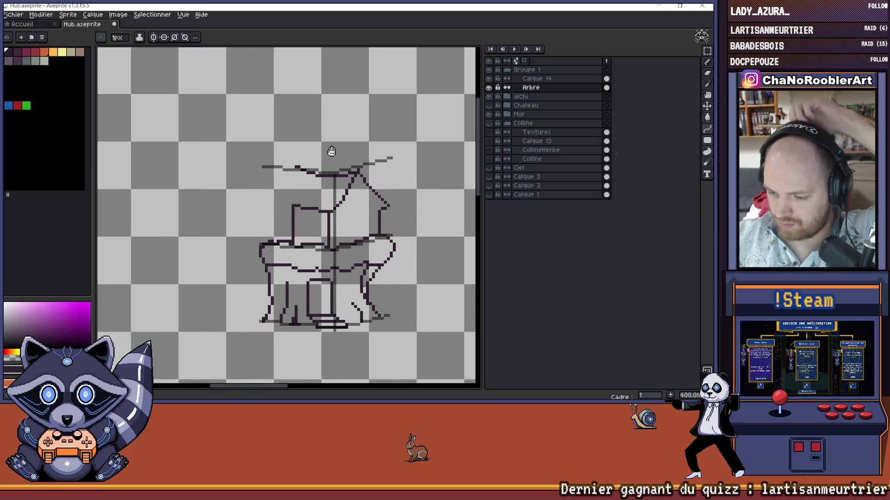
Step: Try two diagonal roof lines up to the crossbar, undoing both
{"action": "scroll", "coordinate": [324, 155], "scroll_direction": "down", "scroll_amount": 1}
{"action": "scroll", "coordinate": [321, 158], "scroll_direction": "up", "scroll_amount": 1}
{"action": "scroll", "coordinate": [315, 176], "scroll_direction": "up", "scroll_amount": 3}
{"action": "scroll", "coordinate": [304, 192], "scroll_direction": "down", "scroll_amount": 3}
{"action": "scroll", "coordinate": [280, 205], "scroll_direction": "down", "scroll_amount": 1}
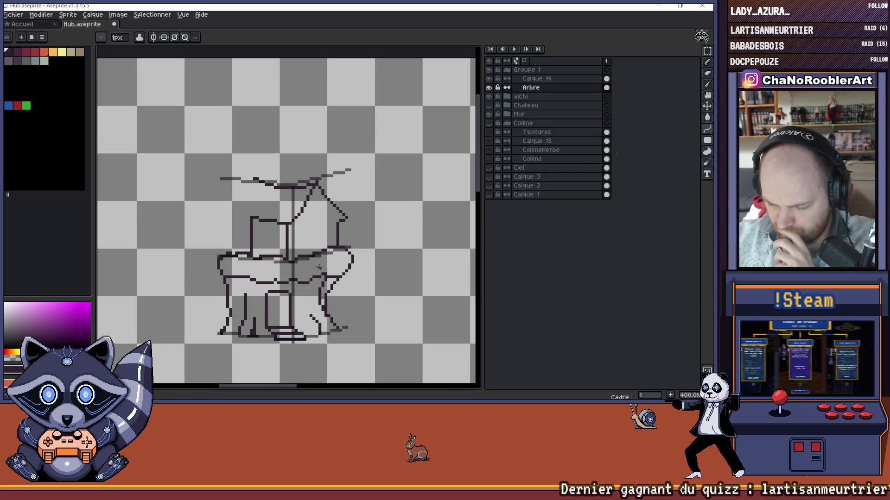
{"action": "scroll", "coordinate": [239, 194], "scroll_direction": "up", "scroll_amount": 1}
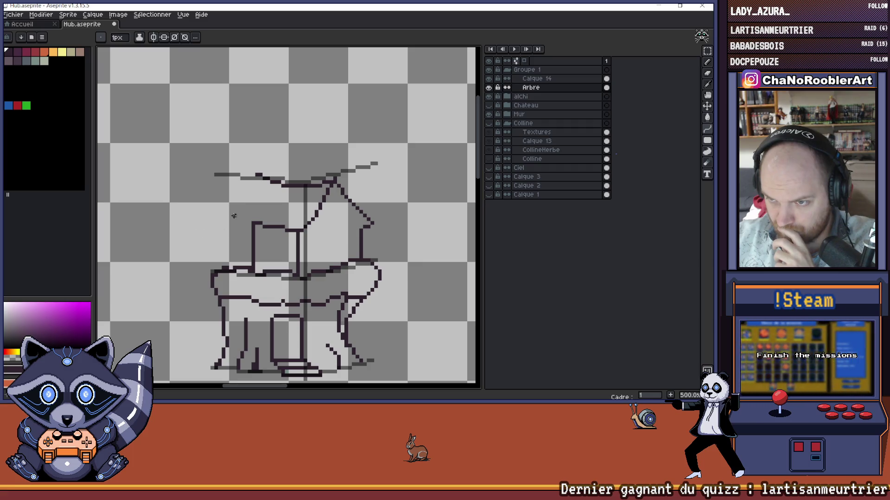
{"action": "scroll", "coordinate": [236, 200], "scroll_direction": "up", "scroll_amount": 2}
{"action": "mouse_move", "coordinate": [235, 253]}
{"action": "left_mouse_down"}
{"action": "mouse_move", "coordinate": [272, 190]}
{"action": "mouse_move", "coordinate": [270, 202]}
{"action": "left_mouse_up"}
{"action": "key", "text": "ctrl+z"}
{"action": "key", "text": "ctrl+z"}
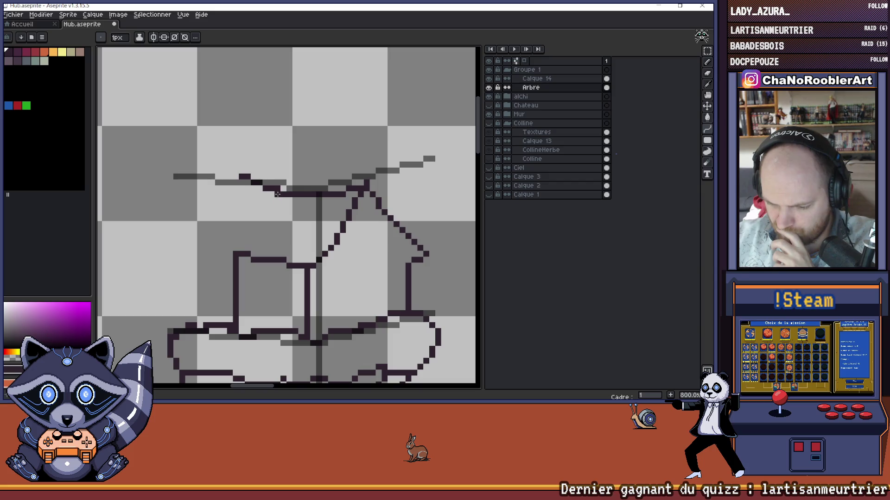
{"action": "scroll", "coordinate": [270, 189], "scroll_direction": "down", "scroll_amount": 2}
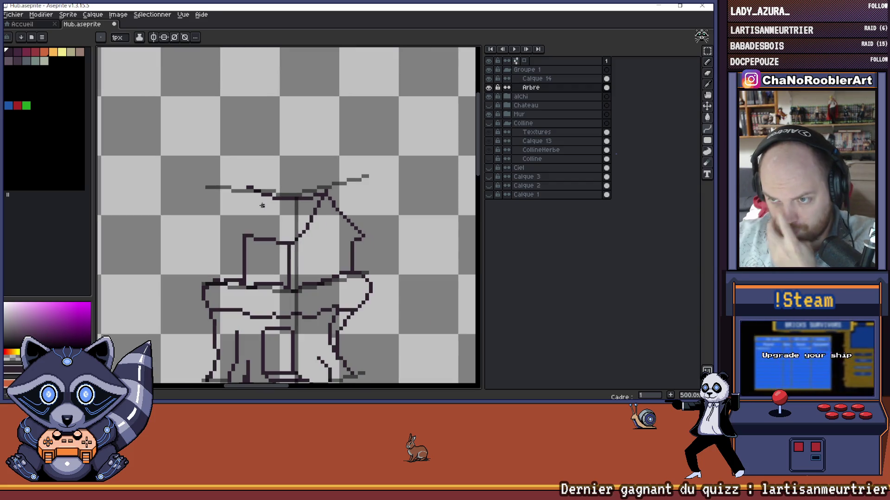
{"action": "scroll", "coordinate": [329, 200], "scroll_direction": "down", "scroll_amount": 2}
{"action": "scroll", "coordinate": [296, 195], "scroll_direction": "up", "scroll_amount": 4}
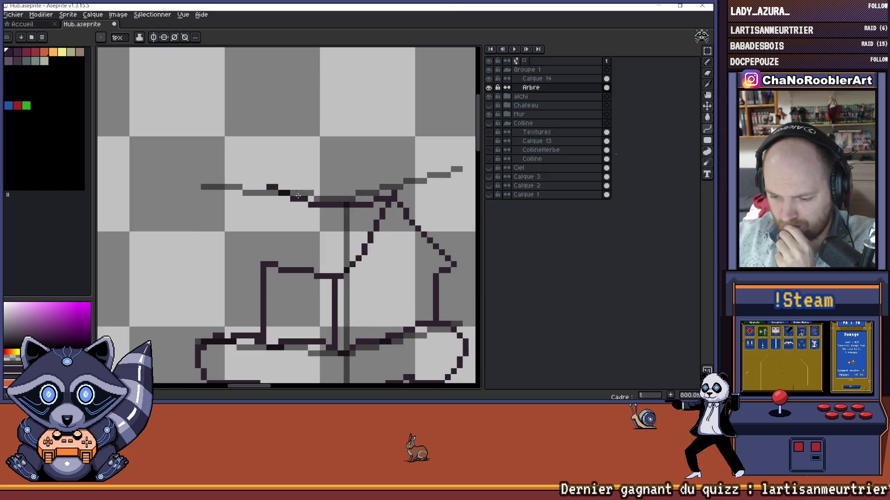
{"action": "mouse_move", "coordinate": [262, 259]}
{"action": "left_mouse_down"}
{"action": "mouse_move", "coordinate": [297, 204]}
{"action": "mouse_move", "coordinate": [266, 256]}
{"action": "mouse_move", "coordinate": [295, 222]}
{"action": "left_mouse_up"}
{"action": "key", "text": "ctrl+z"}
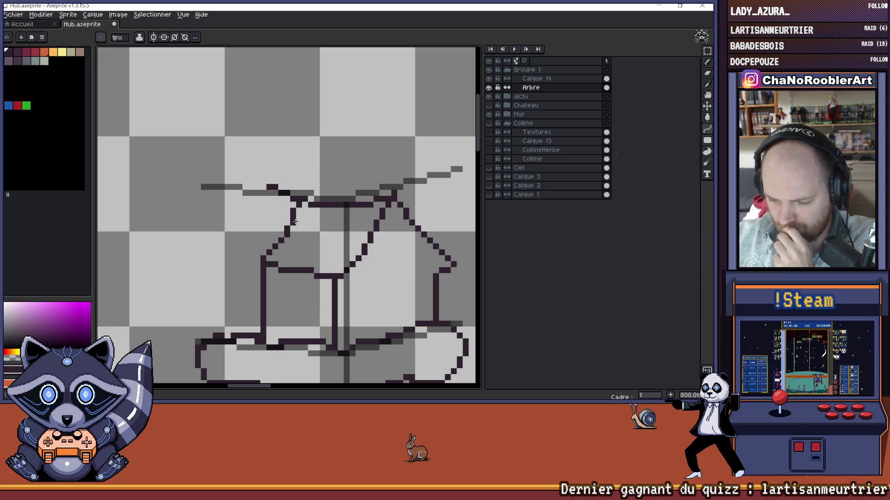
{"action": "scroll", "coordinate": [298, 194], "scroll_direction": "down", "scroll_amount": 3}
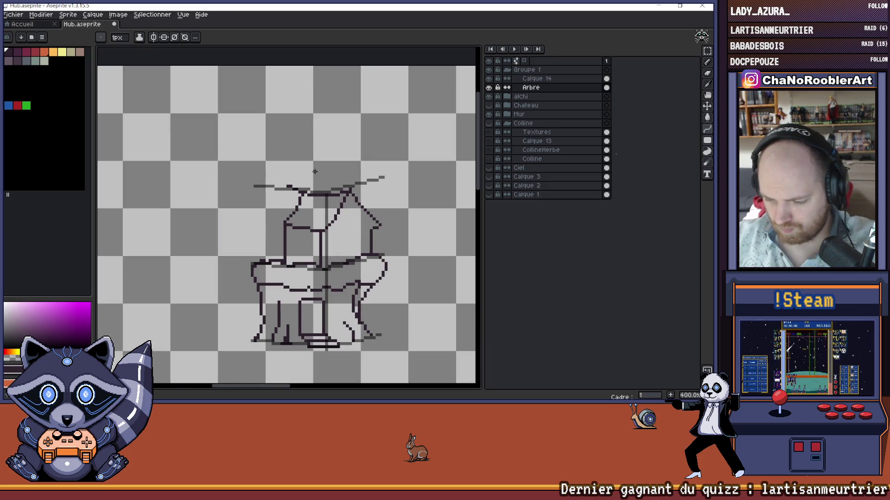
{"action": "scroll", "coordinate": [300, 177], "scroll_direction": "up", "scroll_amount": 2}
Step: Switch back to the Pencil and pan around the treehouse sketch
{"action": "key", "text": "b"}
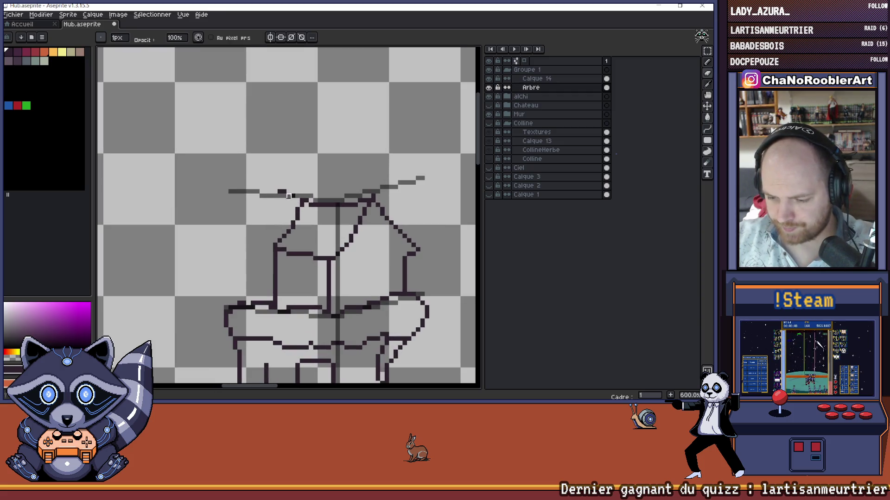
{"action": "scroll", "coordinate": [302, 200], "scroll_direction": "down", "scroll_amount": 4}
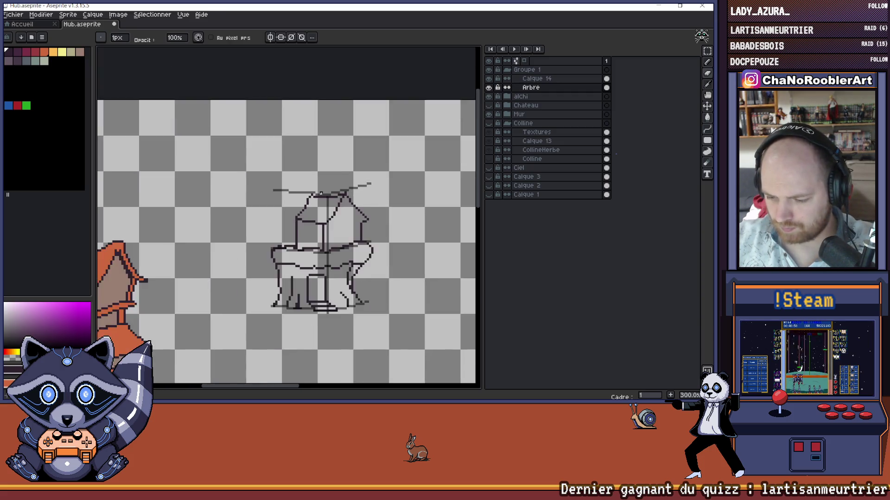
{"action": "scroll", "coordinate": [310, 218], "scroll_direction": "up", "scroll_amount": 5}
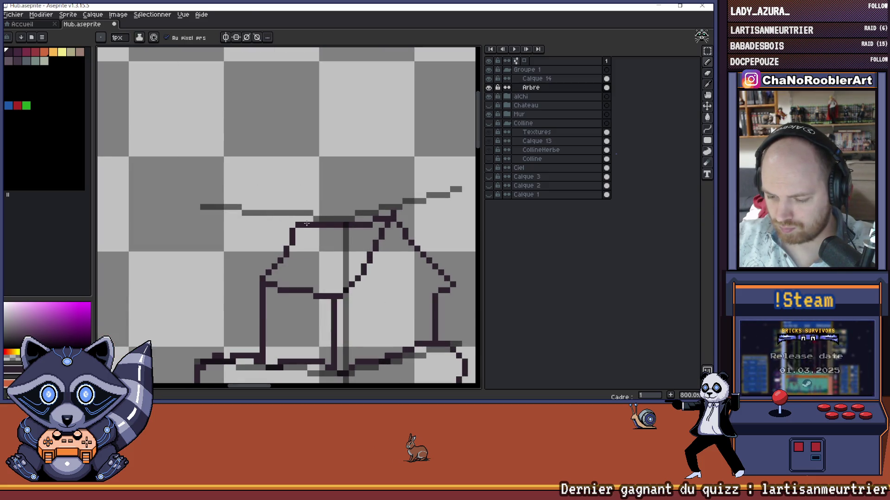
{"action": "scroll", "coordinate": [348, 202], "scroll_direction": "down", "scroll_amount": 6}
{"action": "left_click_drag", "start_coordinate": [348, 203], "coordinate": [340, 197]}
{"action": "scroll", "coordinate": [333, 196], "scroll_direction": "down", "scroll_amount": 1}
{"action": "scroll", "coordinate": [333, 196], "scroll_direction": "up", "scroll_amount": 1}
{"action": "left_click_drag", "start_coordinate": [327, 229], "coordinate": [334, 226]}
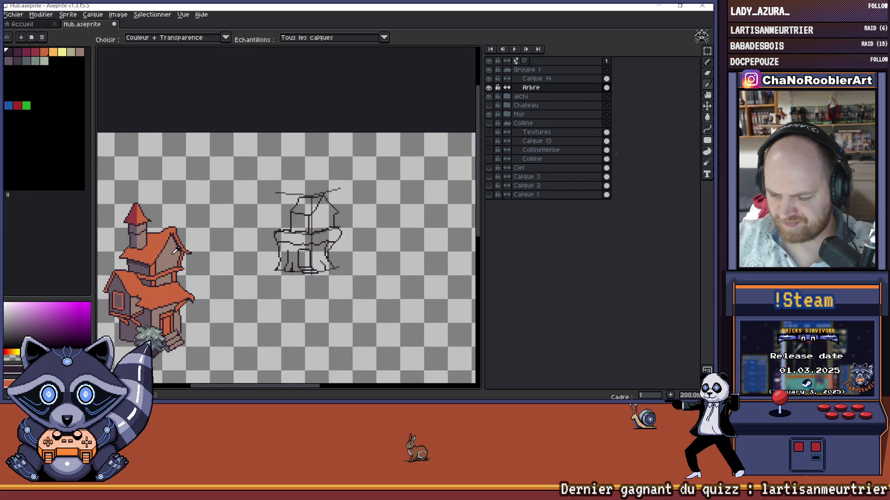
Step: Fill the house's right gable brown with the Paint Bucket, undoing two accidental background fills
{"action": "key", "text": "g"}
{"action": "left_click", "coordinate": [323, 217]}
{"action": "key", "text": "ctrl+z"}
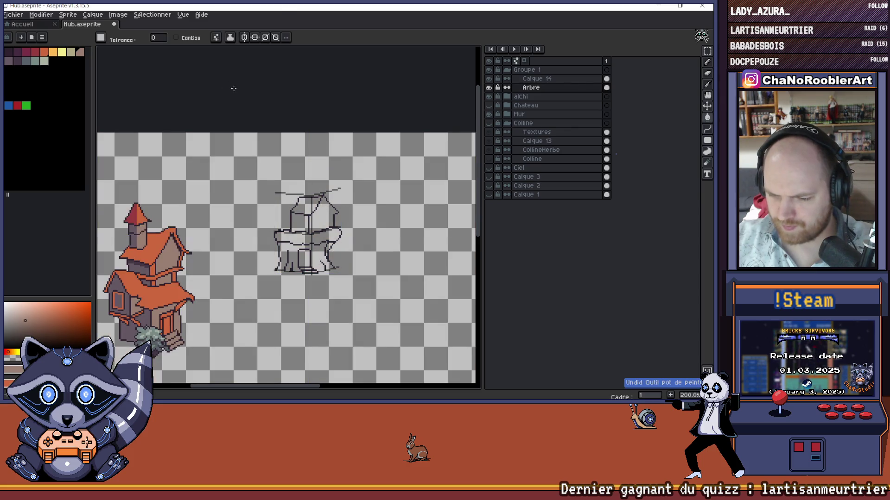
{"action": "left_click", "coordinate": [394, 144]}
{"action": "key", "text": "ctrl+z"}
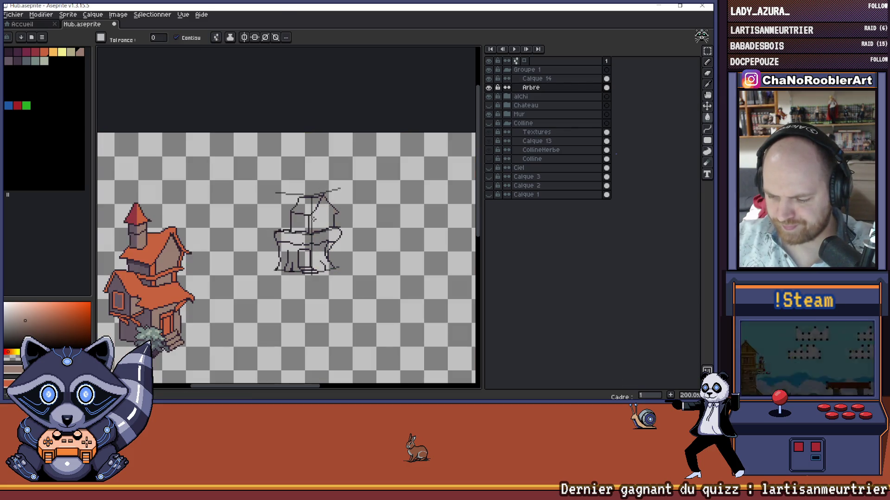
{"action": "left_click", "coordinate": [314, 218]}
Step: Fill the left wall dark purple and the roof's left face orange, sampling both colours from the castle
{"action": "left_click", "coordinate": [142, 266], "text": "alt"}
{"action": "left_click", "coordinate": [301, 221]}
{"action": "left_click", "coordinate": [189, 238], "text": "alt"}
{"action": "left_click", "coordinate": [303, 205]}
{"action": "scroll", "coordinate": [338, 196], "scroll_direction": "down", "scroll_amount": 3}
{"action": "scroll", "coordinate": [338, 197], "scroll_direction": "up", "scroll_amount": 3}
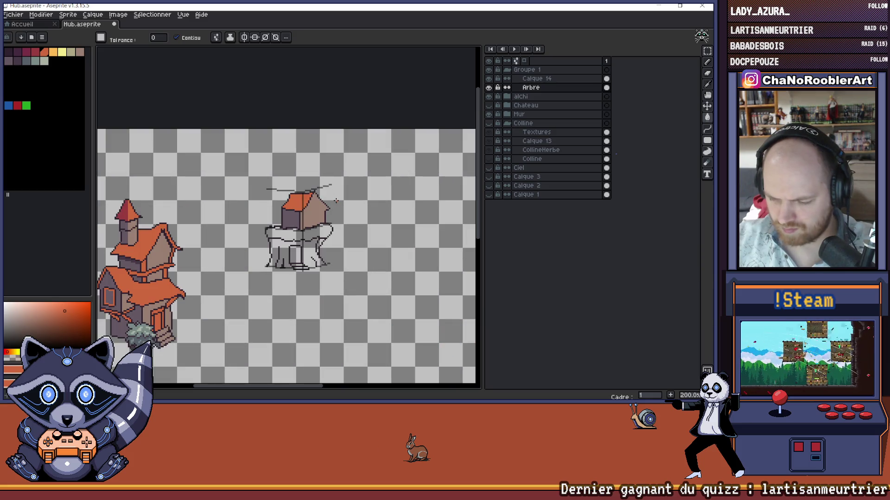
{"action": "scroll", "coordinate": [336, 200], "scroll_direction": "down", "scroll_amount": 1}
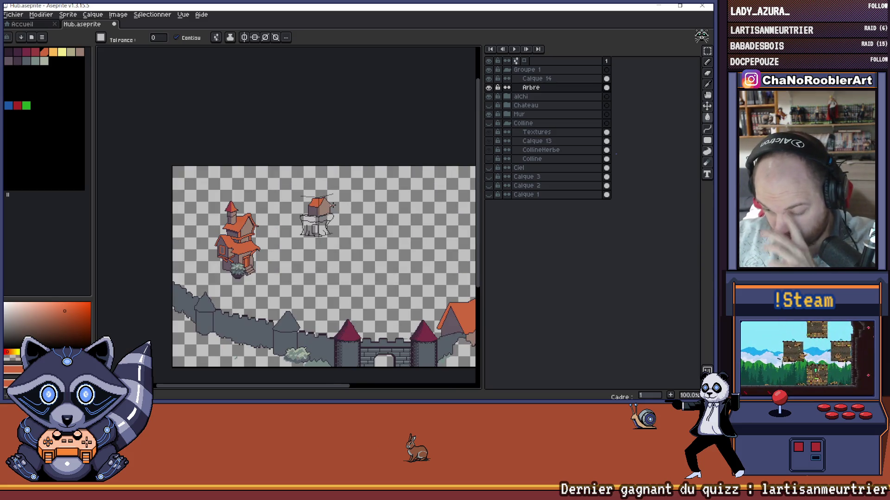
{"action": "scroll", "coordinate": [329, 207], "scroll_direction": "up", "scroll_amount": 1}
{"action": "scroll", "coordinate": [322, 209], "scroll_direction": "up", "scroll_amount": 2}
{"action": "scroll", "coordinate": [314, 210], "scroll_direction": "down", "scroll_amount": 3}
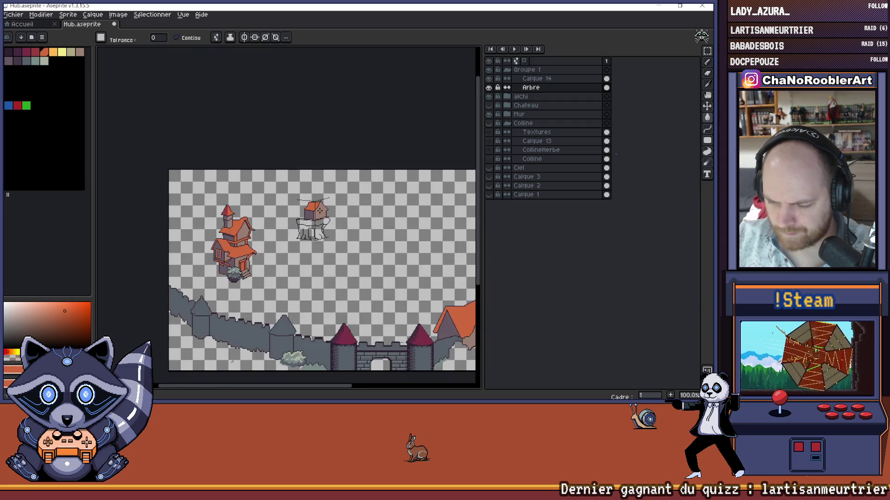
{"action": "scroll", "coordinate": [316, 210], "scroll_direction": "up", "scroll_amount": 4}
{"action": "scroll", "coordinate": [315, 210], "scroll_direction": "up", "scroll_amount": 4}
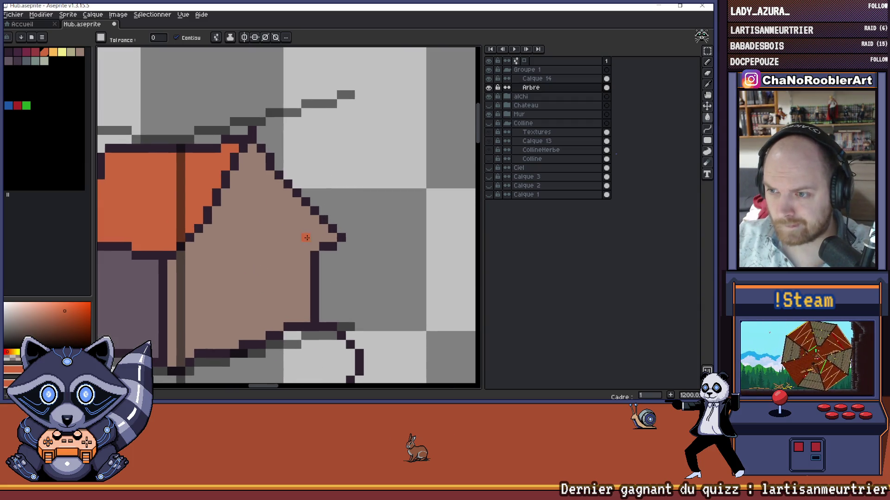
Step: Draw a dark outline along the roof's diagonal edge with the Line tool
{"action": "scroll", "coordinate": [315, 248], "scroll_direction": "down", "scroll_amount": 2}
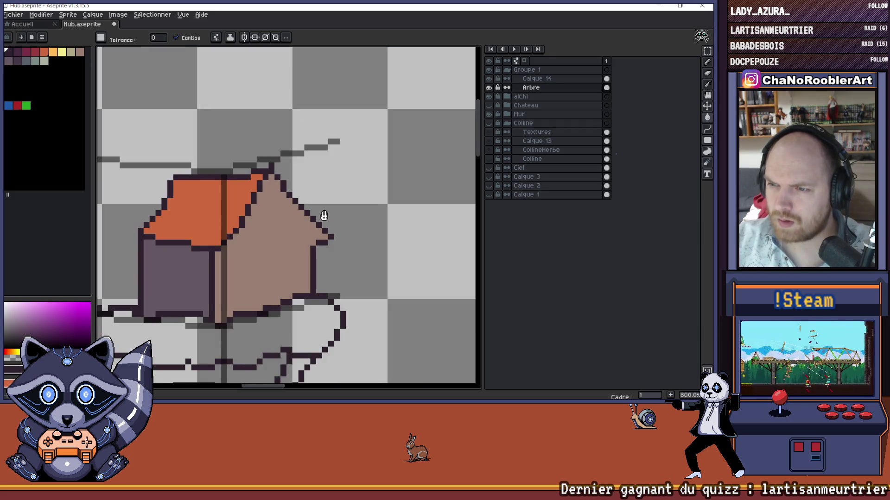
{"action": "left_click_drag", "start_coordinate": [324, 215], "coordinate": [334, 211]}
{"action": "left_click_drag", "start_coordinate": [281, 220], "coordinate": [308, 221]}
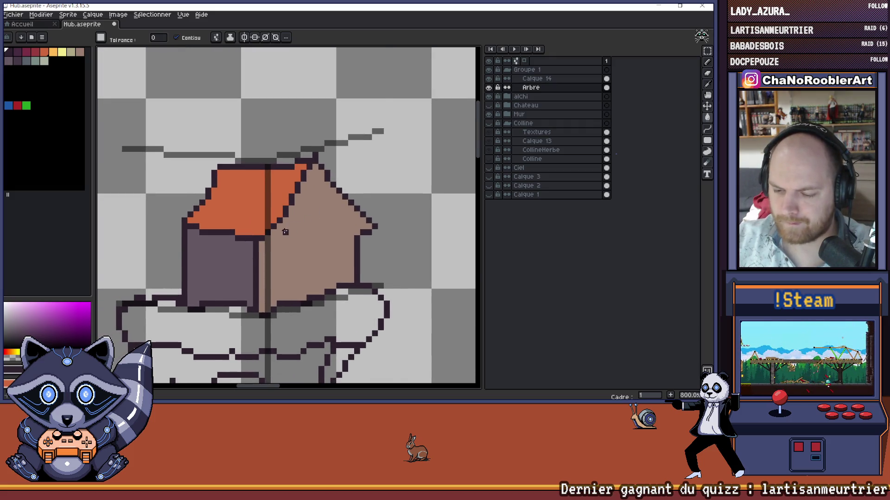
{"action": "scroll", "coordinate": [285, 231], "scroll_direction": "down", "scroll_amount": 2}
{"action": "scroll", "coordinate": [284, 232], "scroll_direction": "up", "scroll_amount": 4}
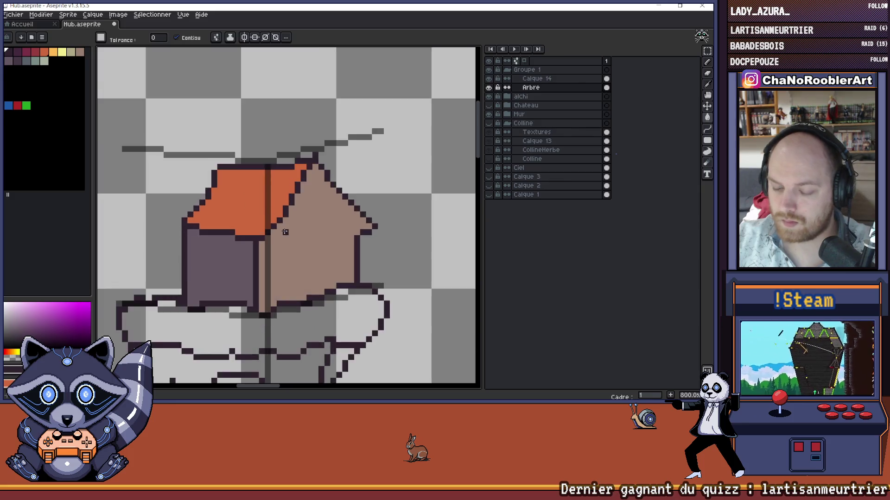
{"action": "left_click", "coordinate": [707, 139]}
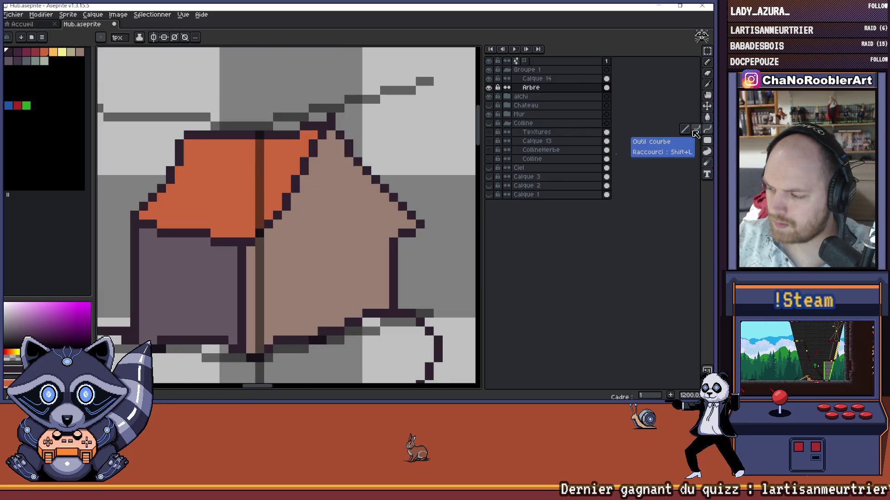
{"action": "scroll", "coordinate": [363, 133], "scroll_direction": "left", "scroll_amount": 2}
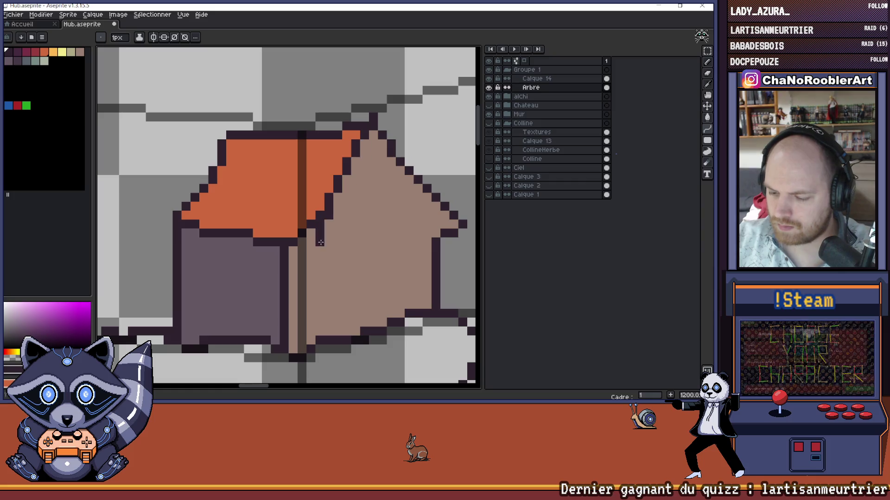
{"action": "left_click_drag", "start_coordinate": [311, 238], "coordinate": [366, 142]}
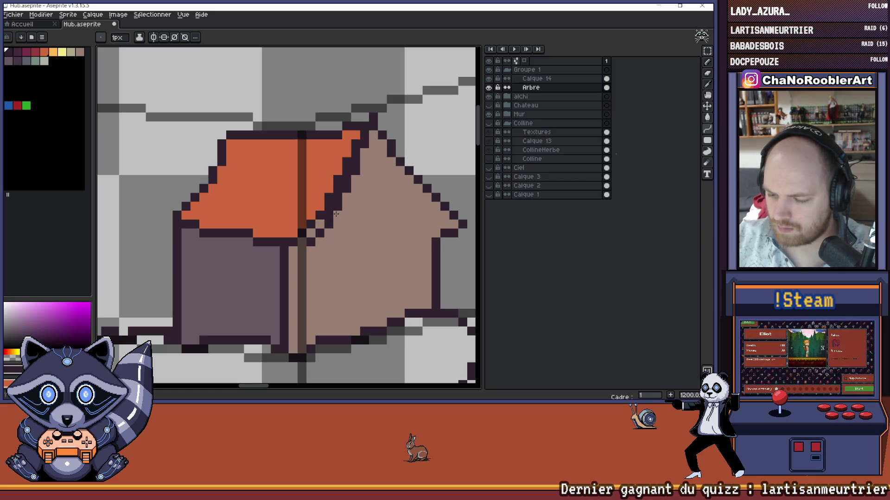
{"action": "scroll", "coordinate": [296, 242], "scroll_direction": "down", "scroll_amount": 3}
{"action": "scroll", "coordinate": [287, 243], "scroll_direction": "up", "scroll_amount": 3}
Step: Repaint the roof's lower corner pixel with the roof orange using the Pencil
{"action": "key", "text": "b"}
{"action": "left_click", "coordinate": [281, 246], "text": "alt"}
{"action": "left_click", "coordinate": [287, 241]}
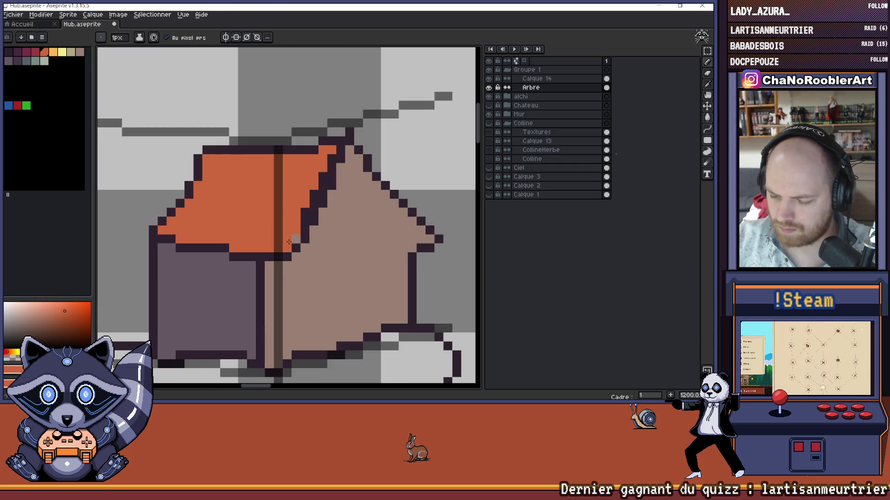
{"action": "scroll", "coordinate": [311, 201], "scroll_direction": "down", "scroll_amount": 8}
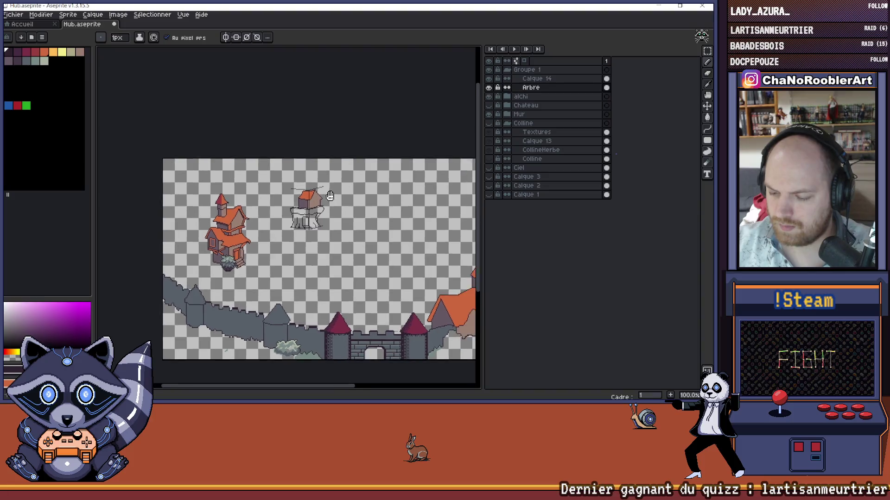
Step: Show and then hide the Colline hill group to check the scene
{"action": "left_click", "coordinate": [490, 123]}
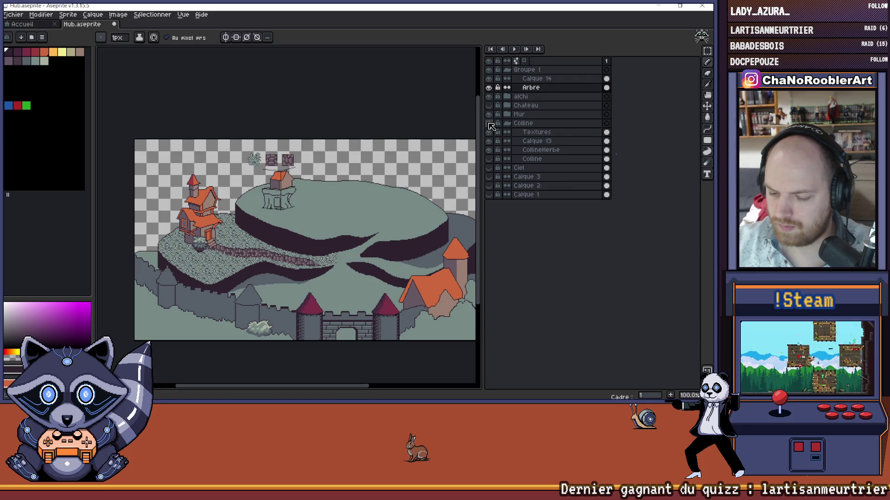
{"action": "left_click", "coordinate": [489, 123]}
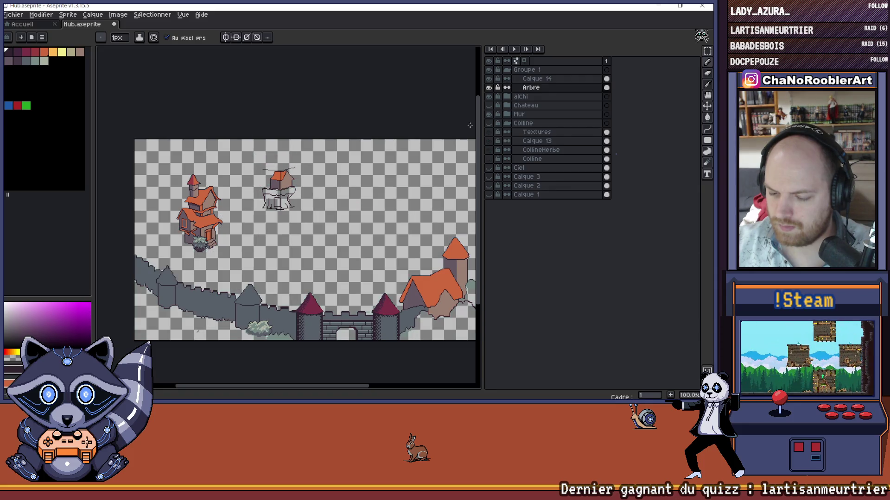
{"action": "scroll", "coordinate": [318, 159], "scroll_direction": "up", "scroll_amount": 6}
{"action": "key", "text": "i"}
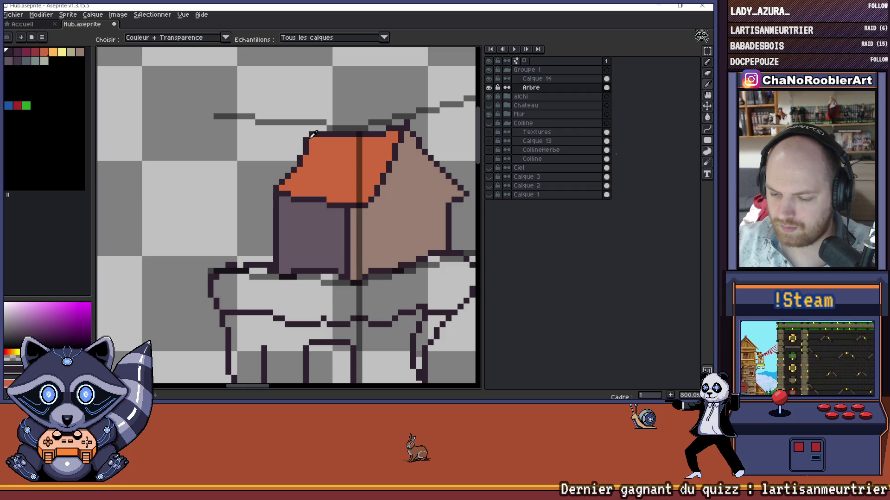
{"action": "key", "text": "b"}
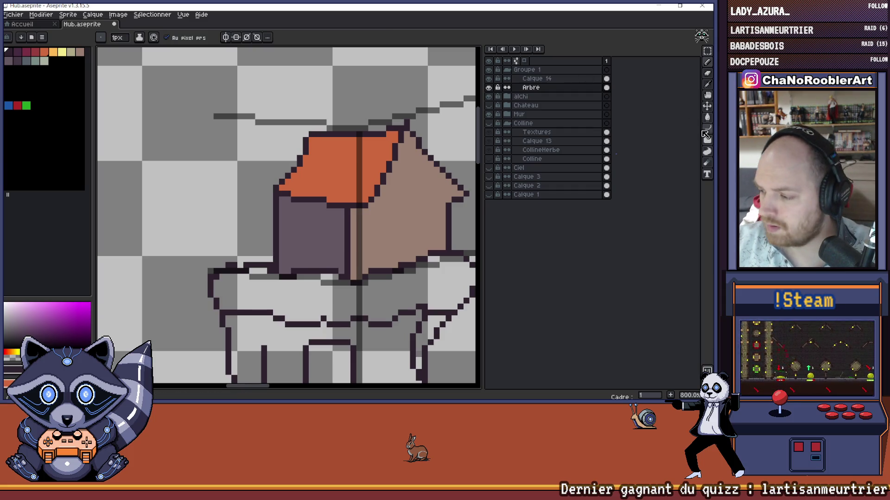
Step: Draw dark outlines up the roof's left slope and along its bottom edge
{"action": "left_click", "coordinate": [706, 130]}
{"action": "scroll", "coordinate": [261, 165], "scroll_direction": "up", "scroll_amount": 2}
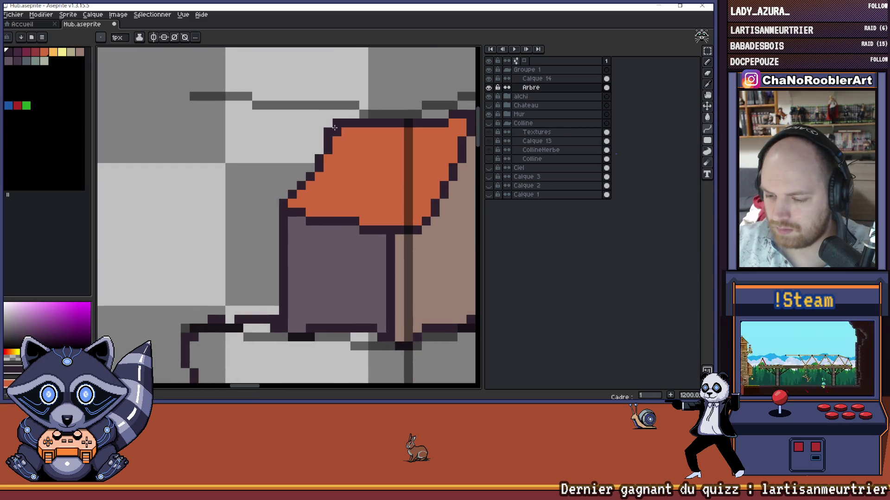
{"action": "mouse_move", "coordinate": [265, 221]}
{"action": "left_mouse_down"}
{"action": "mouse_move", "coordinate": [336, 132]}
{"action": "mouse_move", "coordinate": [303, 188]}
{"action": "left_mouse_up"}
{"action": "scroll", "coordinate": [302, 187], "scroll_direction": "down", "scroll_amount": 2}
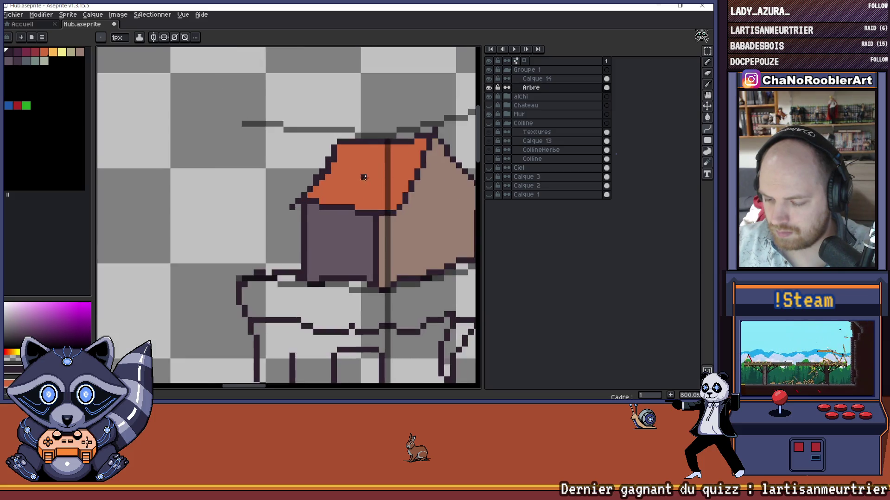
{"action": "scroll", "coordinate": [323, 185], "scroll_direction": "up", "scroll_amount": 2}
{"action": "mouse_move", "coordinate": [223, 218]}
{"action": "left_mouse_down"}
{"action": "mouse_move", "coordinate": [370, 229]}
{"action": "mouse_move", "coordinate": [378, 200]}
{"action": "mouse_move", "coordinate": [373, 226]}
{"action": "left_mouse_up"}
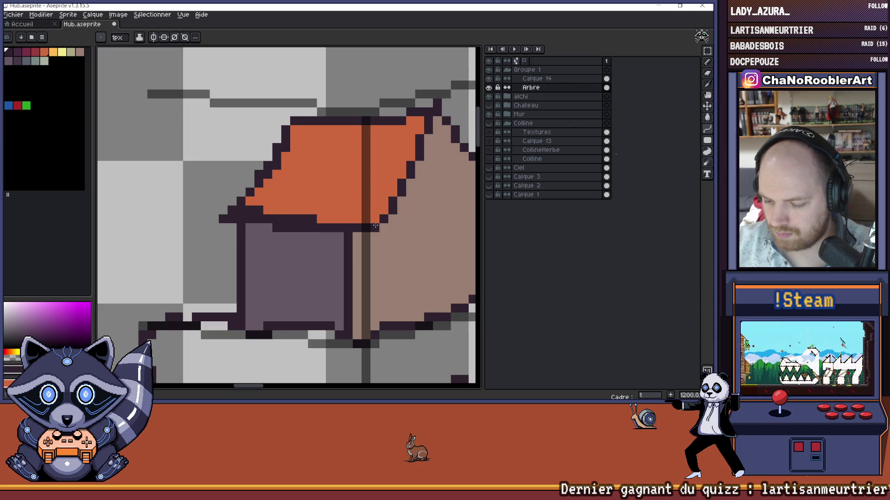
Step: Repaint the stray dark pixels under the roof edge in the roof orange
{"action": "left_click", "coordinate": [352, 200], "text": "alt"}
{"action": "key", "text": "b"}
{"action": "left_click_drag", "start_coordinate": [317, 220], "coordinate": [249, 211]}
{"action": "scroll", "coordinate": [243, 211], "scroll_direction": "down", "scroll_amount": 5}
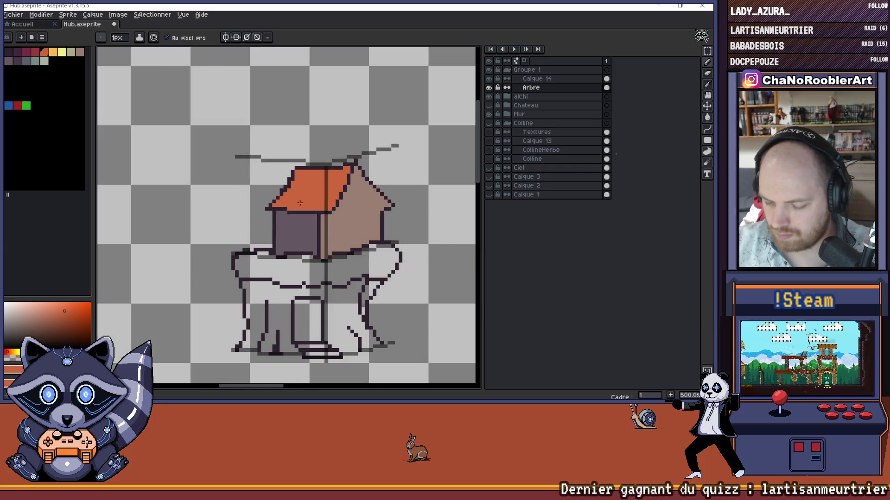
{"action": "scroll", "coordinate": [306, 201], "scroll_direction": "down", "scroll_amount": 1}
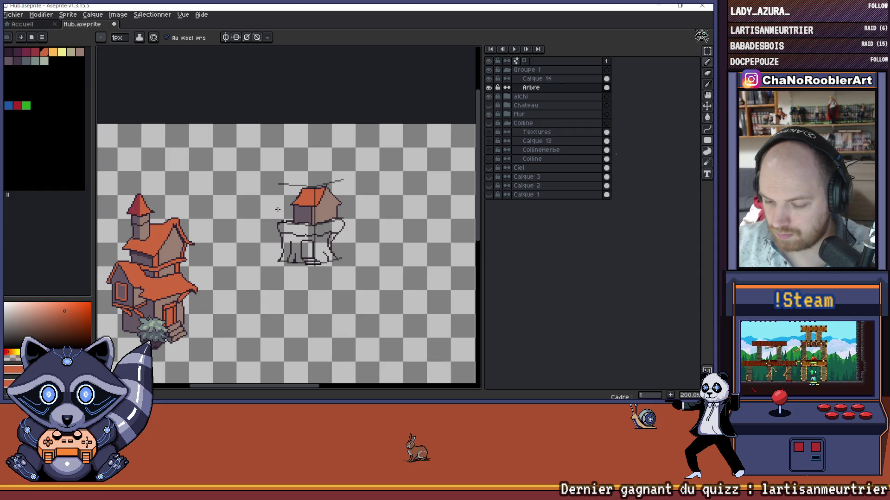
{"action": "scroll", "coordinate": [310, 201], "scroll_direction": "up", "scroll_amount": 4}
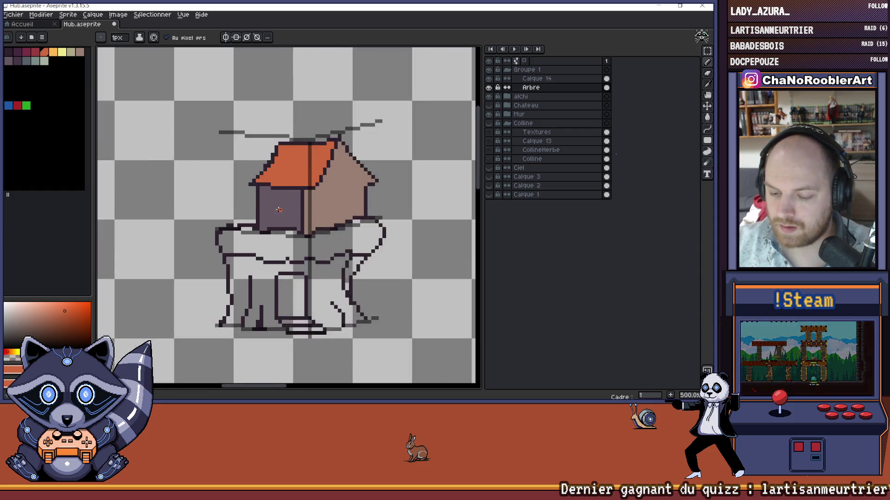
Step: Sample the purple wall colour from the canvas for drawing
{"action": "key", "text": "i"}
{"action": "left_click", "coordinate": [309, 201]}
{"action": "key", "text": "b"}
{"action": "scroll", "coordinate": [279, 216], "scroll_direction": "up", "scroll_amount": 3}
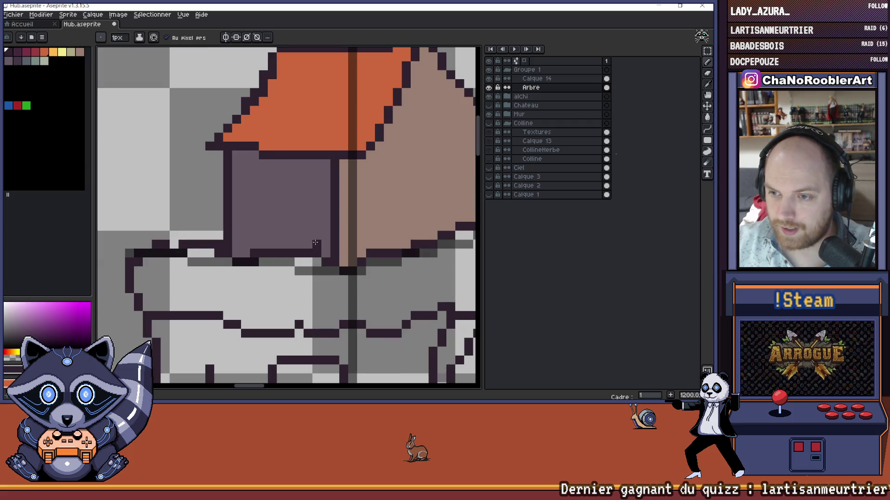
Step: Start the window with a dark pixel and a short top line on the purple wall
{"action": "scroll", "coordinate": [332, 251], "scroll_direction": "down", "scroll_amount": 3}
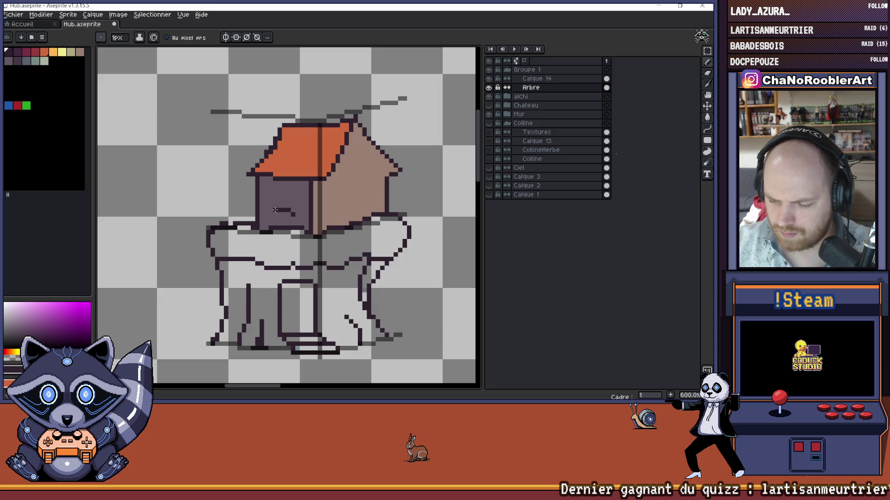
{"action": "scroll", "coordinate": [275, 210], "scroll_direction": "up", "scroll_amount": 4}
{"action": "left_click", "coordinate": [274, 210]}
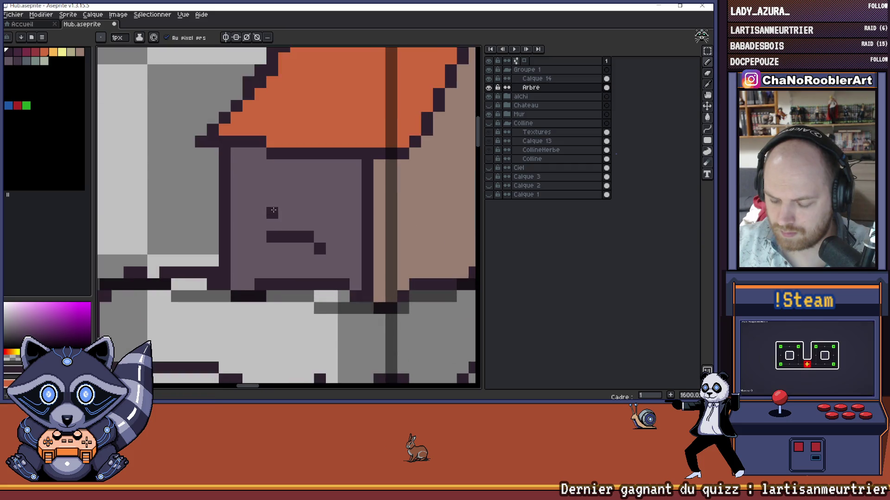
{"action": "scroll", "coordinate": [273, 211], "scroll_direction": "down", "scroll_amount": 2}
{"action": "scroll", "coordinate": [283, 211], "scroll_direction": "down", "scroll_amount": 4}
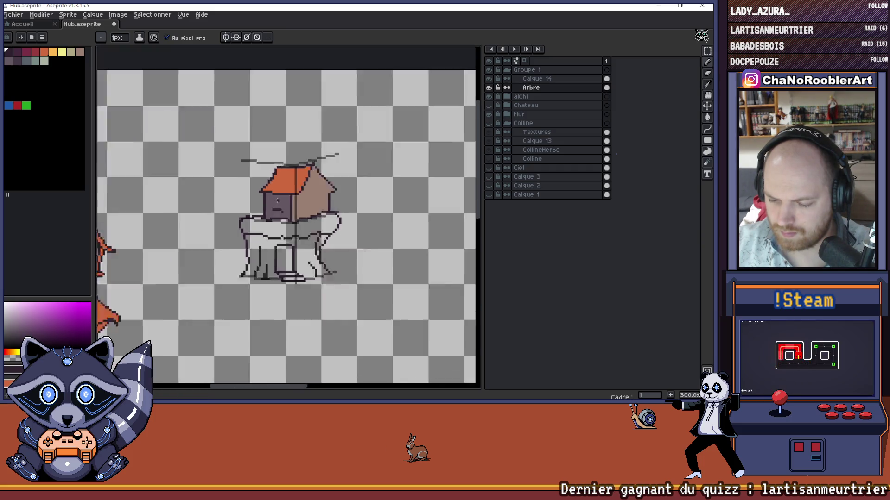
{"action": "scroll", "coordinate": [280, 201], "scroll_direction": "up", "scroll_amount": 3}
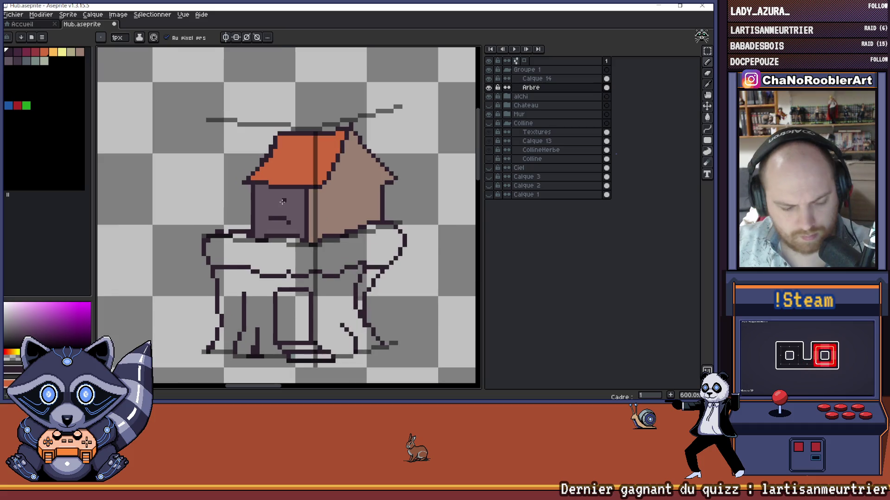
{"action": "scroll", "coordinate": [288, 238], "scroll_direction": "up", "scroll_amount": 3}
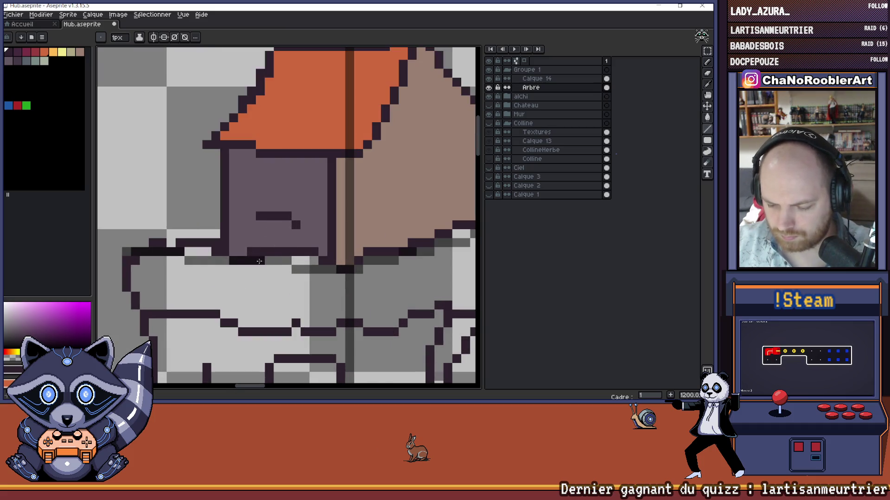
{"action": "left_click_drag", "start_coordinate": [270, 173], "coordinate": [288, 179]}
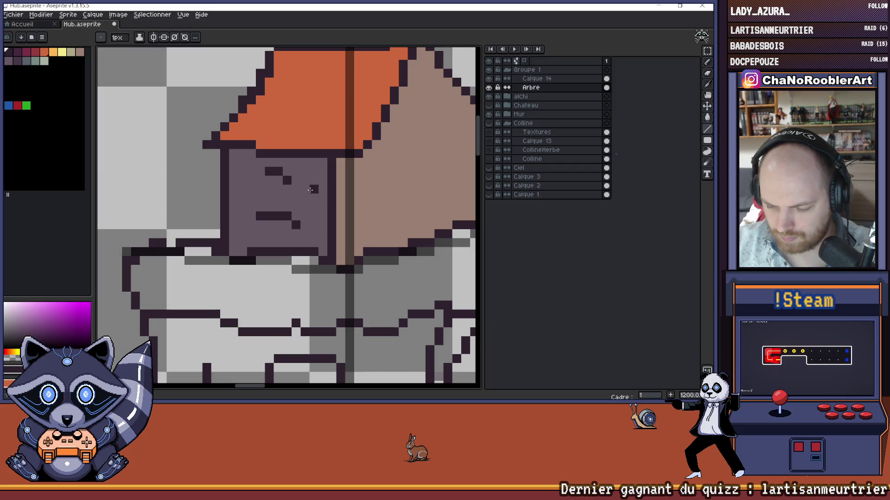
{"action": "left_click", "coordinate": [304, 189]}
Step: Draw the window outline's right and left sides down the wall
{"action": "scroll", "coordinate": [304, 189], "scroll_direction": "down", "scroll_amount": 4}
{"action": "scroll", "coordinate": [304, 191], "scroll_direction": "up", "scroll_amount": 2}
{"action": "left_click_drag", "start_coordinate": [300, 190], "coordinate": [303, 210]}
{"action": "left_click", "coordinate": [298, 189]}
{"action": "left_click_drag", "start_coordinate": [277, 180], "coordinate": [268, 200]}
{"action": "scroll", "coordinate": [271, 202], "scroll_direction": "down", "scroll_amount": 5}
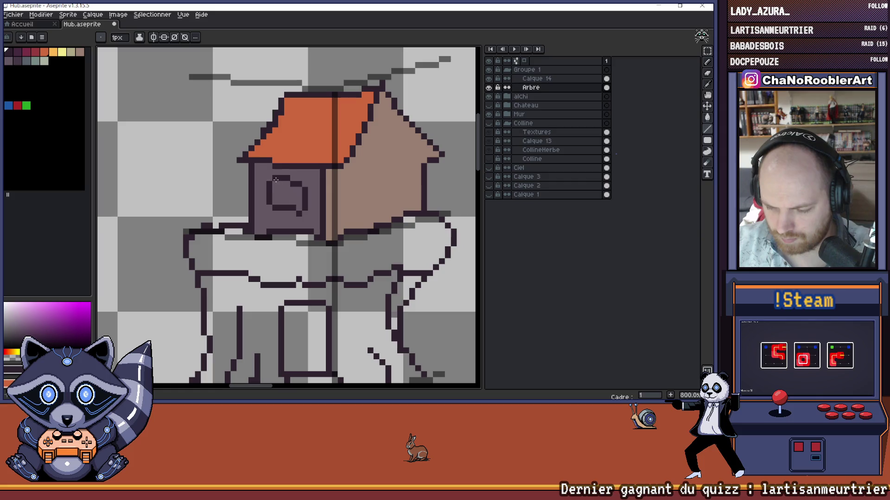
{"action": "scroll", "coordinate": [311, 185], "scroll_direction": "up", "scroll_amount": 2}
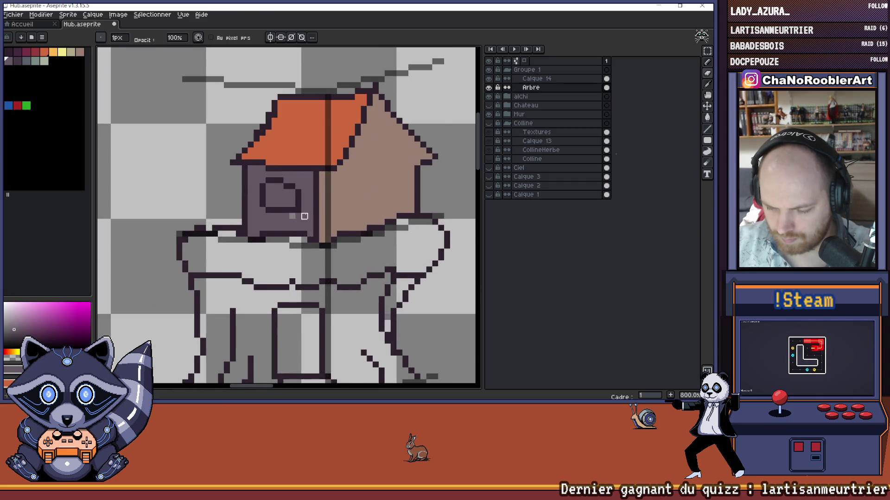
{"action": "scroll", "coordinate": [304, 217], "scroll_direction": "down", "scroll_amount": 3}
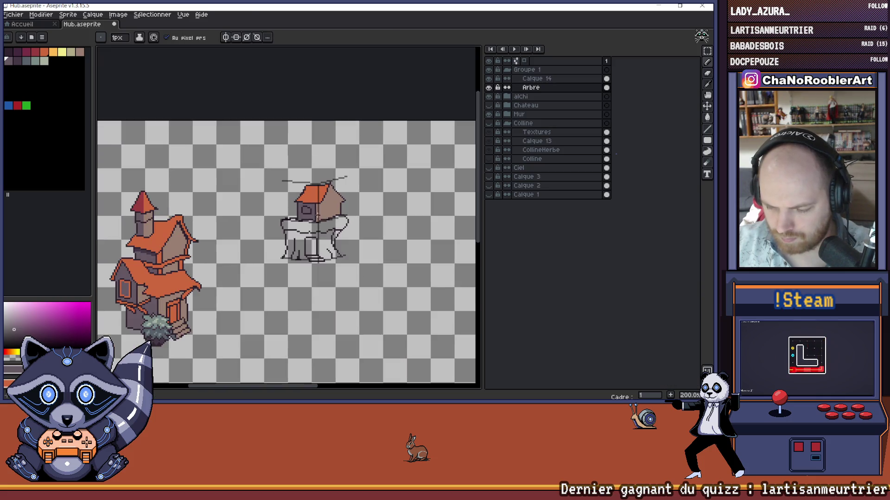
{"action": "scroll", "coordinate": [317, 215], "scroll_direction": "up", "scroll_amount": 7}
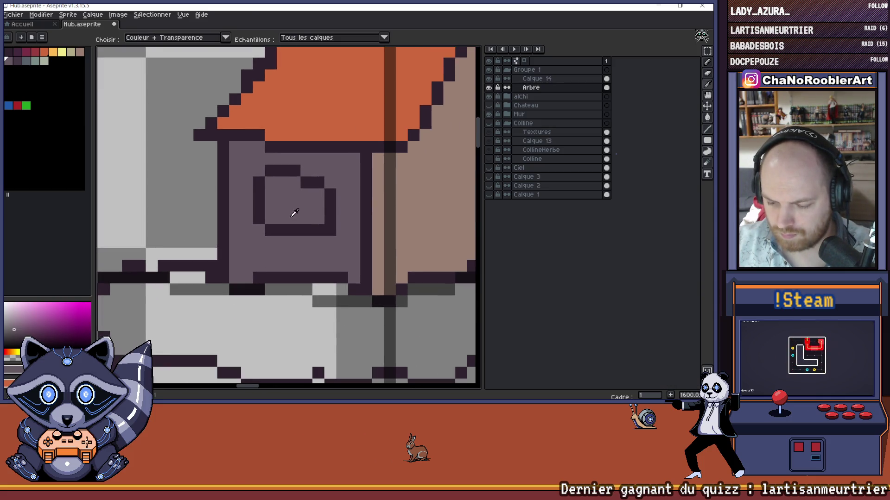
Step: Touch up the window's bottom edge and repaint its lower band in wall colour
{"action": "left_click_drag", "start_coordinate": [269, 240], "coordinate": [330, 241]}
{"action": "mouse_move", "coordinate": [268, 229]}
{"action": "left_mouse_down"}
{"action": "mouse_move", "coordinate": [323, 230]}
{"action": "mouse_move", "coordinate": [296, 218]}
{"action": "left_mouse_up"}
{"action": "scroll", "coordinate": [296, 218], "scroll_direction": "down", "scroll_amount": 6}
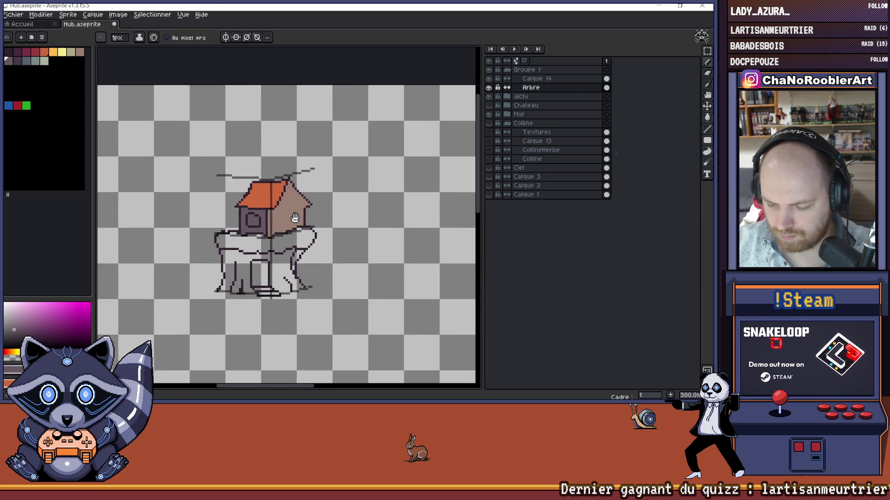
{"action": "scroll", "coordinate": [296, 218], "scroll_direction": "down", "scroll_amount": 3}
{"action": "scroll", "coordinate": [275, 214], "scroll_direction": "up", "scroll_amount": 3}
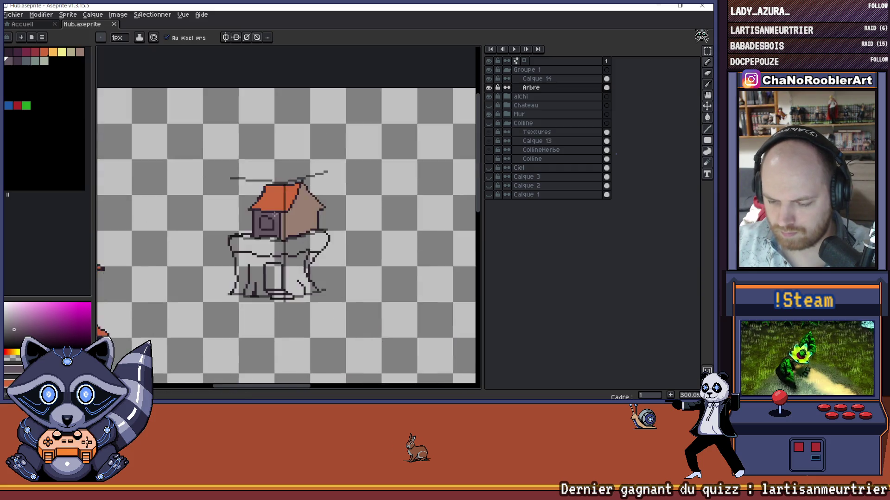
{"action": "scroll", "coordinate": [275, 214], "scroll_direction": "up", "scroll_amount": 2}
{"action": "scroll", "coordinate": [275, 214], "scroll_direction": "down", "scroll_amount": 4}
{"action": "key", "text": "i"}
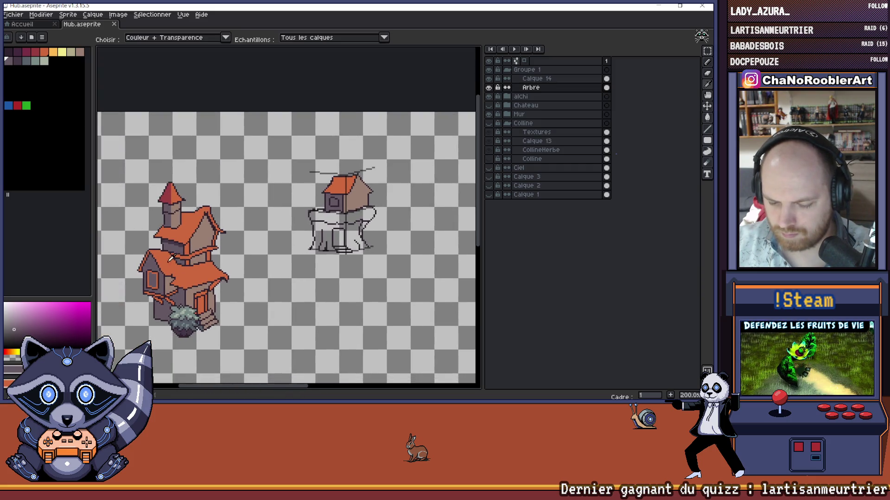
{"action": "key", "text": "b"}
{"action": "left_click_drag", "start_coordinate": [359, 191], "coordinate": [313, 195]}
{"action": "scroll", "coordinate": [314, 195], "scroll_direction": "up", "scroll_amount": 1}
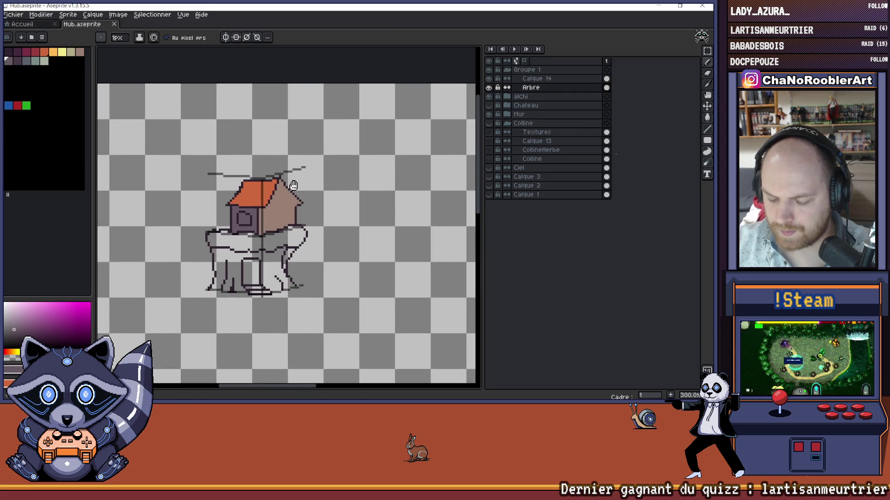
{"action": "scroll", "coordinate": [279, 204], "scroll_direction": "up", "scroll_amount": 1}
{"action": "scroll", "coordinate": [280, 197], "scroll_direction": "down", "scroll_amount": 2}
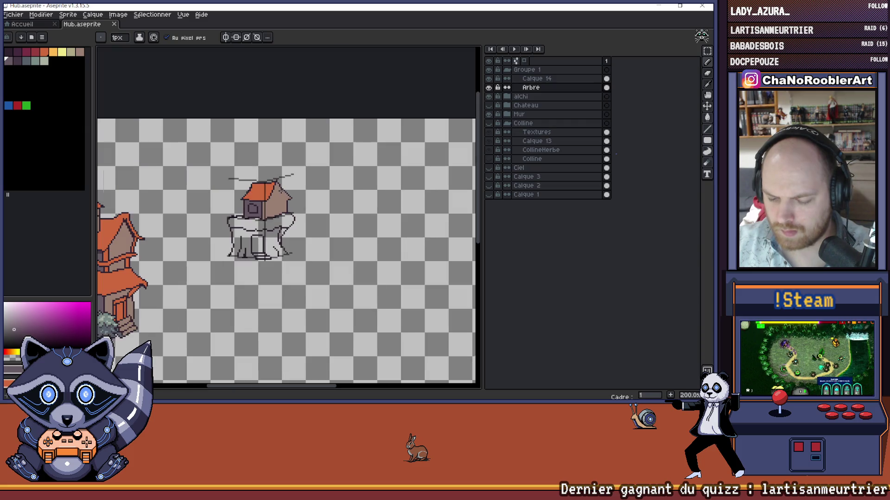
{"action": "scroll", "coordinate": [281, 190], "scroll_direction": "down", "scroll_amount": 1}
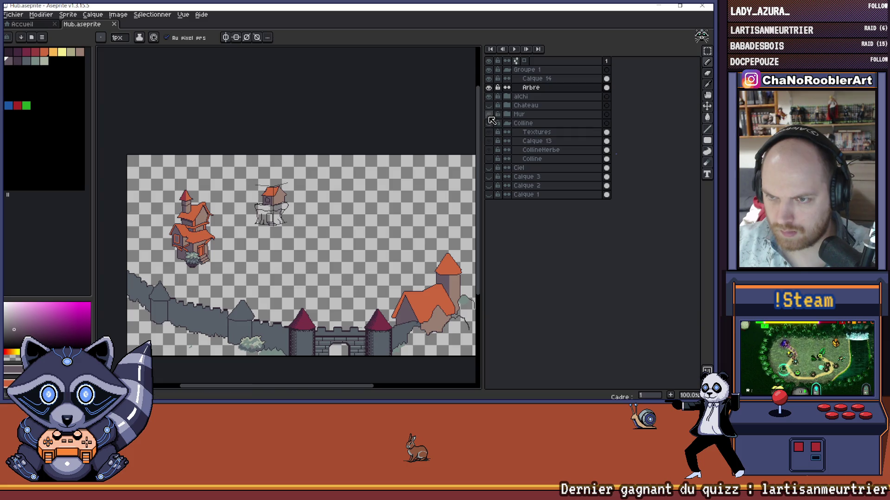
{"action": "left_click", "coordinate": [489, 125]}
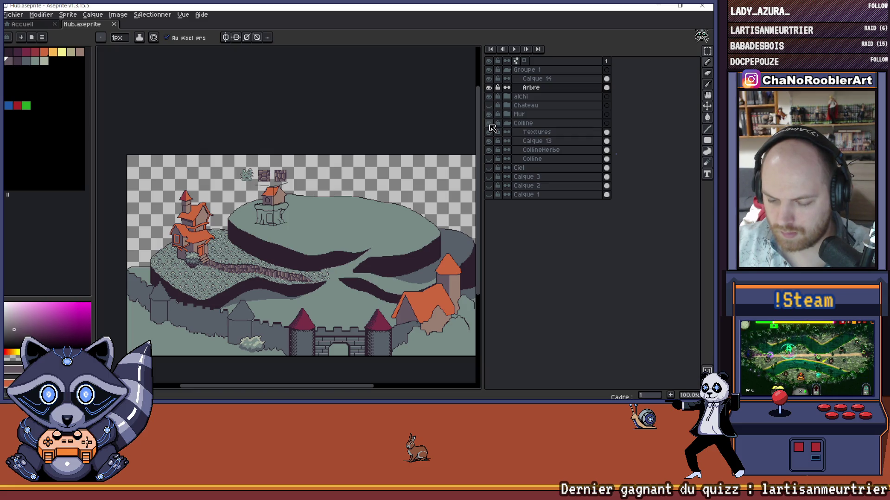
{"action": "left_click", "coordinate": [490, 125]}
{"action": "scroll", "coordinate": [268, 180], "scroll_direction": "up", "scroll_amount": 3}
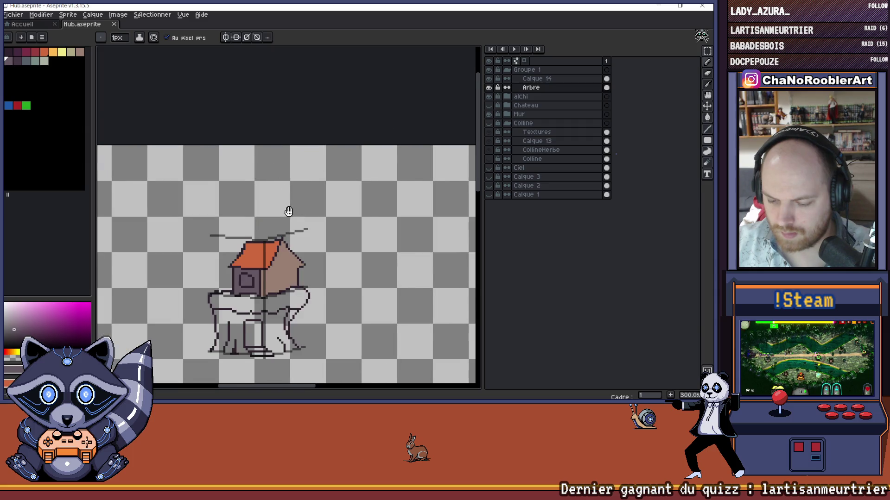
{"action": "scroll", "coordinate": [307, 181], "scroll_direction": "up", "scroll_amount": 1}
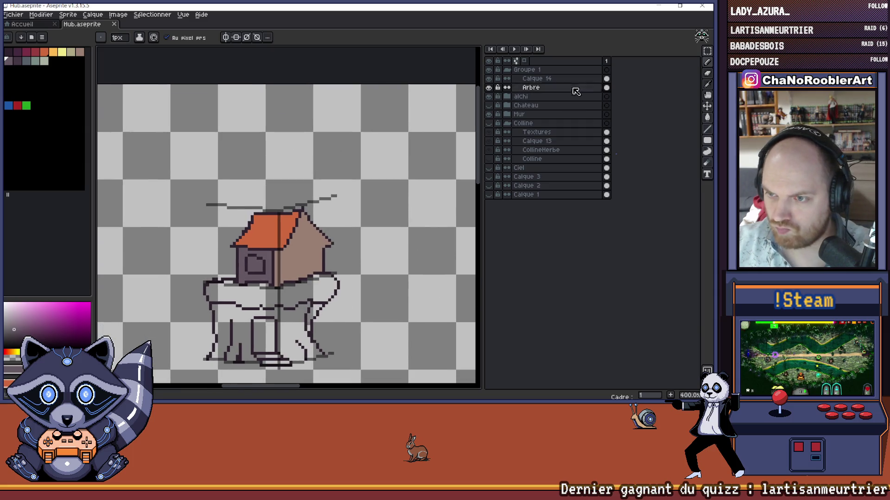
Step: Select the treehouse's roof area with a rectangle marquee and shift it slightly
{"action": "key", "text": "m"}
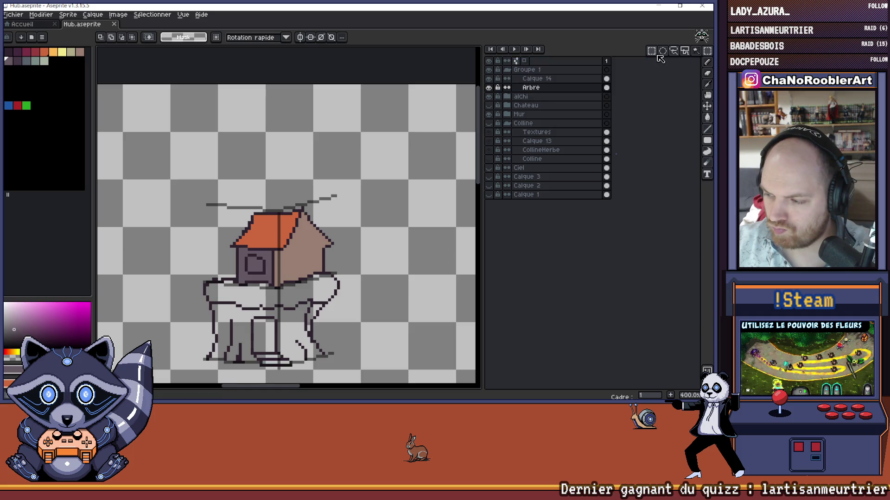
{"action": "mouse_move", "coordinate": [195, 160]}
{"action": "left_mouse_down"}
{"action": "mouse_move", "coordinate": [367, 264]}
{"action": "mouse_move", "coordinate": [353, 244]}
{"action": "left_mouse_up"}
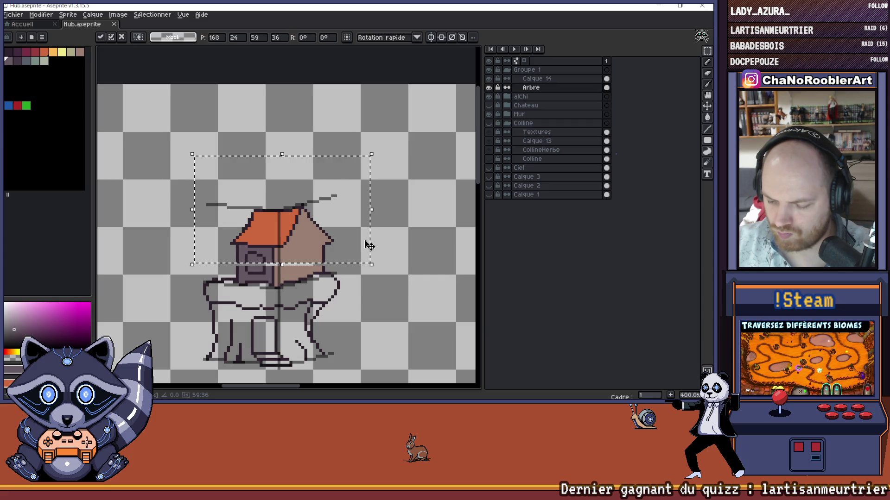
{"action": "key", "text": "i"}
{"action": "scroll", "coordinate": [277, 242], "scroll_direction": "up", "scroll_amount": 1}
{"action": "key", "text": "b"}
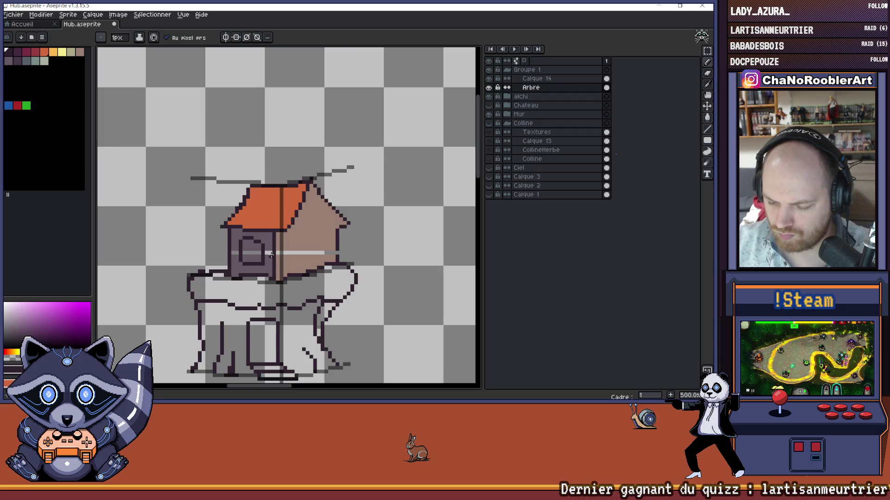
Step: Draw a dark shading line inside the roof's right edge
{"action": "key", "text": "g"}
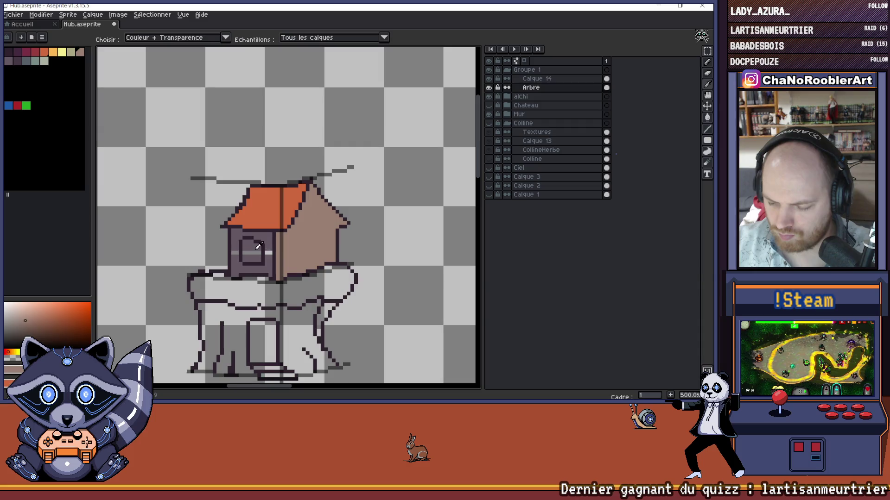
{"action": "left_click", "coordinate": [251, 253], "text": "alt"}
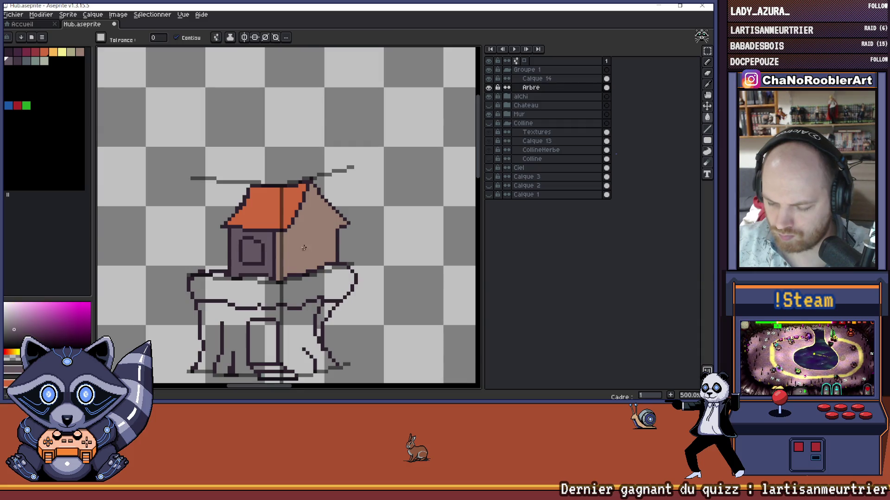
{"action": "scroll", "coordinate": [297, 249], "scroll_direction": "down", "scroll_amount": 4}
{"action": "scroll", "coordinate": [302, 251], "scroll_direction": "up", "scroll_amount": 4}
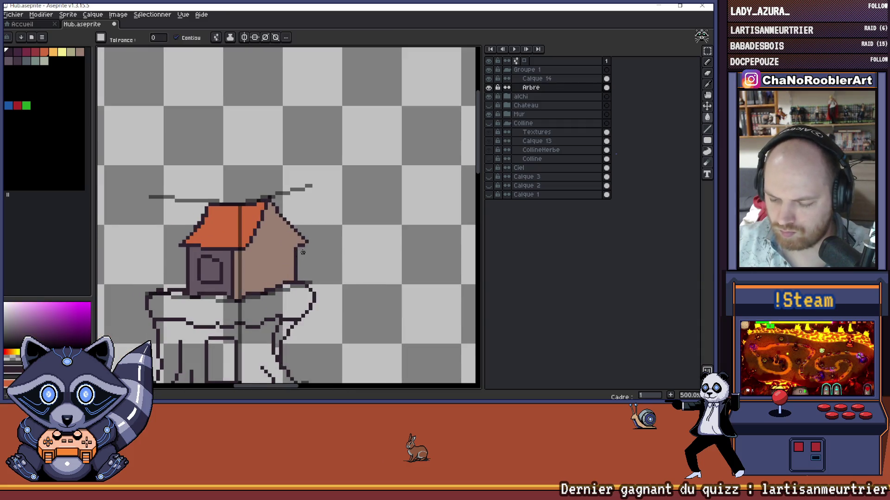
{"action": "key", "text": "b"}
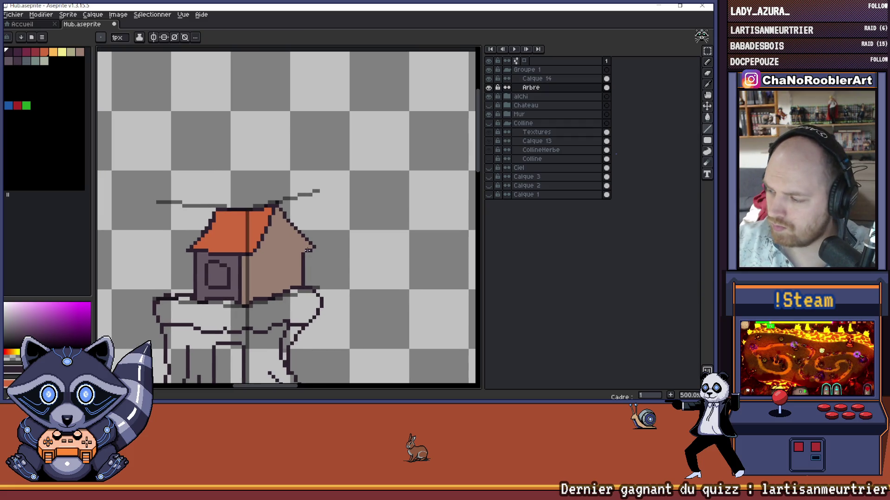
{"action": "left_click_drag", "start_coordinate": [318, 194], "coordinate": [328, 207]}
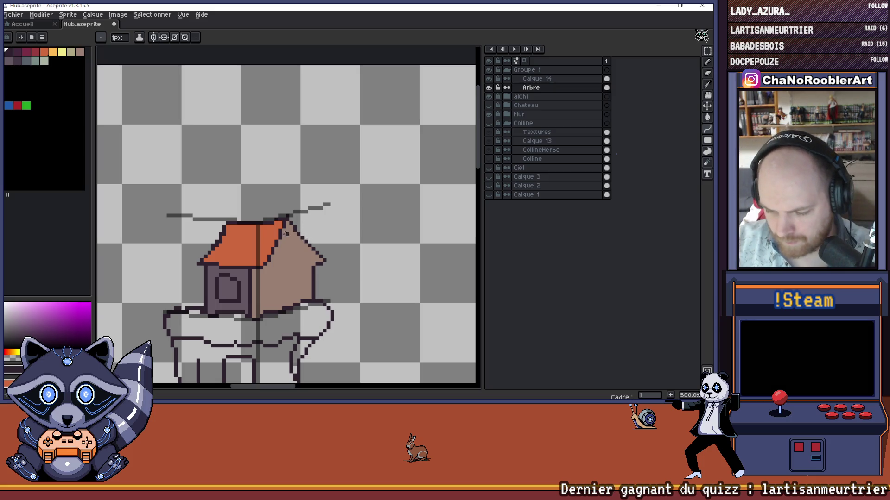
{"action": "mouse_move", "coordinate": [291, 238]}
{"action": "left_mouse_down"}
{"action": "mouse_move", "coordinate": [309, 263]}
{"action": "mouse_move", "coordinate": [307, 255]}
{"action": "left_mouse_up"}
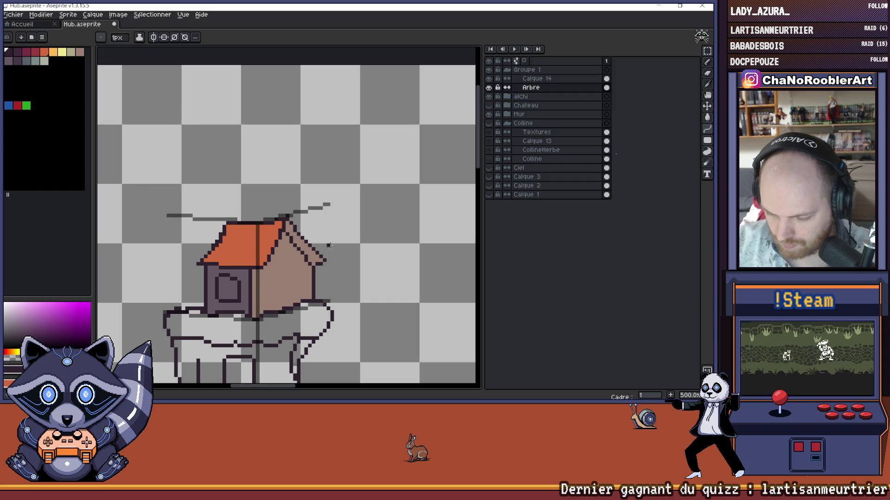
Step: Bucket-fill the right roof face with the roof orange
{"action": "left_click", "coordinate": [271, 234], "text": "alt"}
{"action": "key", "text": "g"}
{"action": "left_click", "coordinate": [303, 245]}
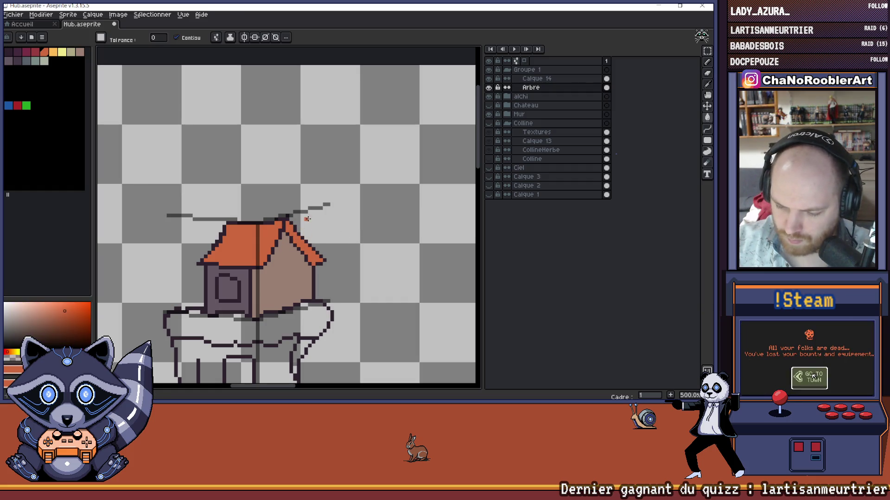
{"action": "scroll", "coordinate": [317, 158], "scroll_direction": "down", "scroll_amount": 5}
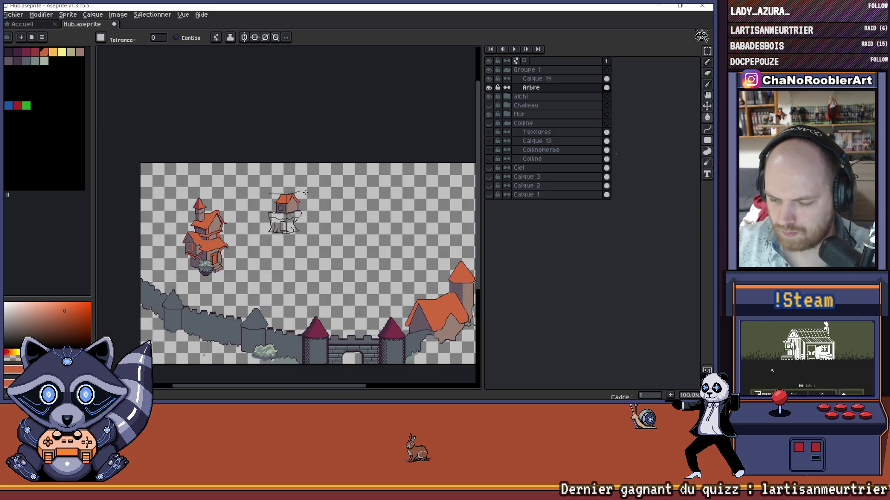
{"action": "scroll", "coordinate": [299, 191], "scroll_direction": "up", "scroll_amount": 5}
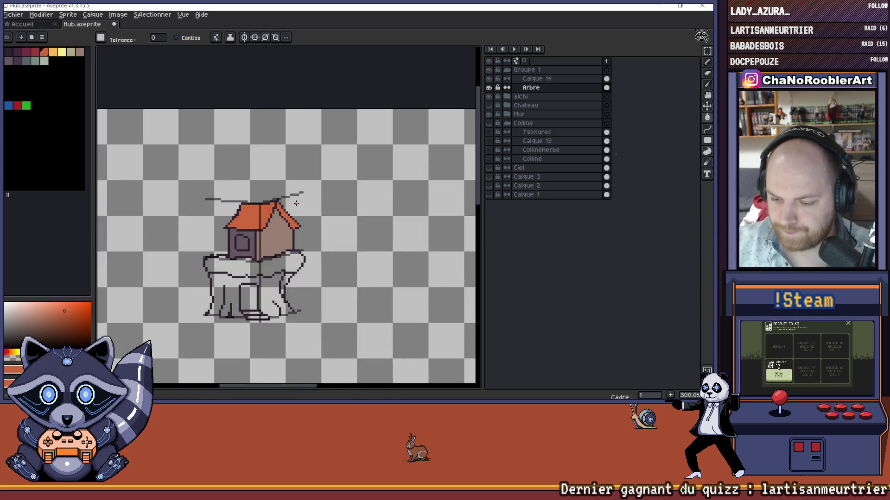
{"action": "scroll", "coordinate": [319, 162], "scroll_direction": "up", "scroll_amount": 1}
{"action": "scroll", "coordinate": [327, 162], "scroll_direction": "up", "scroll_amount": 1}
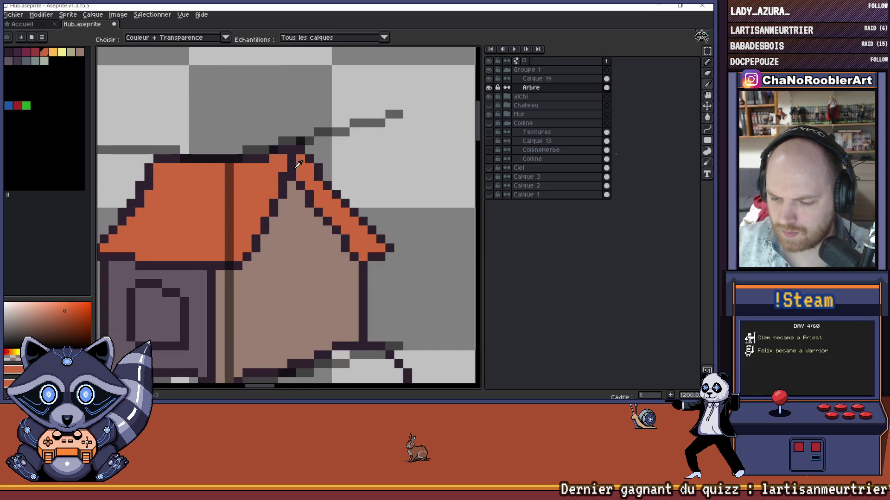
{"action": "scroll", "coordinate": [350, 151], "scroll_direction": "down", "scroll_amount": 6}
{"action": "left_click_drag", "start_coordinate": [350, 152], "coordinate": [304, 173]}
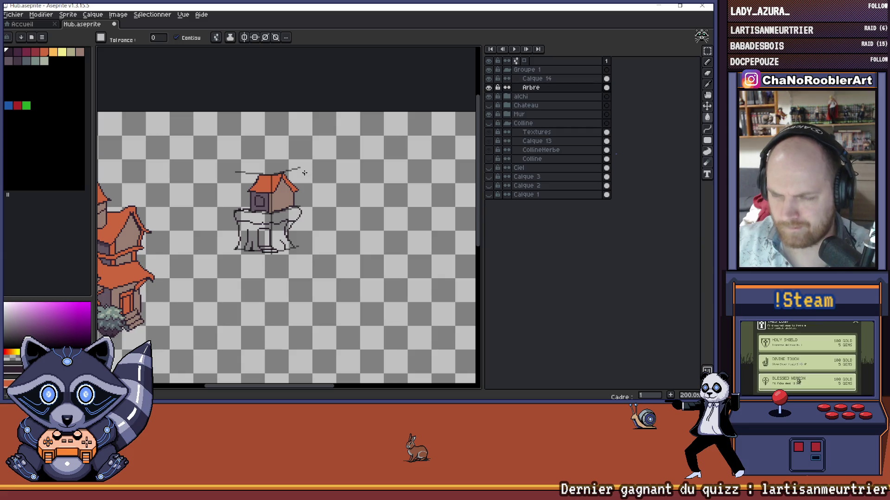
{"action": "scroll", "coordinate": [304, 173], "scroll_direction": "up", "scroll_amount": 5}
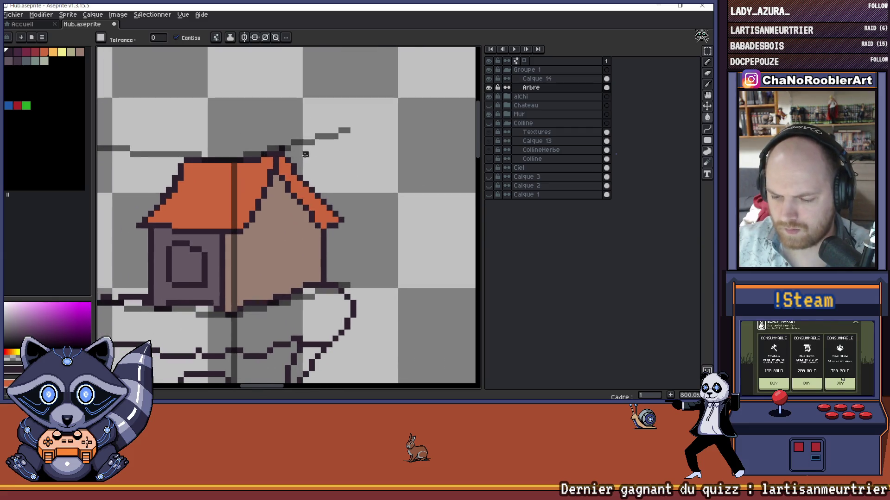
Step: Compare the roof with and without the fill, undo it, and draw dark ridge pixels
{"action": "key", "text": "ctrl+z"}
{"action": "key", "text": "ctrl+y"}
{"action": "key", "text": "ctrl+z"}
{"action": "key", "text": "b"}
{"action": "mouse_move", "coordinate": [281, 158]}
{"action": "left_mouse_down"}
{"action": "mouse_move", "coordinate": [281, 172]}
{"action": "mouse_move", "coordinate": [273, 157]}
{"action": "left_mouse_up"}
Step: Recolour the stray dark pixel below the roof ridge orange
{"action": "left_click", "coordinate": [289, 169], "text": "alt"}
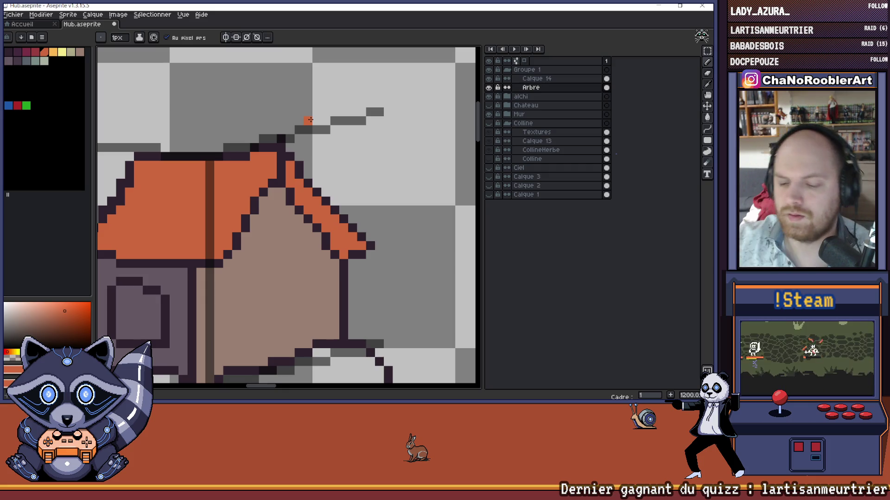
{"action": "scroll", "coordinate": [270, 140], "scroll_direction": "down", "scroll_amount": 4}
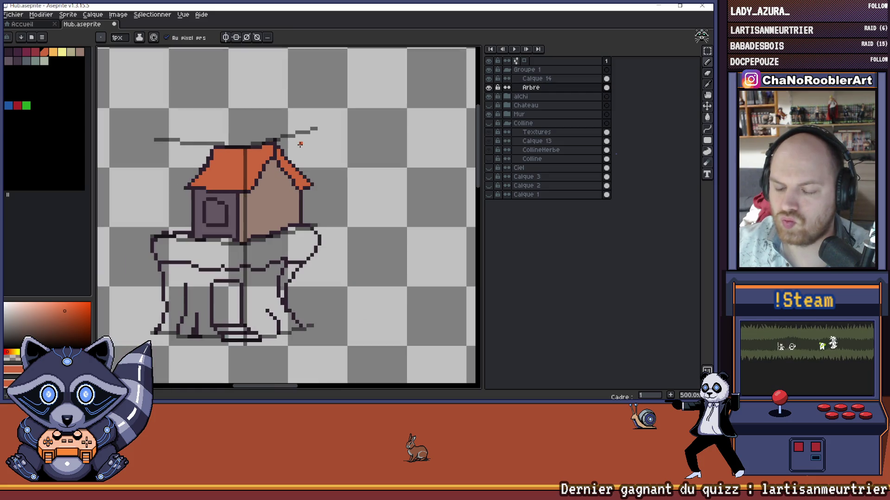
{"action": "scroll", "coordinate": [282, 144], "scroll_direction": "up", "scroll_amount": 7}
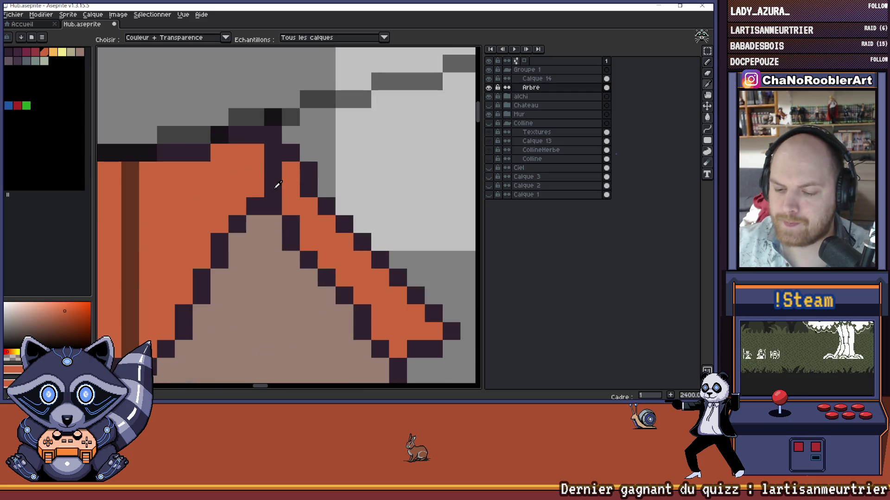
{"action": "left_click", "coordinate": [269, 191], "text": "alt"}
{"action": "left_click", "coordinate": [290, 190], "text": "alt"}
{"action": "left_click", "coordinate": [275, 196]}
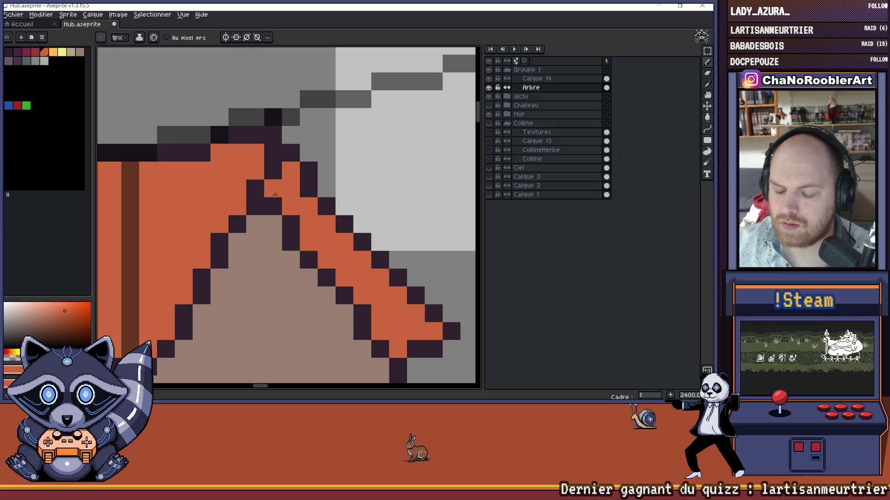
{"action": "scroll", "coordinate": [275, 190], "scroll_direction": "down", "scroll_amount": 5}
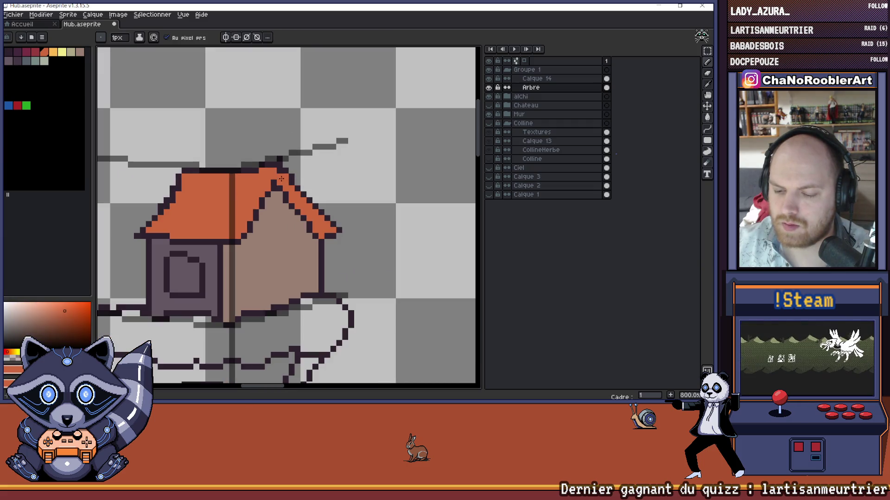
{"action": "scroll", "coordinate": [314, 190], "scroll_direction": "down", "scroll_amount": 4}
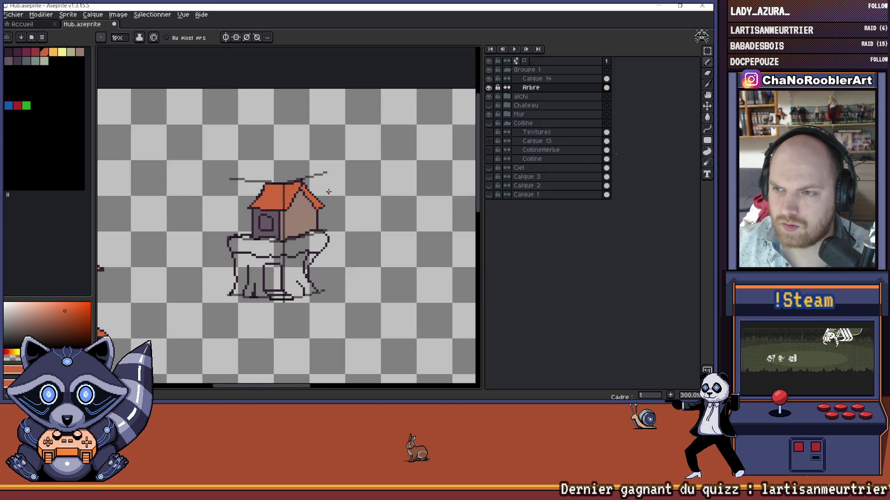
{"action": "scroll", "coordinate": [328, 191], "scroll_direction": "up", "scroll_amount": 6}
{"action": "key", "text": "b"}
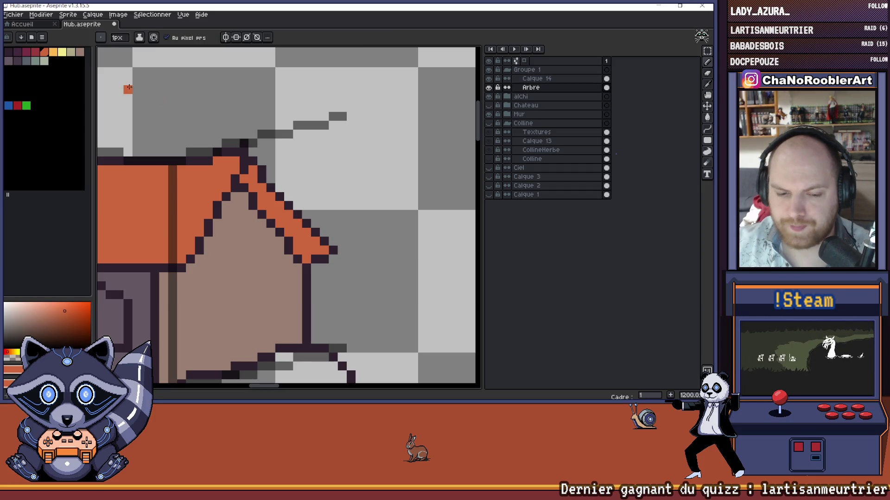
Step: Shade the right roof slope's inner edge dark red, undoing one stray stroke
{"action": "left_click", "coordinate": [36, 53]}
{"action": "left_click_drag", "start_coordinate": [251, 167], "coordinate": [310, 242]}
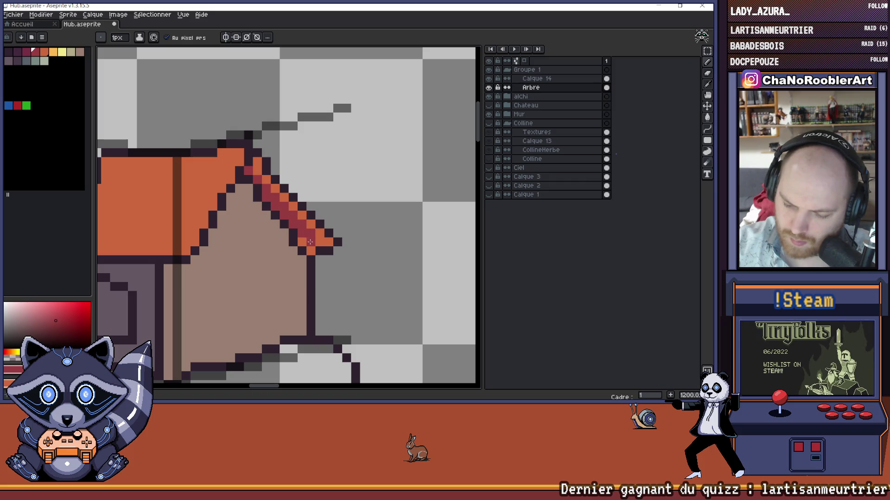
{"action": "scroll", "coordinate": [260, 175], "scroll_direction": "down", "scroll_amount": 5}
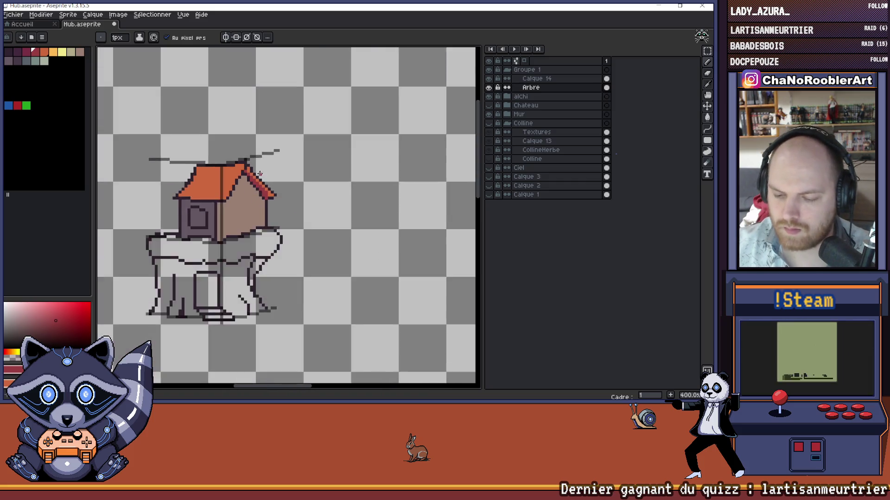
{"action": "scroll", "coordinate": [260, 174], "scroll_direction": "down", "scroll_amount": 2}
{"action": "scroll", "coordinate": [262, 221], "scroll_direction": "up", "scroll_amount": 7}
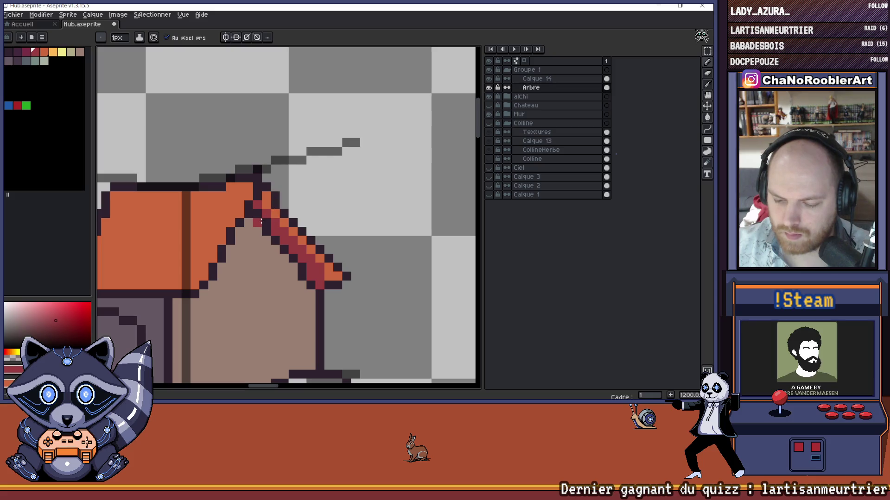
{"action": "key", "text": "ctrl"}
{"action": "key", "text": "ctrl+z"}
{"action": "scroll", "coordinate": [292, 227], "scroll_direction": "down", "scroll_amount": 5}
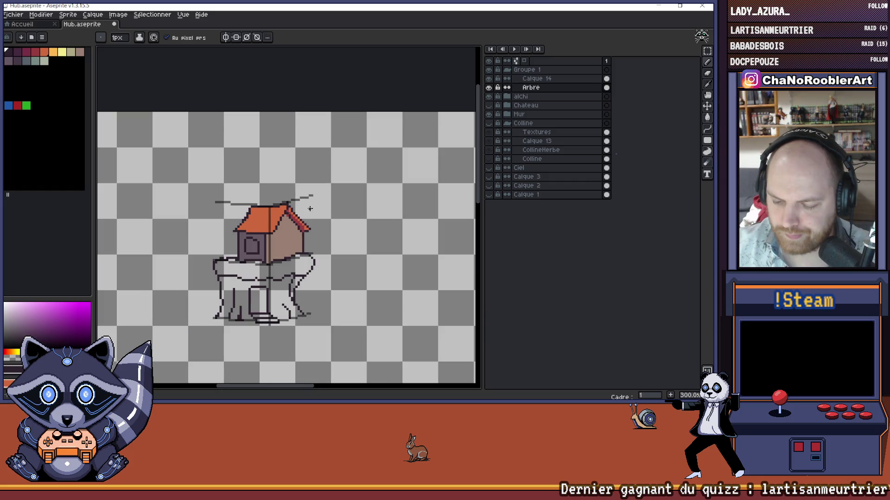
Step: Reframe the view on the treehouse and undo the dark pixels on the wall edge
{"action": "left_click_drag", "start_coordinate": [328, 206], "coordinate": [300, 200]}
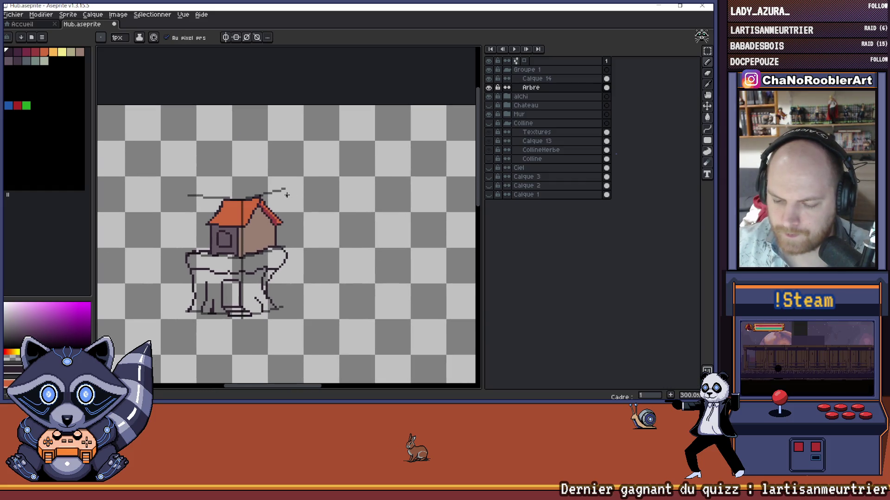
{"action": "scroll", "coordinate": [282, 177], "scroll_direction": "down", "scroll_amount": 2}
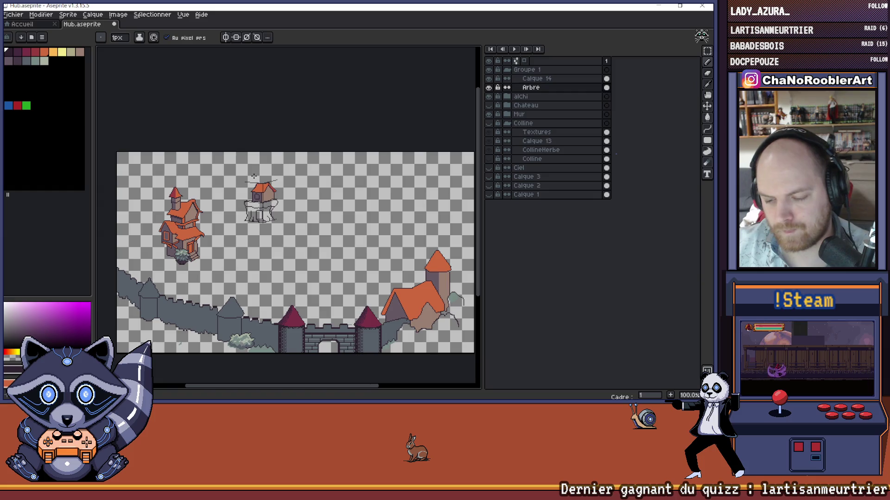
{"action": "scroll", "coordinate": [247, 177], "scroll_direction": "up", "scroll_amount": 4}
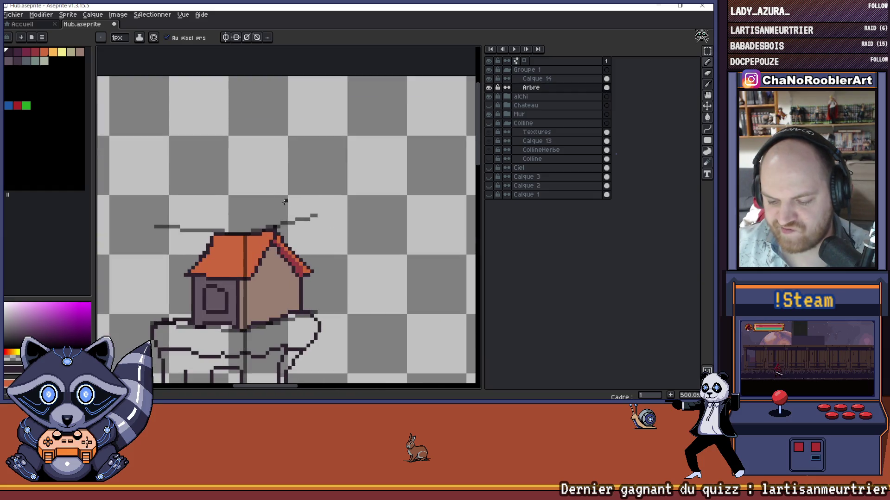
{"action": "left_click_drag", "start_coordinate": [308, 190], "coordinate": [298, 186]}
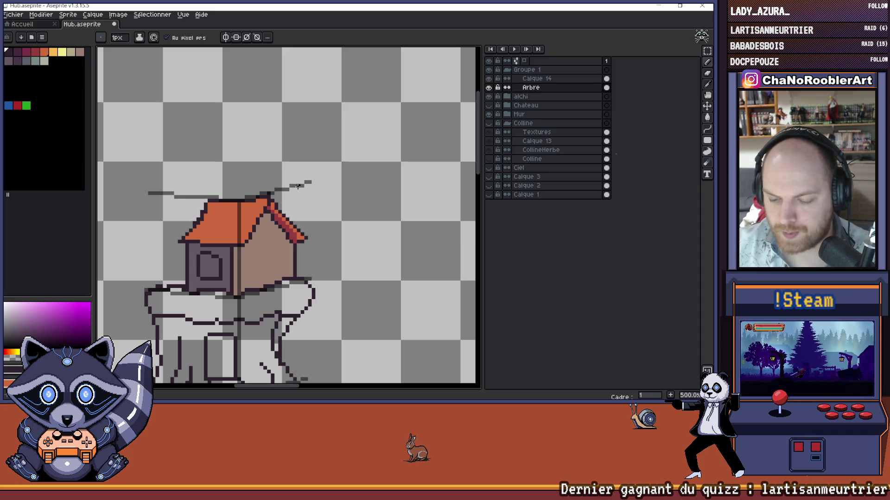
{"action": "left_click_drag", "start_coordinate": [311, 214], "coordinate": [321, 199]}
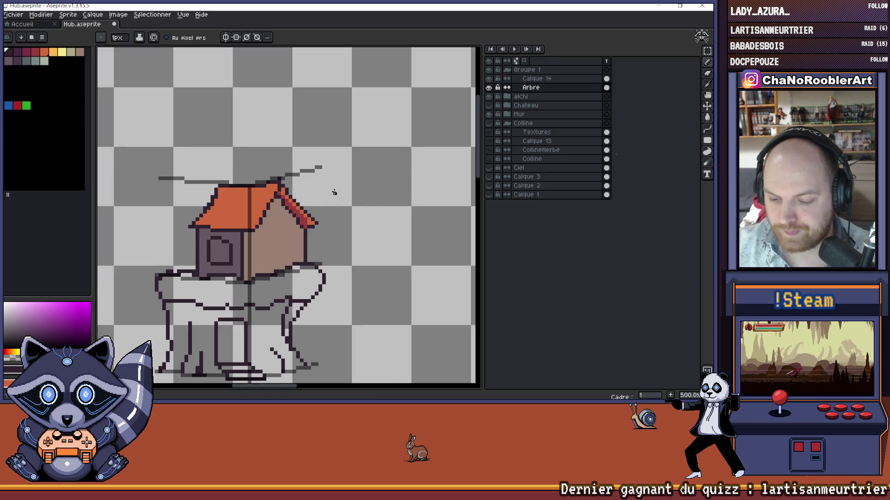
{"action": "scroll", "coordinate": [334, 192], "scroll_direction": "down", "scroll_amount": 2}
{"action": "scroll", "coordinate": [324, 211], "scroll_direction": "up", "scroll_amount": 5}
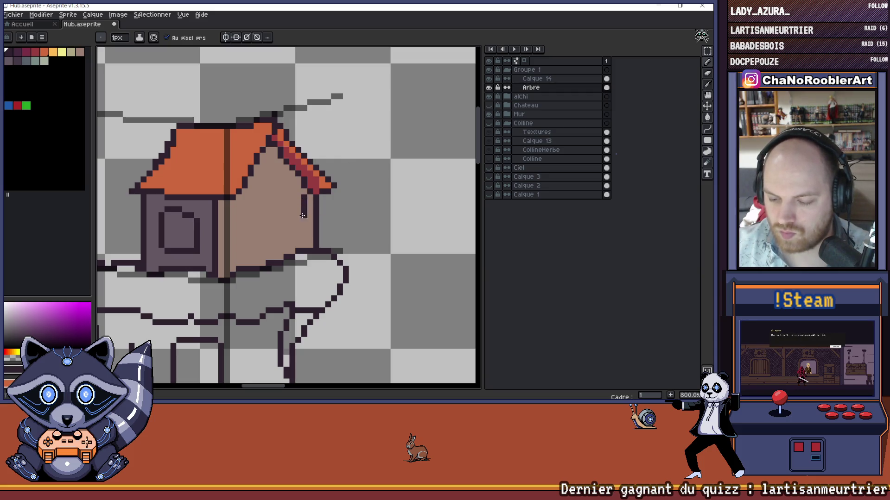
{"action": "key", "text": "ctrl+z"}
Step: Try a dark line down the house's right wall, then undo and erase it
{"action": "left_click", "coordinate": [304, 203]}
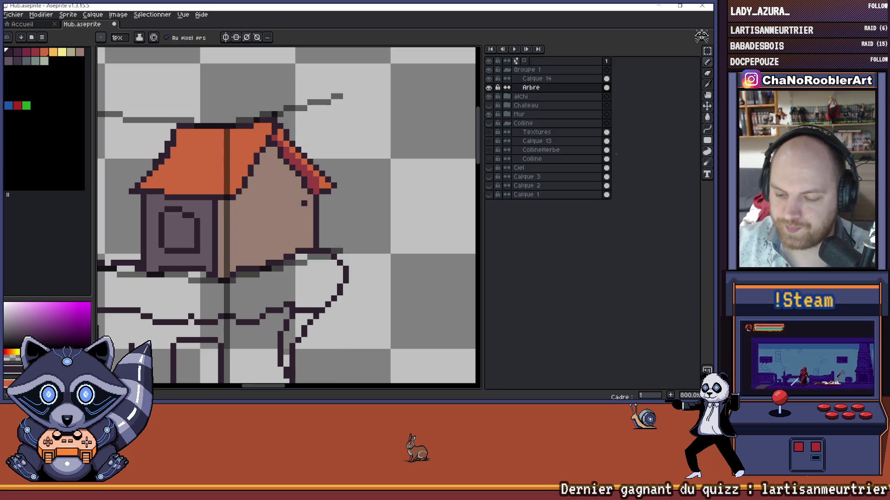
{"action": "left_click_drag", "start_coordinate": [307, 208], "coordinate": [303, 240]}
{"action": "key", "text": "ctrl+z"}
{"action": "key", "text": "ctrl+z"}
{"action": "key", "text": "e"}
{"action": "left_click_drag", "start_coordinate": [316, 194], "coordinate": [316, 233]}
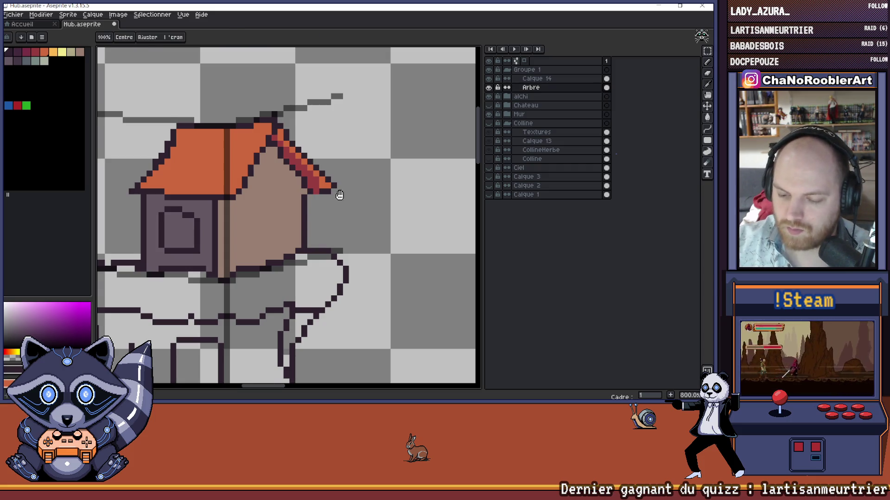
{"action": "left_click_drag", "start_coordinate": [337, 194], "coordinate": [342, 231]}
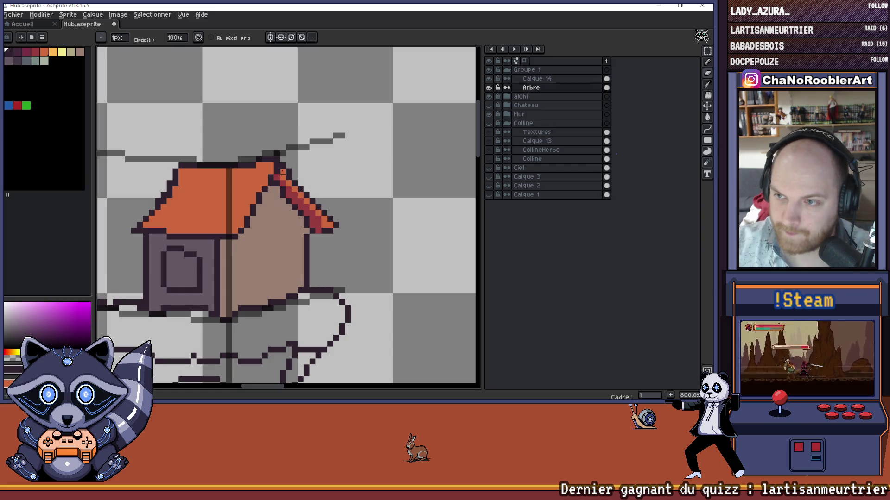
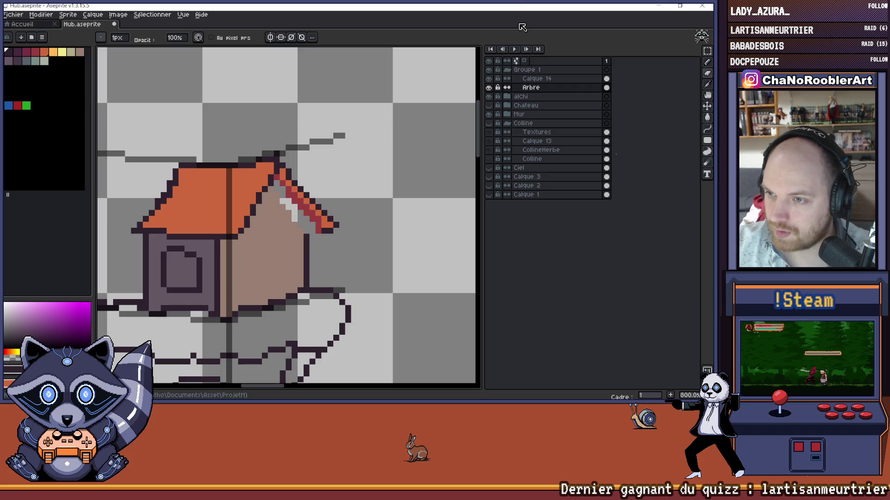
Step: Pan and zoom to centre the view on the small cabin
{"action": "key", "text": "space"}
{"action": "mouse_move", "coordinate": [341, 206]}
{"action": "left_mouse_down"}
{"action": "mouse_move", "coordinate": [403, 121]}
{"action": "mouse_move", "coordinate": [404, 148]}
{"action": "left_mouse_up"}
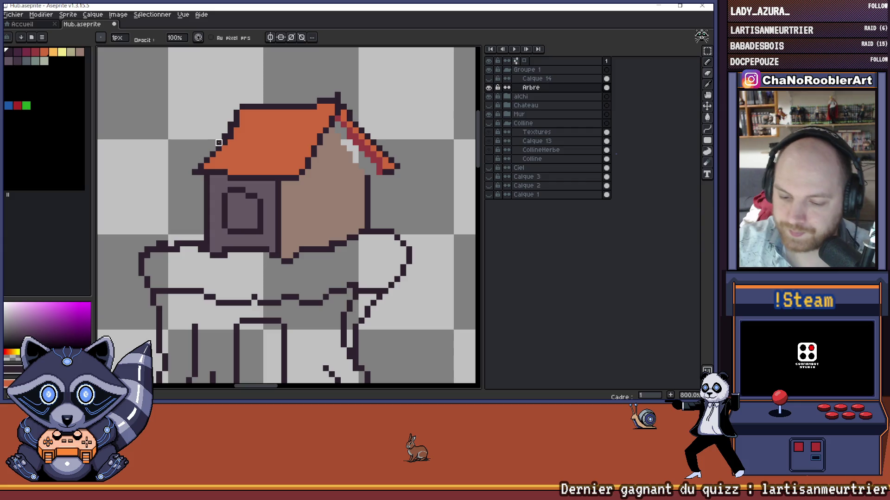
{"action": "scroll", "coordinate": [228, 81], "scroll_direction": "up", "scroll_amount": 2}
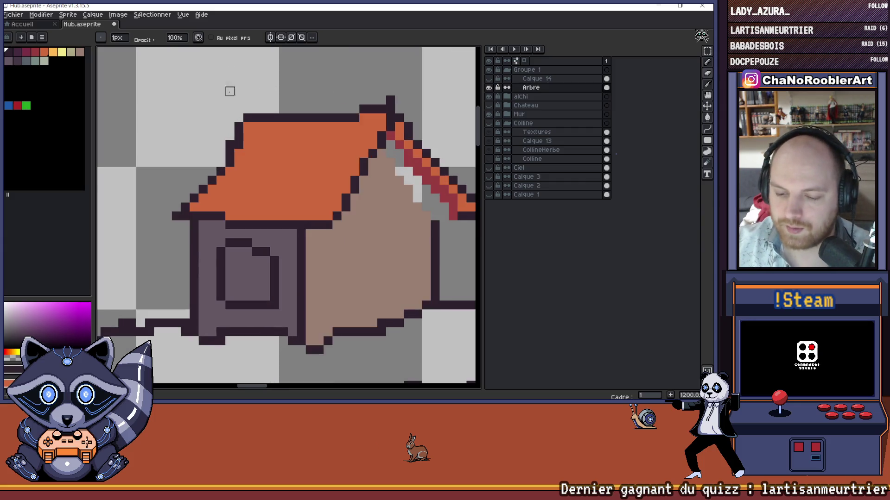
{"action": "scroll", "coordinate": [276, 129], "scroll_direction": "down", "scroll_amount": 6}
{"action": "scroll", "coordinate": [327, 136], "scroll_direction": "up", "scroll_amount": 1}
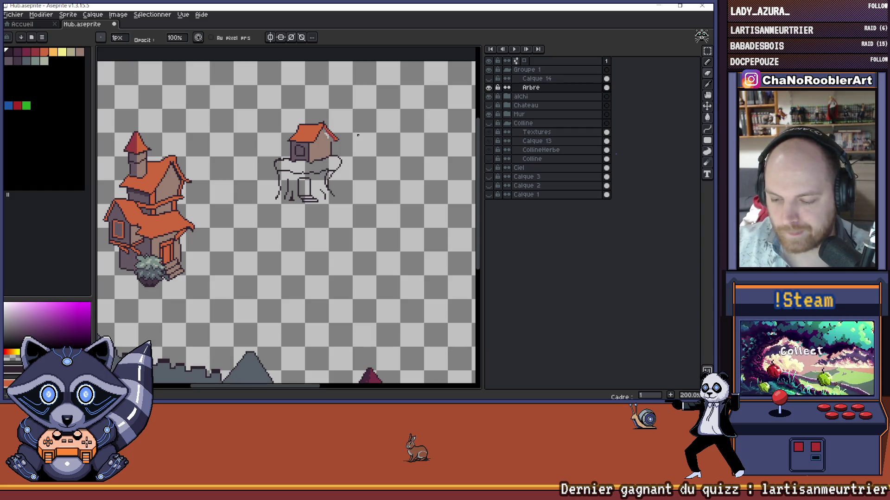
{"action": "scroll", "coordinate": [325, 163], "scroll_direction": "up", "scroll_amount": 2}
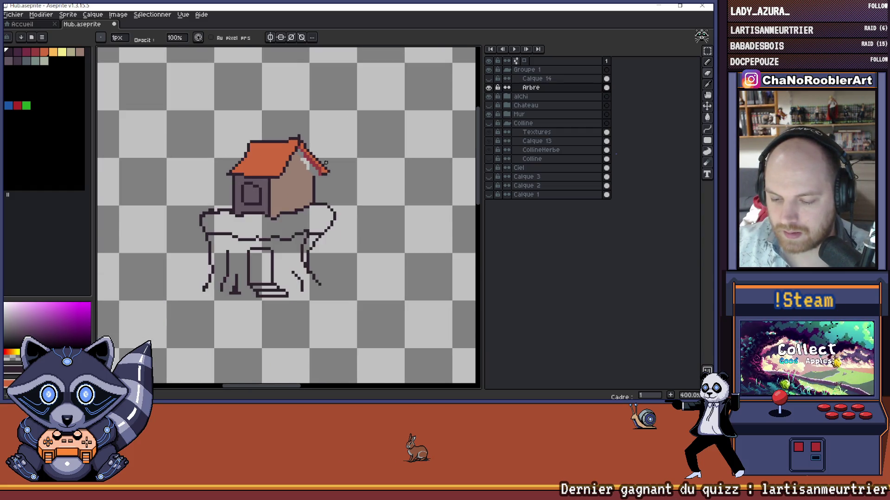
{"action": "scroll", "coordinate": [326, 163], "scroll_direction": "down", "scroll_amount": 2}
{"action": "left_click_drag", "start_coordinate": [326, 163], "coordinate": [337, 153]}
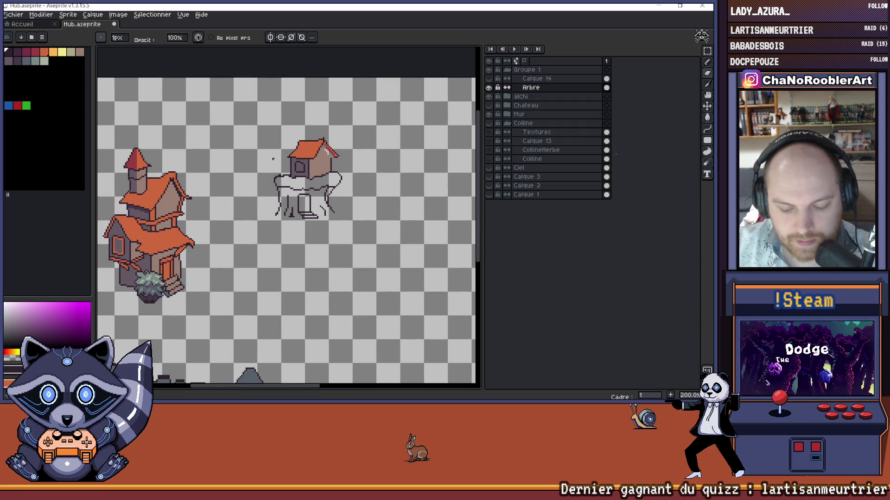
{"action": "scroll", "coordinate": [231, 159], "scroll_direction": "down", "scroll_amount": 1}
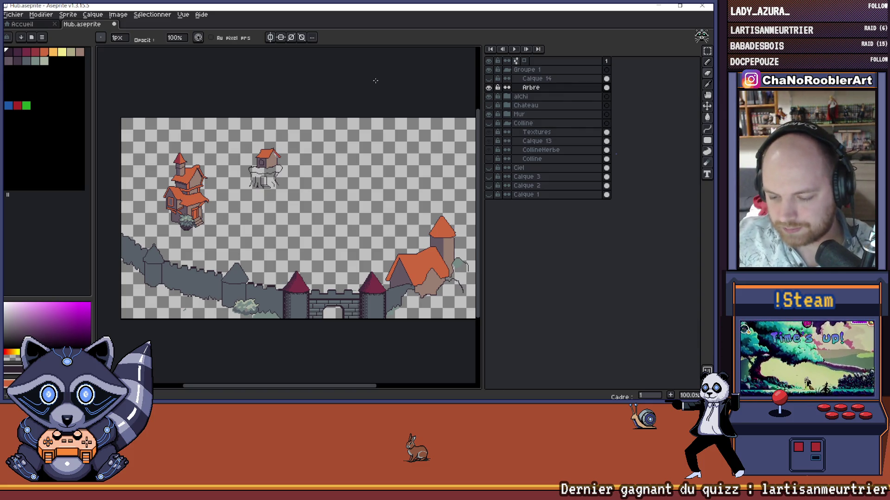
{"action": "scroll", "coordinate": [325, 113], "scroll_direction": "up", "scroll_amount": 1}
{"action": "left_click_drag", "start_coordinate": [235, 149], "coordinate": [260, 143]}
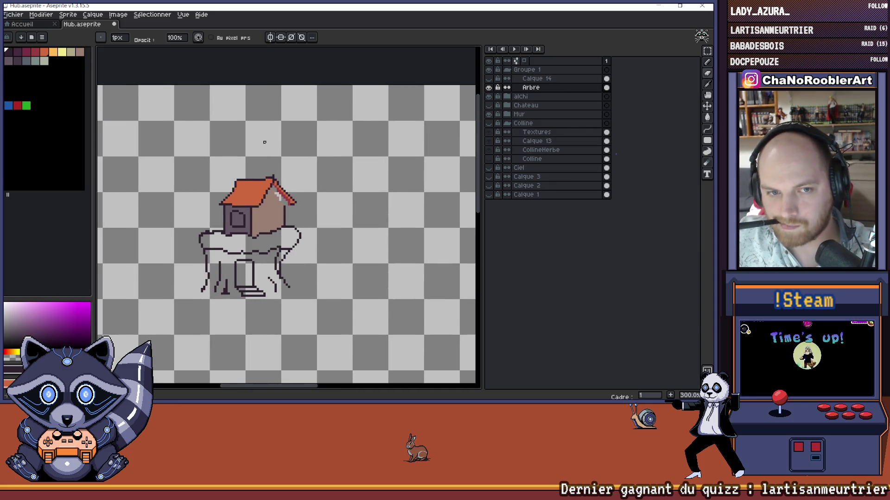
{"action": "scroll", "coordinate": [273, 172], "scroll_direction": "down", "scroll_amount": 2}
{"action": "scroll", "coordinate": [273, 172], "scroll_direction": "up", "scroll_amount": 2}
Step: Nudge the view right and zoom in and out across the whole scene
{"action": "left_click_drag", "start_coordinate": [273, 172], "coordinate": [305, 177]}
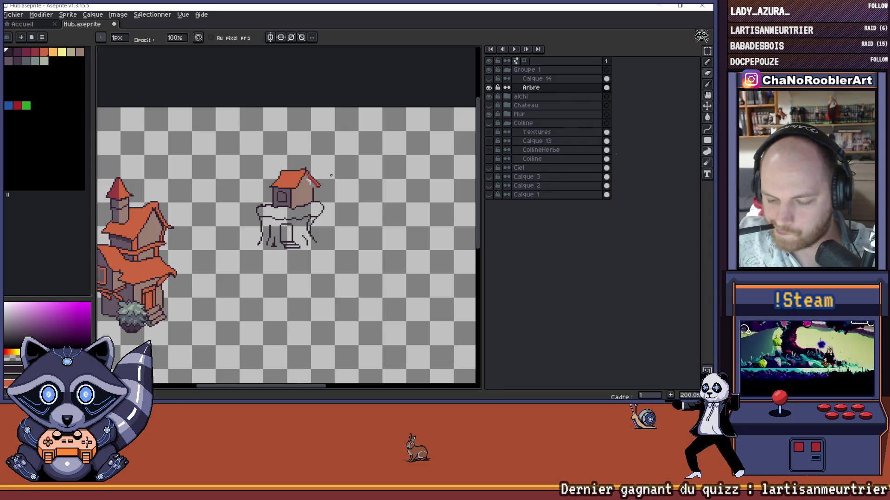
{"action": "scroll", "coordinate": [331, 175], "scroll_direction": "up", "scroll_amount": 4}
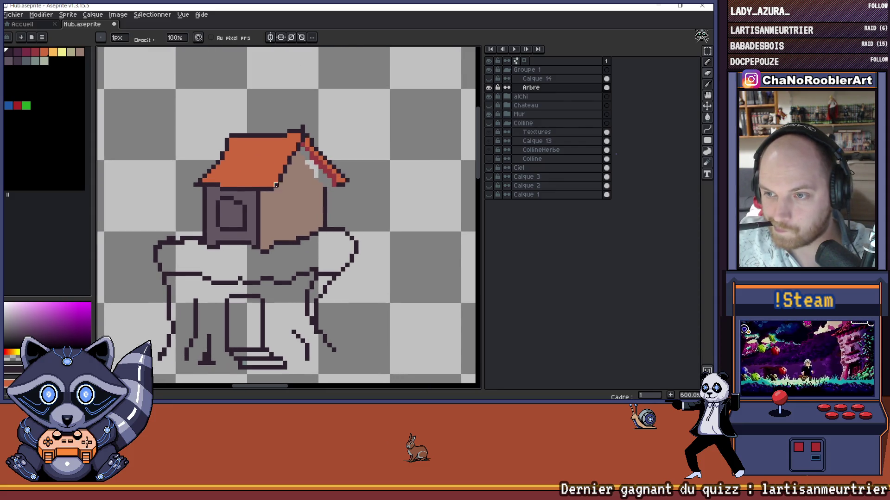
{"action": "scroll", "coordinate": [287, 203], "scroll_direction": "up", "scroll_amount": 1}
{"action": "scroll", "coordinate": [249, 211], "scroll_direction": "down", "scroll_amount": 2}
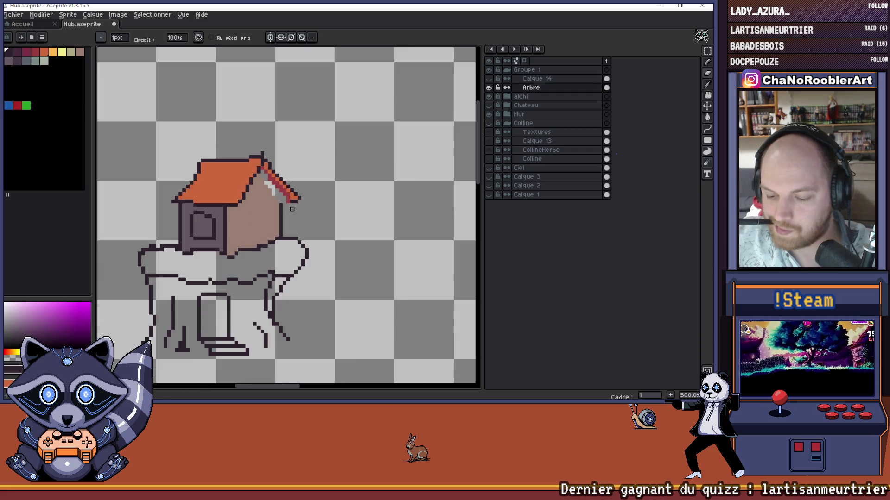
{"action": "scroll", "coordinate": [292, 205], "scroll_direction": "down", "scroll_amount": 2}
{"action": "scroll", "coordinate": [292, 203], "scroll_direction": "down", "scroll_amount": 2}
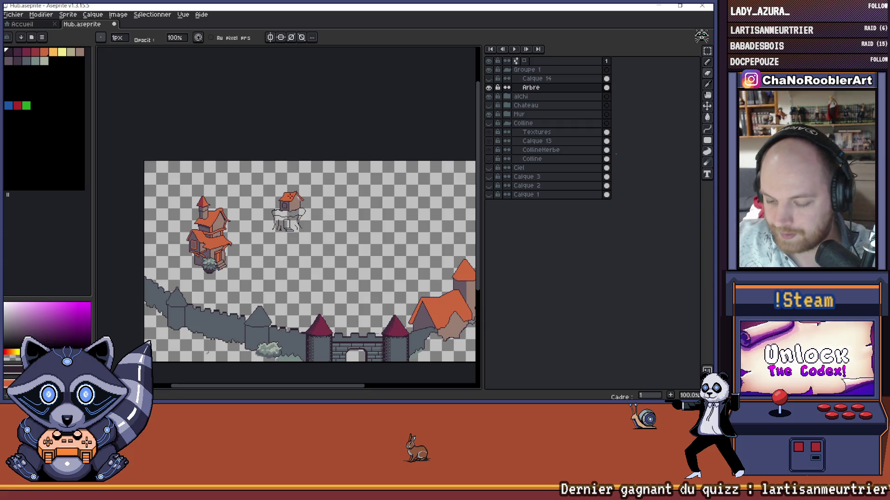
{"action": "scroll", "coordinate": [296, 206], "scroll_direction": "up", "scroll_amount": 6}
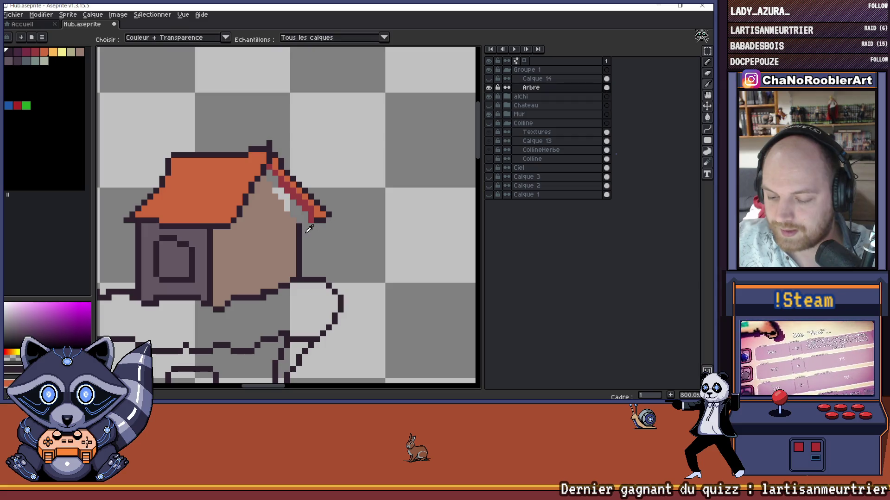
{"action": "scroll", "coordinate": [324, 226], "scroll_direction": "down", "scroll_amount": 5}
{"action": "left_click_drag", "start_coordinate": [297, 243], "coordinate": [322, 224]}
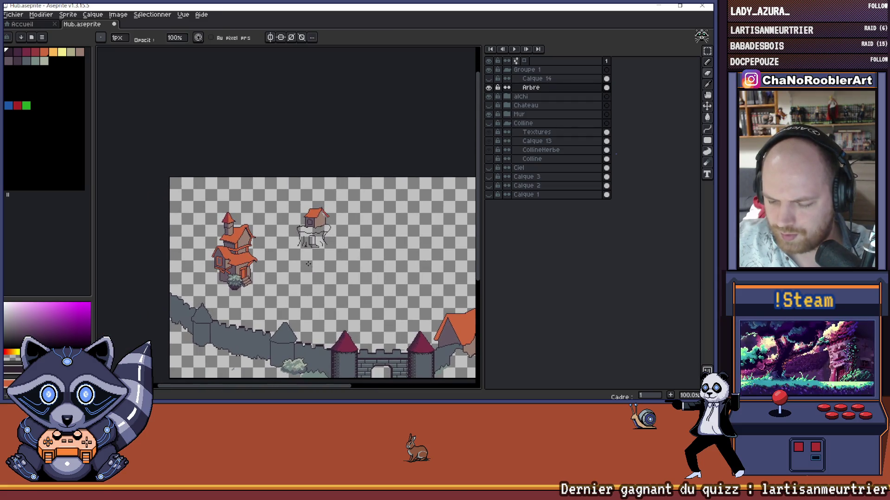
{"action": "scroll", "coordinate": [297, 260], "scroll_direction": "up", "scroll_amount": 1}
{"action": "scroll", "coordinate": [302, 206], "scroll_direction": "up", "scroll_amount": 4}
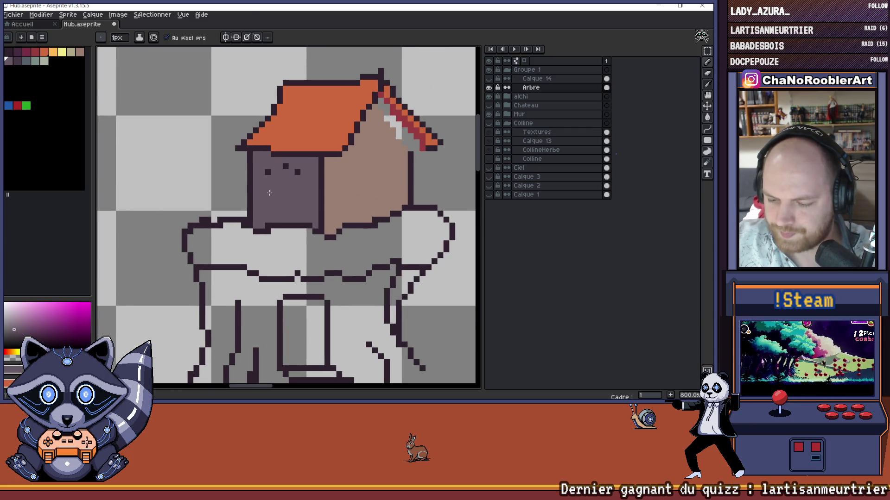
Step: Zoom back in on the cabin to check its plain, window-free front wall
{"action": "scroll", "coordinate": [294, 177], "scroll_direction": "down", "scroll_amount": 4}
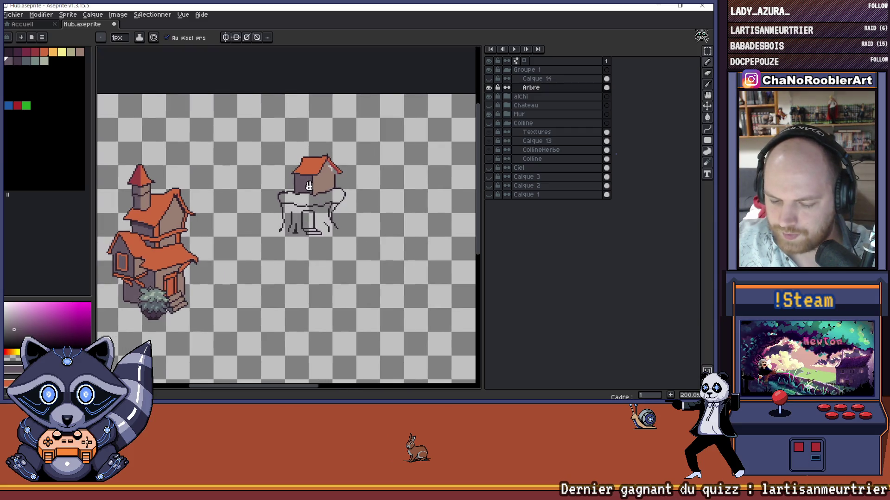
{"action": "scroll", "coordinate": [318, 194], "scroll_direction": "down", "scroll_amount": 1}
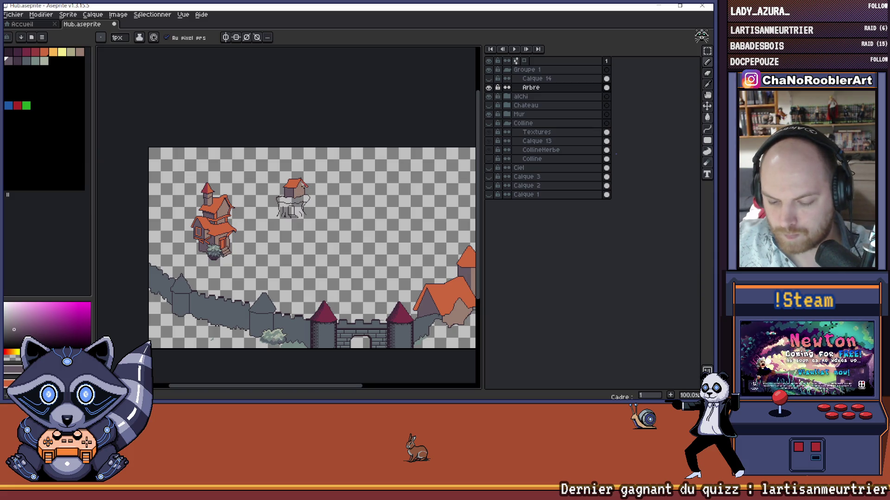
{"action": "scroll", "coordinate": [268, 193], "scroll_direction": "up", "scroll_amount": 2}
{"action": "scroll", "coordinate": [267, 192], "scroll_direction": "up", "scroll_amount": 2}
{"action": "mouse_move", "coordinate": [309, 160]}
{"action": "left_mouse_down"}
{"action": "mouse_move", "coordinate": [319, 169]}
{"action": "mouse_move", "coordinate": [327, 164]}
{"action": "left_mouse_up"}
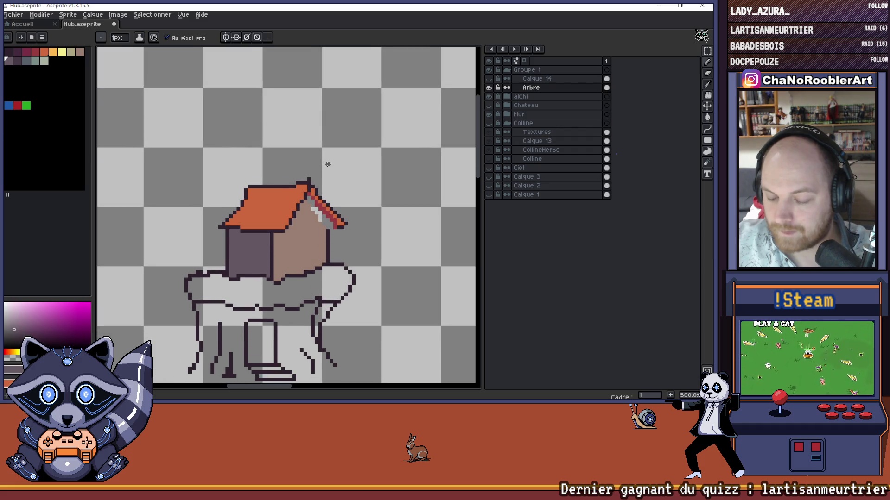
{"action": "scroll", "coordinate": [327, 164], "scroll_direction": "down", "scroll_amount": 2}
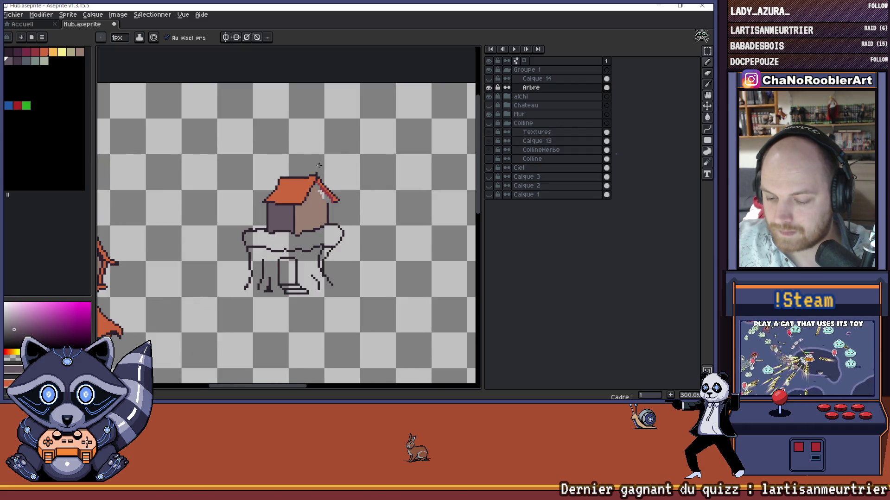
{"action": "scroll", "coordinate": [319, 164], "scroll_direction": "down", "scroll_amount": 3}
{"action": "mouse_move", "coordinate": [334, 166]}
{"action": "left_mouse_down"}
{"action": "mouse_move", "coordinate": [299, 172]}
{"action": "mouse_move", "coordinate": [322, 174]}
{"action": "left_mouse_up"}
{"action": "scroll", "coordinate": [285, 179], "scroll_direction": "up", "scroll_amount": 2}
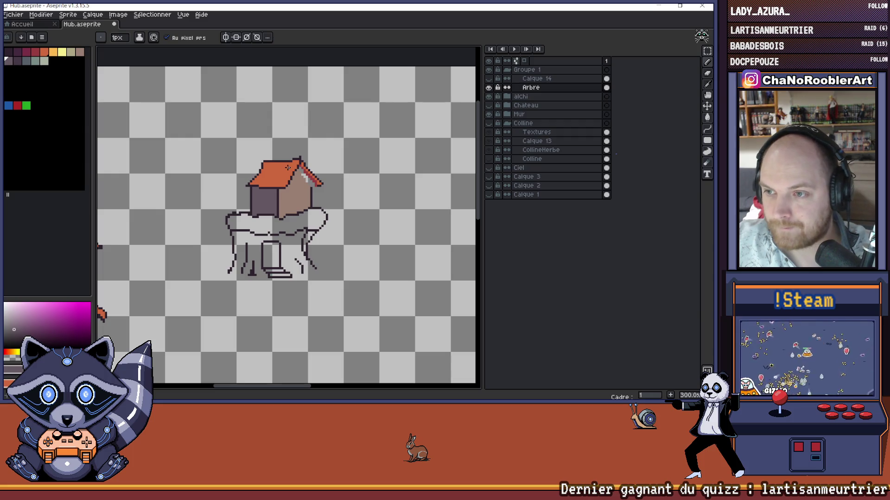
{"action": "scroll", "coordinate": [288, 167], "scroll_direction": "up", "scroll_amount": 3}
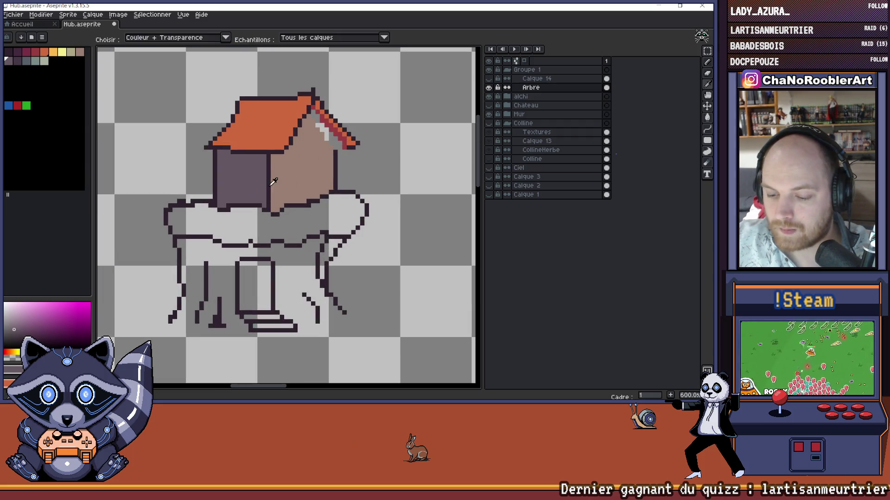
Step: Draw a straight dark line on the wall corner, then repaint it in the wall colour
{"action": "left_click_drag", "start_coordinate": [273, 157], "coordinate": [276, 200]}
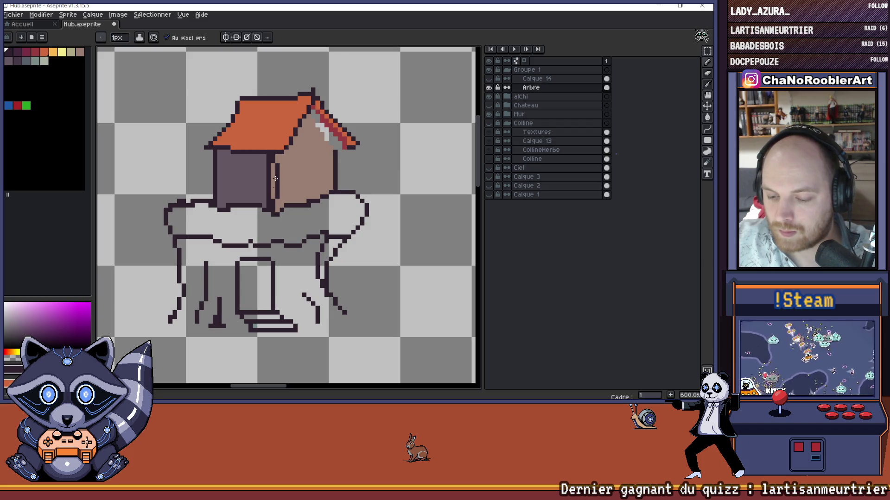
{"action": "key", "text": "l"}
{"action": "left_click_drag", "start_coordinate": [273, 155], "coordinate": [274, 200]}
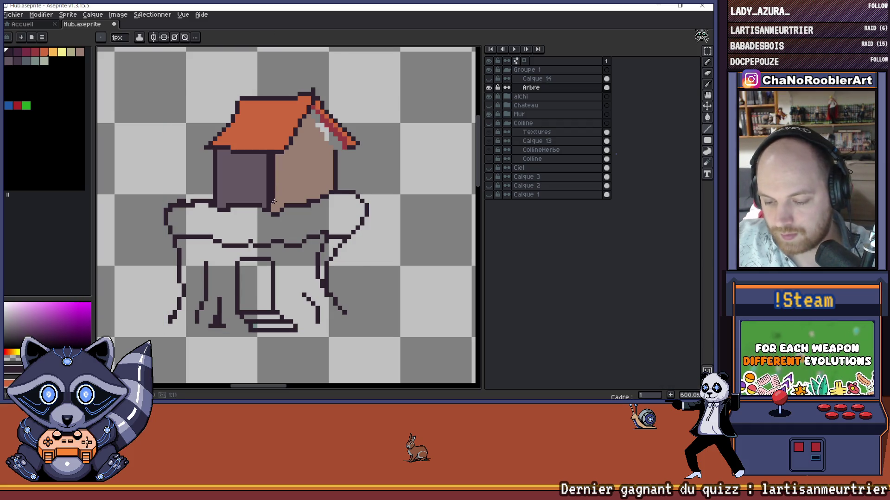
{"action": "left_click", "coordinate": [268, 165], "text": "alt"}
{"action": "left_click_drag", "start_coordinate": [269, 165], "coordinate": [270, 205]}
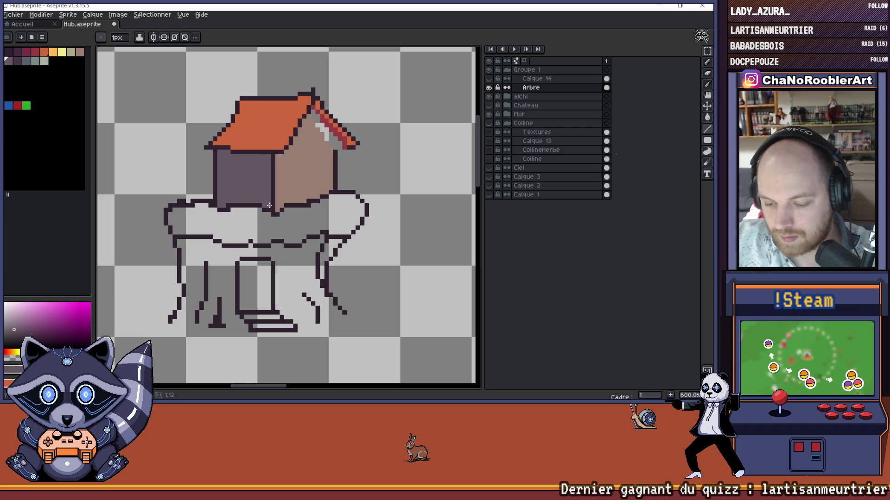
Step: Add a dark outline pixel under the roof tip and erase the roof's right overhang tip
{"action": "scroll", "coordinate": [269, 205], "scroll_direction": "down", "scroll_amount": 4}
{"action": "scroll", "coordinate": [286, 192], "scroll_direction": "up", "scroll_amount": 2}
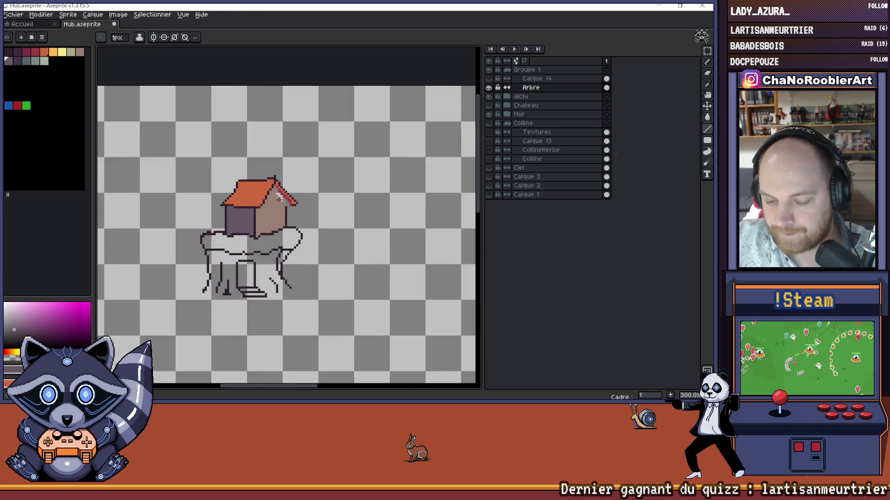
{"action": "scroll", "coordinate": [286, 192], "scroll_direction": "up", "scroll_amount": 5}
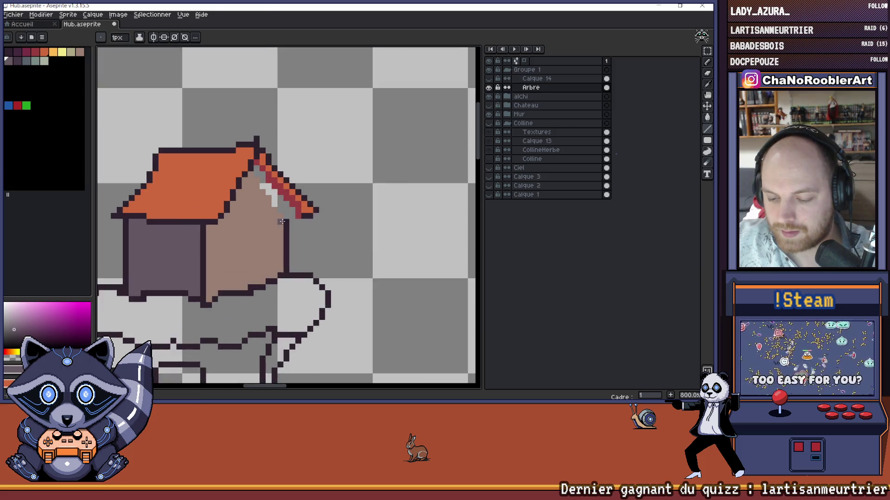
{"action": "left_click", "coordinate": [292, 224], "text": "alt"}
{"action": "left_click", "coordinate": [302, 224]}
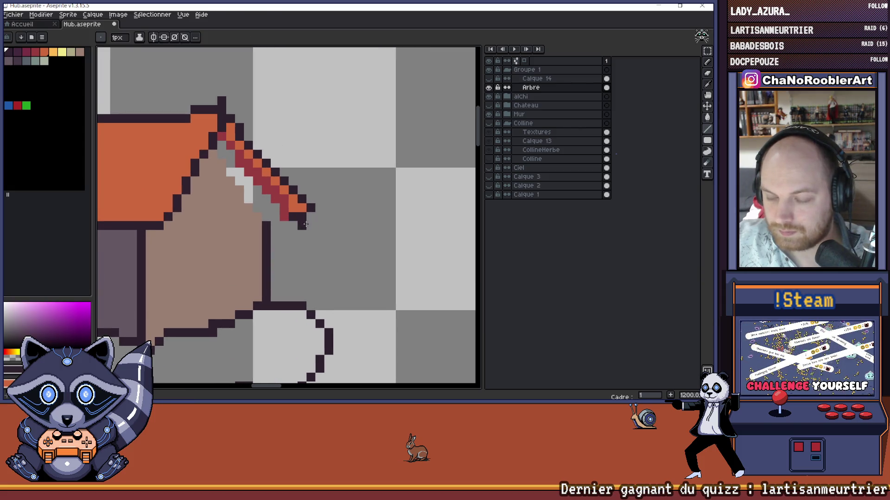
{"action": "key", "text": "e"}
{"action": "mouse_move", "coordinate": [320, 220]}
{"action": "left_mouse_down"}
{"action": "mouse_move", "coordinate": [287, 206]}
{"action": "mouse_move", "coordinate": [249, 143]}
{"action": "mouse_move", "coordinate": [241, 146]}
{"action": "left_mouse_up"}
Step: Frame the treehouse and make the Calque 14 sketch layer visible
{"action": "scroll", "coordinate": [286, 153], "scroll_direction": "down", "scroll_amount": 4}
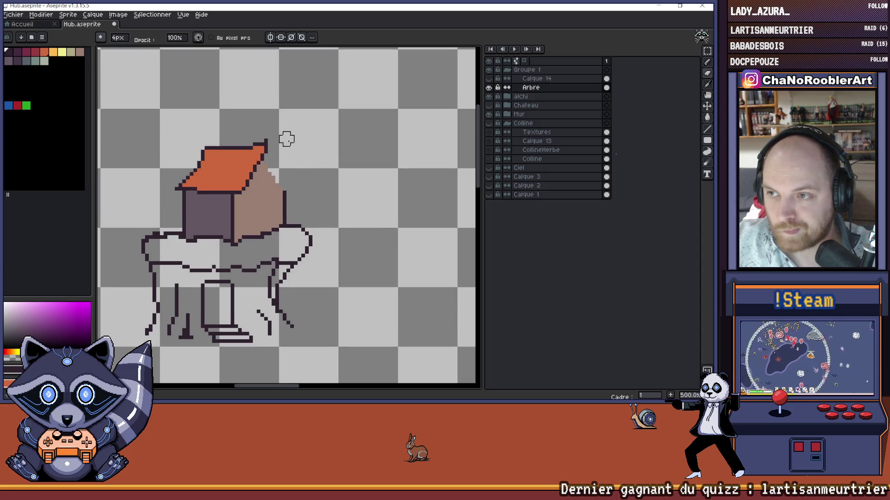
{"action": "scroll", "coordinate": [289, 132], "scroll_direction": "up", "scroll_amount": 1}
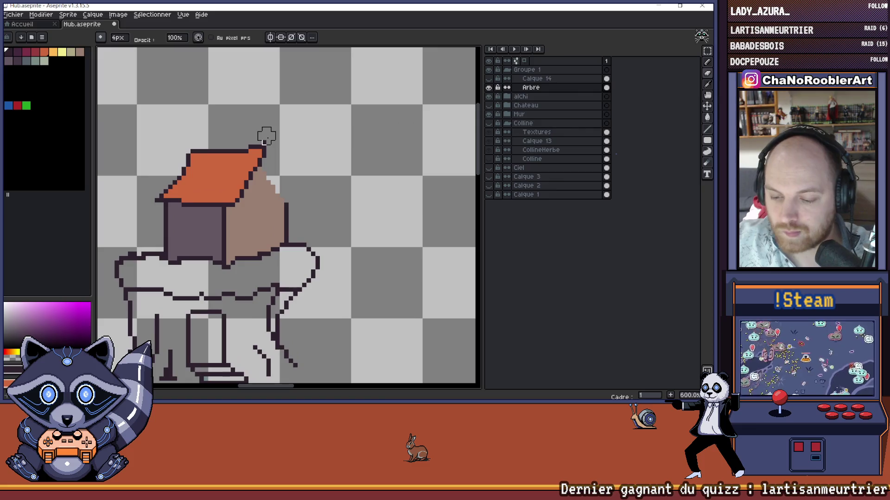
{"action": "scroll", "coordinate": [291, 135], "scroll_direction": "down", "scroll_amount": 5}
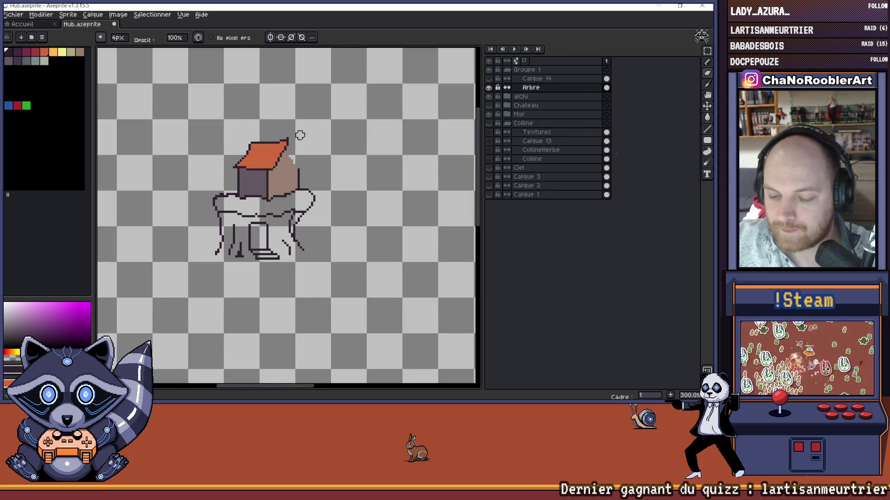
{"action": "scroll", "coordinate": [315, 152], "scroll_direction": "right", "scroll_amount": 2}
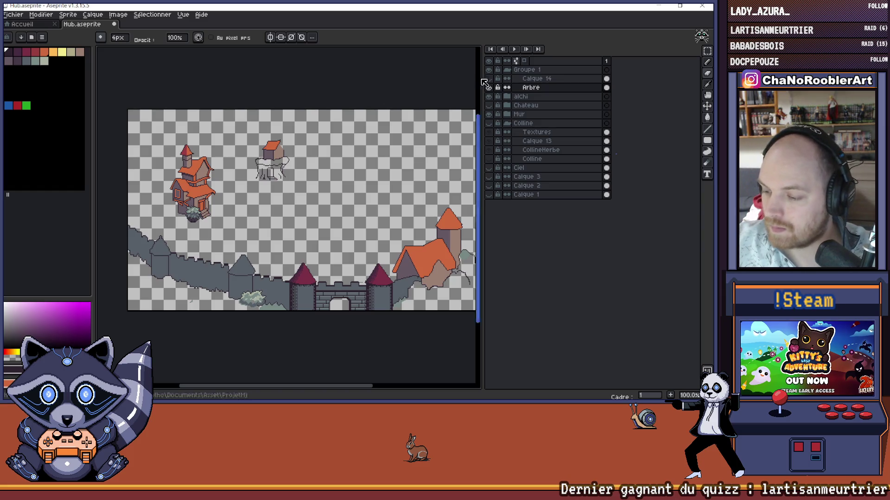
{"action": "scroll", "coordinate": [310, 153], "scroll_direction": "up", "scroll_amount": 2}
{"action": "scroll", "coordinate": [259, 170], "scroll_direction": "up", "scroll_amount": 1}
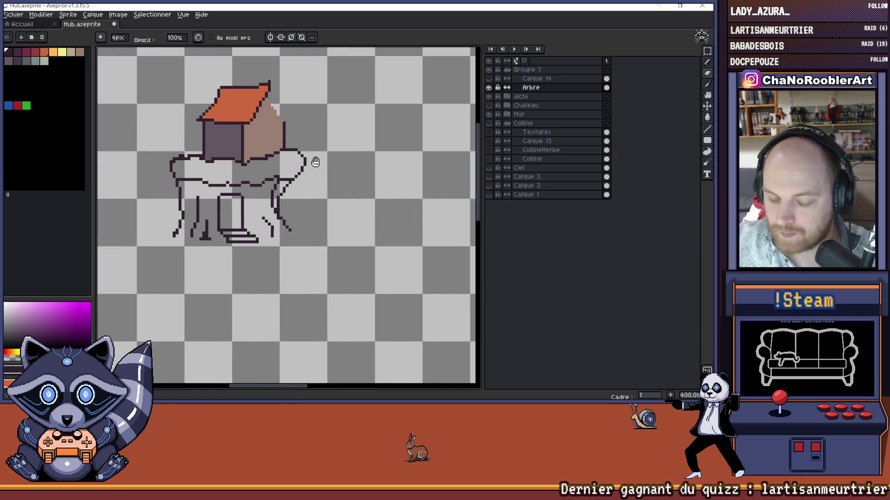
{"action": "scroll", "coordinate": [267, 178], "scroll_direction": "down", "scroll_amount": 2}
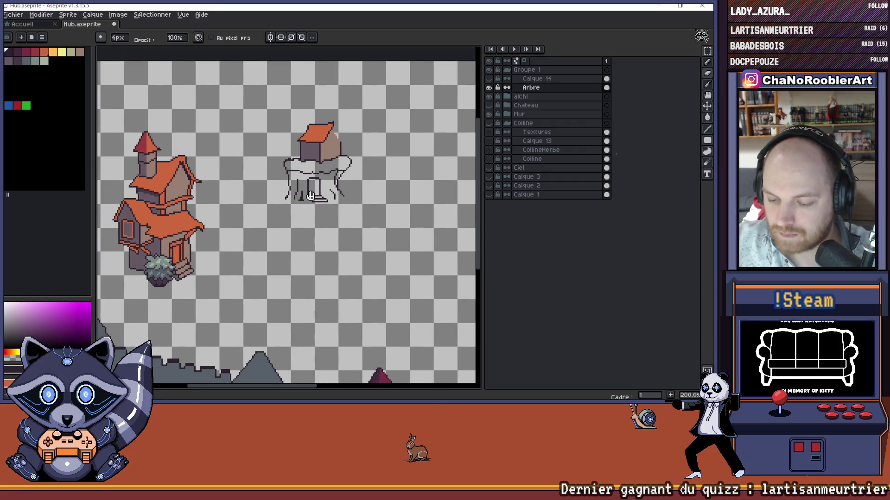
{"action": "scroll", "coordinate": [268, 179], "scroll_direction": "down", "scroll_amount": 1}
{"action": "scroll", "coordinate": [260, 195], "scroll_direction": "up", "scroll_amount": 1}
{"action": "left_click_drag", "start_coordinate": [302, 180], "coordinate": [262, 200]}
{"action": "left_click_drag", "start_coordinate": [323, 116], "coordinate": [265, 148]}
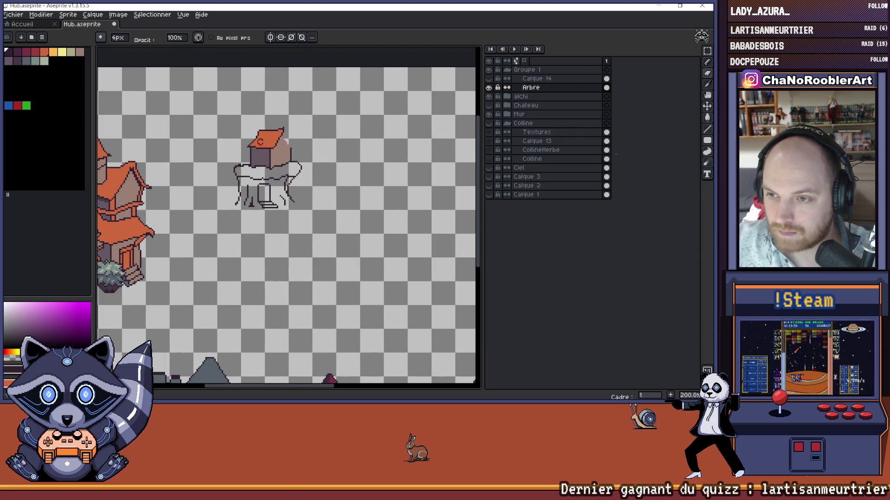
{"action": "scroll", "coordinate": [258, 130], "scroll_direction": "up", "scroll_amount": 2}
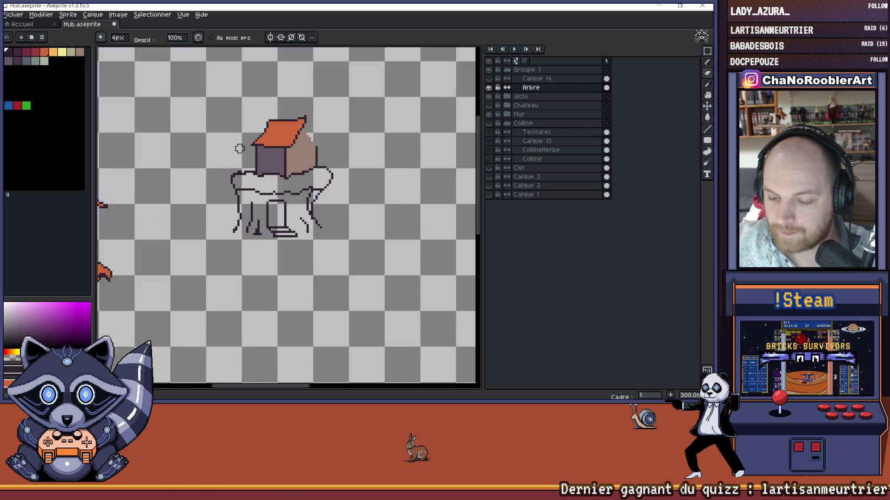
{"action": "left_click", "coordinate": [489, 79]}
Step: Toggle the Calque 14 sketch layer on and off to compare, leaving it hidden
{"action": "mouse_move", "coordinate": [302, 138]}
{"action": "left_mouse_down"}
{"action": "mouse_move", "coordinate": [272, 156]}
{"action": "mouse_move", "coordinate": [281, 155]}
{"action": "left_mouse_up"}
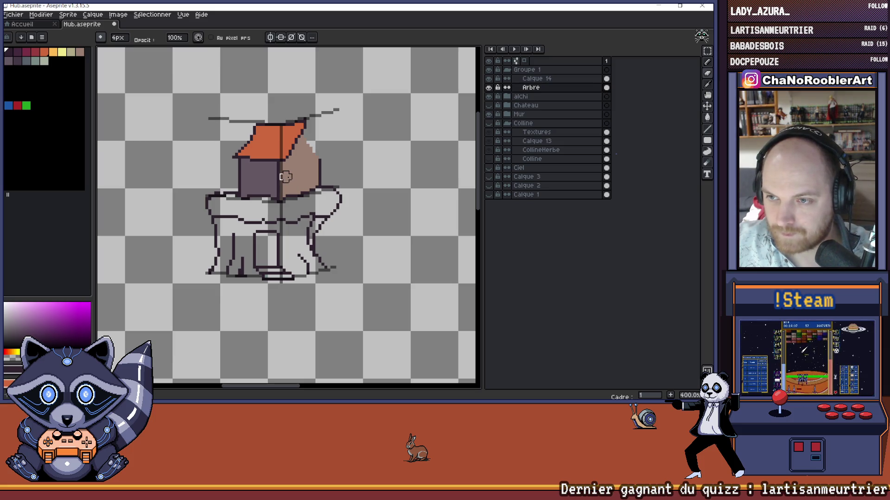
{"action": "left_click_drag", "start_coordinate": [240, 183], "coordinate": [260, 172]}
{"action": "scroll", "coordinate": [245, 184], "scroll_direction": "down", "scroll_amount": 1}
{"action": "left_click", "coordinate": [489, 79], "text": "alt"}
{"action": "left_click", "coordinate": [489, 78], "text": "alt"}
{"action": "left_click", "coordinate": [488, 79]}
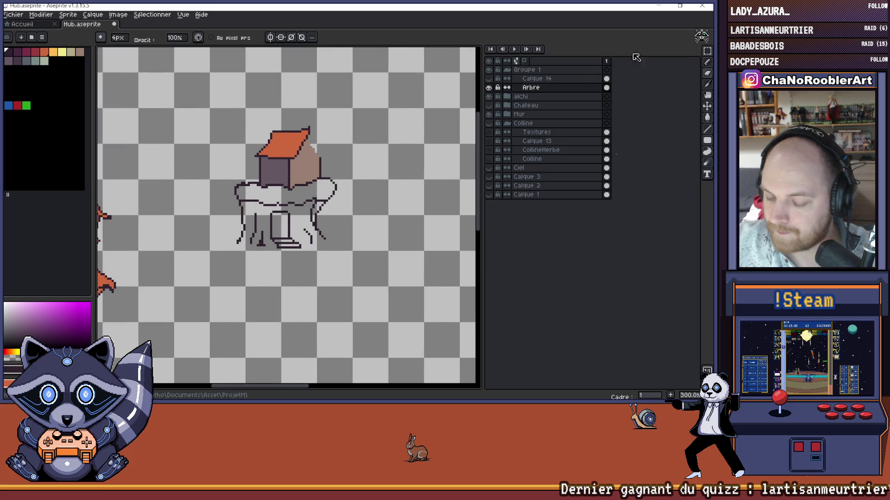
{"action": "left_click", "coordinate": [704, 52]}
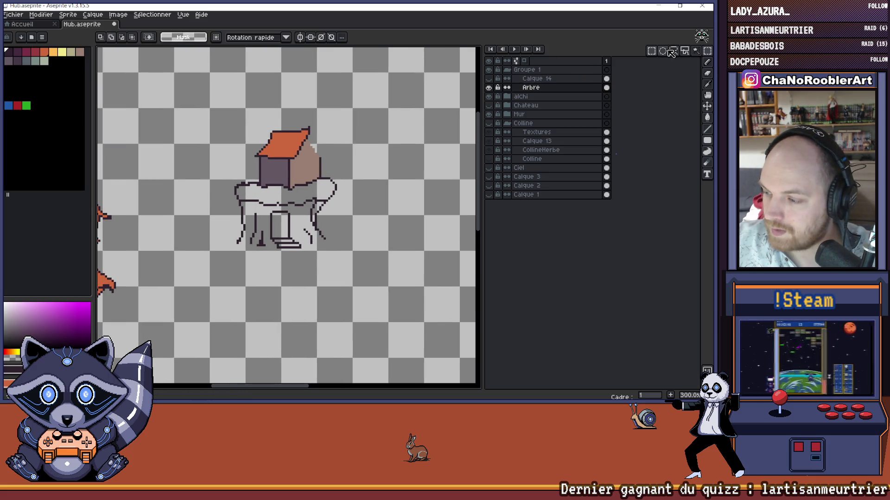
Step: Select the left section of the tree trunk and nudge it slightly right
{"action": "mouse_move", "coordinate": [213, 167]}
{"action": "left_mouse_down"}
{"action": "mouse_move", "coordinate": [281, 257]}
{"action": "mouse_move", "coordinate": [264, 236]}
{"action": "mouse_move", "coordinate": [270, 241]}
{"action": "left_mouse_up"}
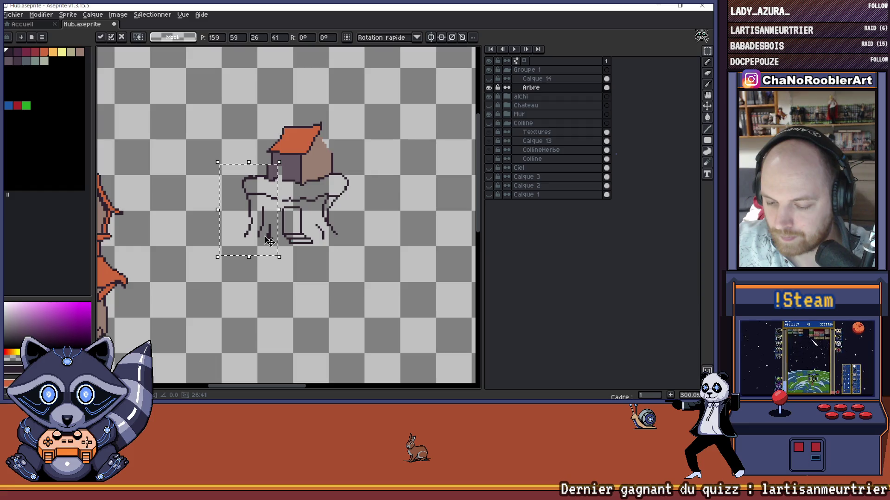
{"action": "key", "text": "ctrl+d"}
{"action": "scroll", "coordinate": [289, 190], "scroll_direction": "up", "scroll_amount": 2}
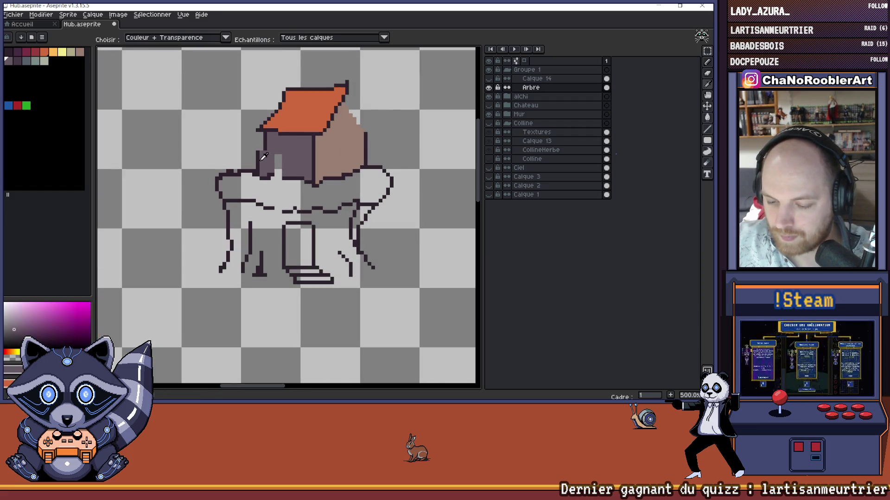
{"action": "scroll", "coordinate": [278, 167], "scroll_direction": "up", "scroll_amount": 1}
Step: Switch to the Pencil on the Arbre layer, toggle its visibility to check, and undo the last stroke
{"action": "key", "text": "b"}
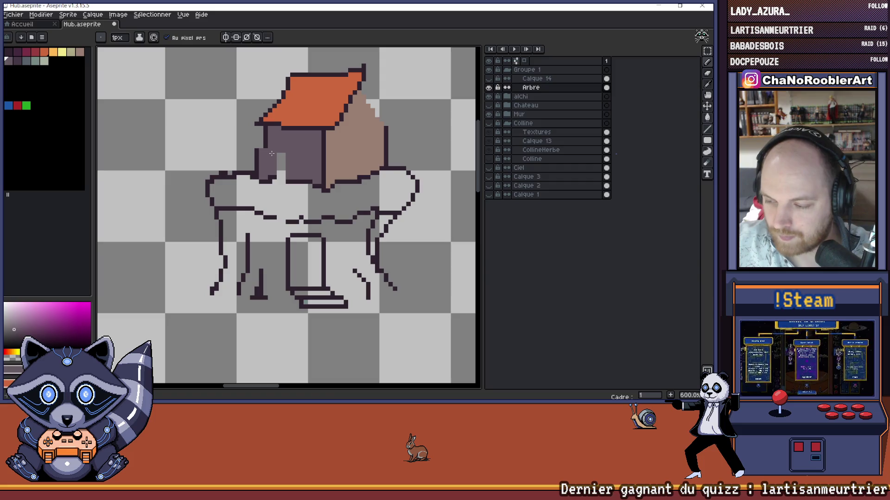
{"action": "left_click", "coordinate": [531, 89]}
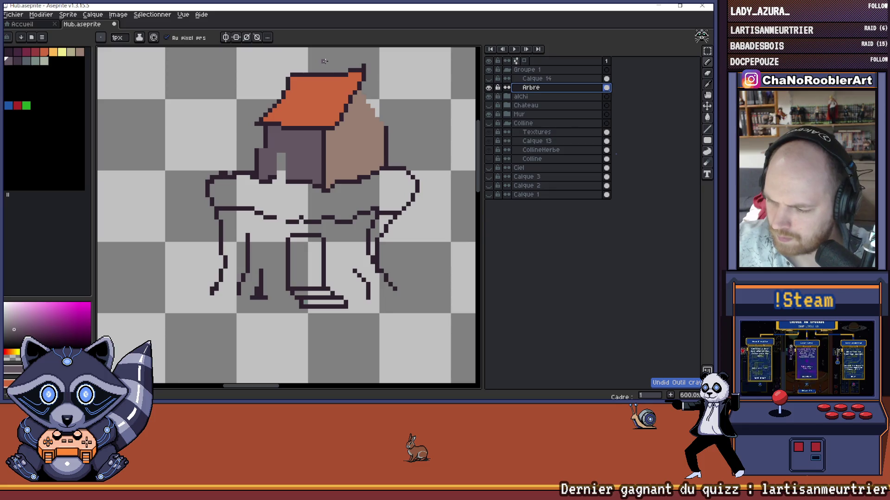
{"action": "left_click", "coordinate": [488, 88]}
{"action": "left_click", "coordinate": [489, 88]}
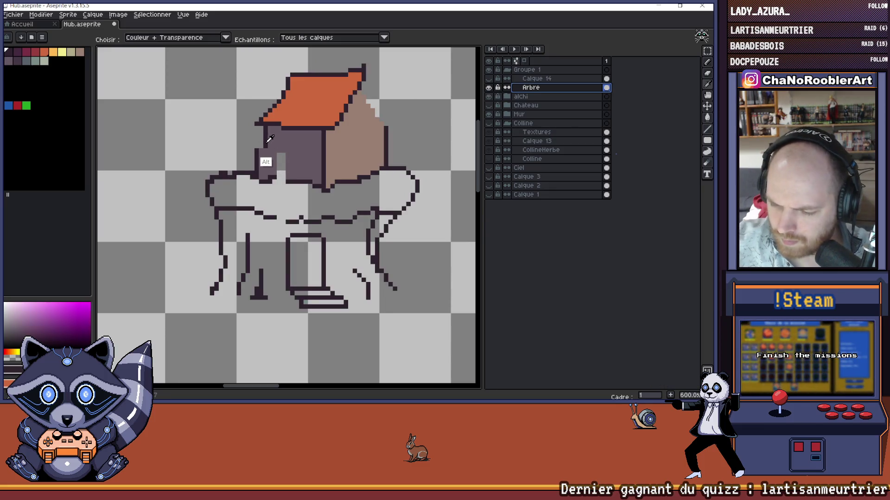
{"action": "key", "text": "ctrl+z"}
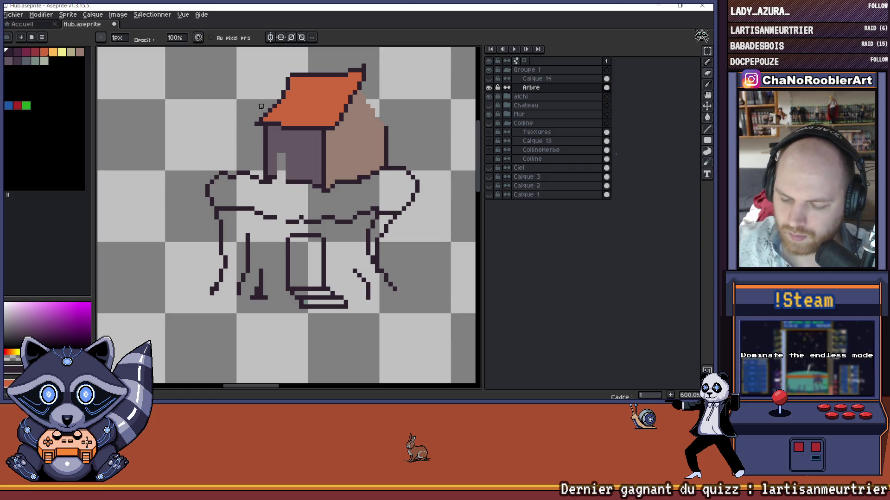
Step: Touch up the cabin's lower left edge, trying the Pencil and then the fill tool
{"action": "scroll", "coordinate": [261, 106], "scroll_direction": "down", "scroll_amount": 3}
{"action": "scroll", "coordinate": [256, 174], "scroll_direction": "up", "scroll_amount": 3}
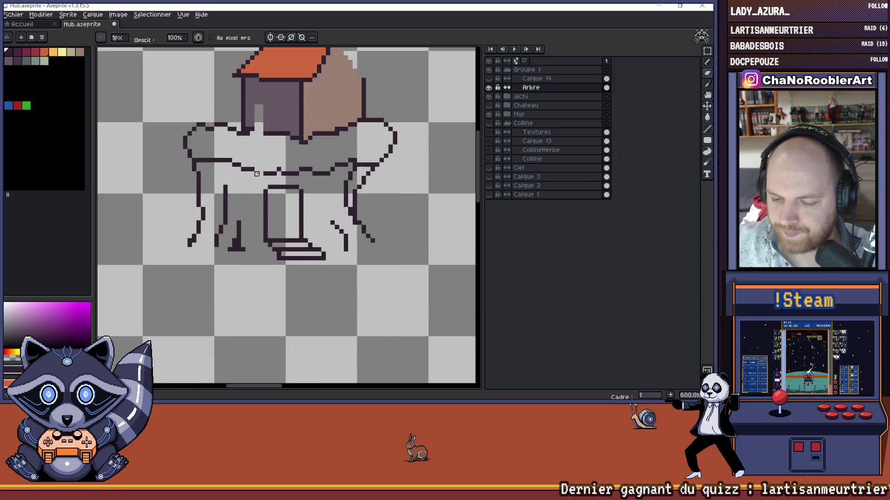
{"action": "scroll", "coordinate": [256, 173], "scroll_direction": "up", "scroll_amount": 1}
{"action": "key", "text": "b"}
{"action": "scroll", "coordinate": [279, 160], "scroll_direction": "down", "scroll_amount": 3}
{"action": "scroll", "coordinate": [261, 180], "scroll_direction": "up", "scroll_amount": 3}
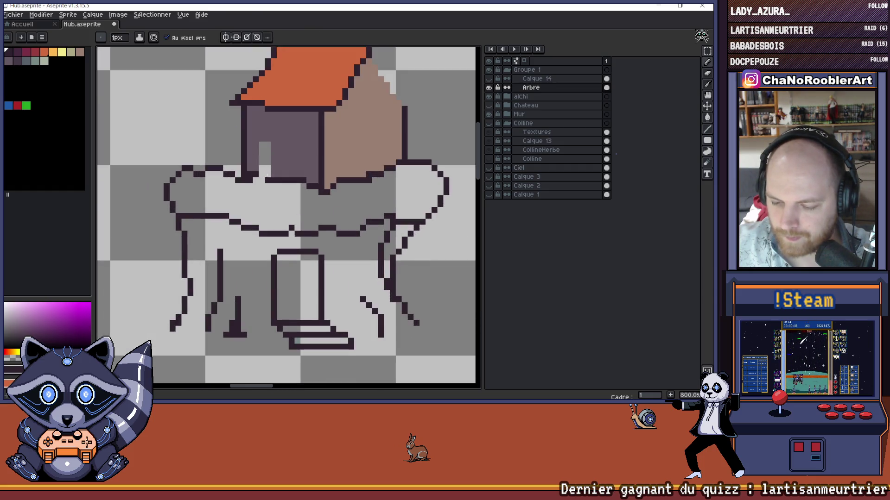
{"action": "scroll", "coordinate": [257, 174], "scroll_direction": "up", "scroll_amount": 3}
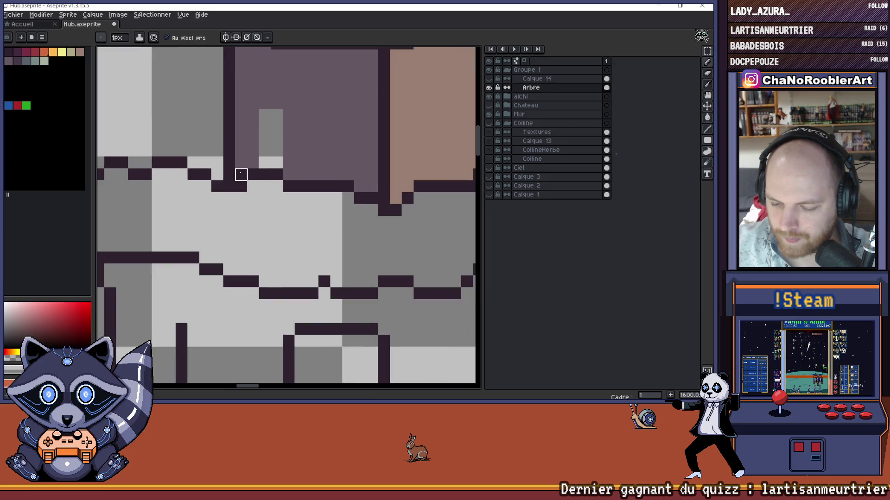
{"action": "scroll", "coordinate": [284, 160], "scroll_direction": "down", "scroll_amount": 6}
{"action": "key", "text": "g"}
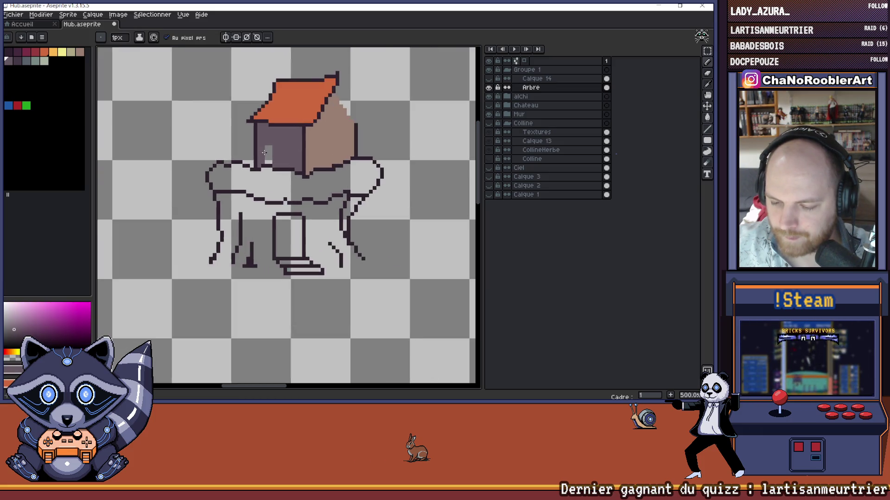
{"action": "scroll", "coordinate": [264, 152], "scroll_direction": "down", "scroll_amount": 1}
{"action": "left_click_drag", "start_coordinate": [309, 154], "coordinate": [280, 155]}
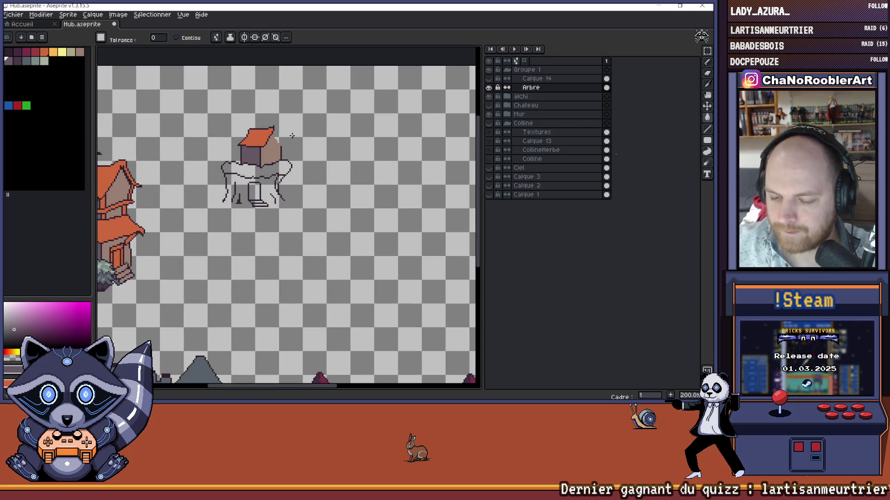
{"action": "scroll", "coordinate": [252, 139], "scroll_direction": "up", "scroll_amount": 2}
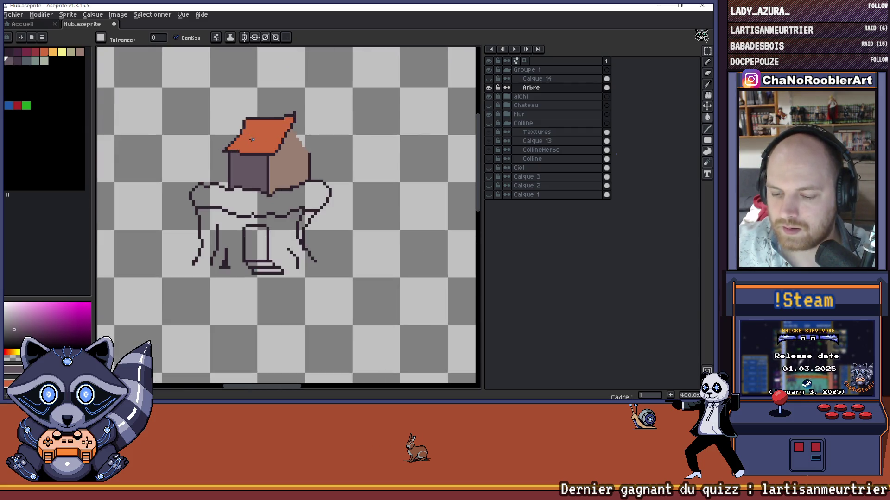
{"action": "scroll", "coordinate": [287, 139], "scroll_direction": "down", "scroll_amount": 2}
{"action": "scroll", "coordinate": [301, 137], "scroll_direction": "down", "scroll_amount": 1}
{"action": "scroll", "coordinate": [301, 136], "scroll_direction": "up", "scroll_amount": 1}
{"action": "scroll", "coordinate": [302, 136], "scroll_direction": "down", "scroll_amount": 2}
{"action": "scroll", "coordinate": [302, 135], "scroll_direction": "up", "scroll_amount": 1}
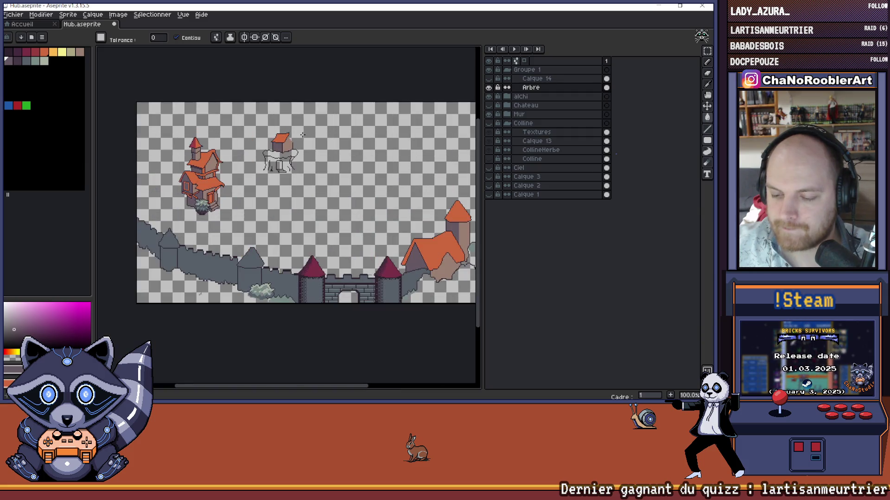
{"action": "scroll", "coordinate": [301, 135], "scroll_direction": "right", "scroll_amount": 2}
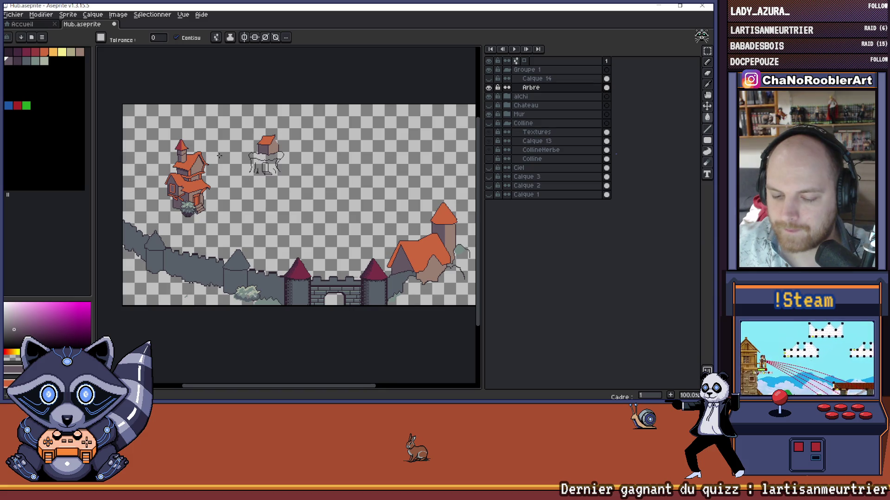
{"action": "scroll", "coordinate": [219, 155], "scroll_direction": "up", "scroll_amount": 1}
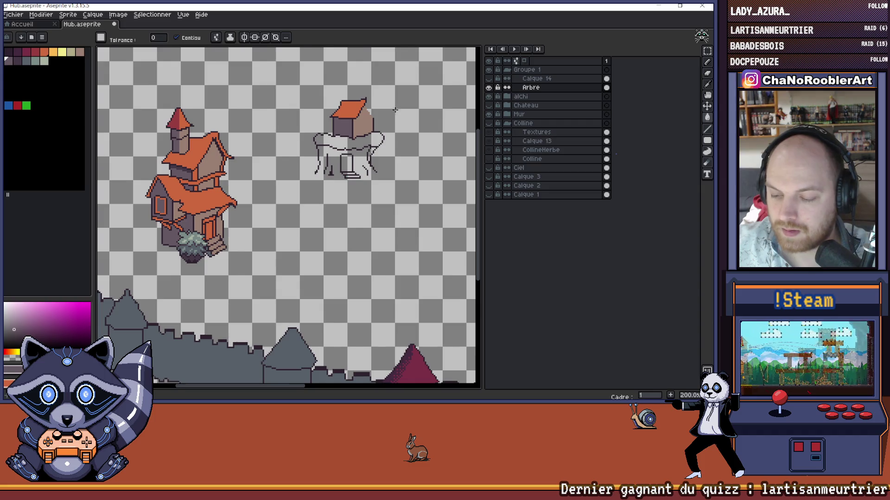
{"action": "scroll", "coordinate": [395, 110], "scroll_direction": "right", "scroll_amount": 3}
{"action": "scroll", "coordinate": [338, 106], "scroll_direction": "up", "scroll_amount": 5}
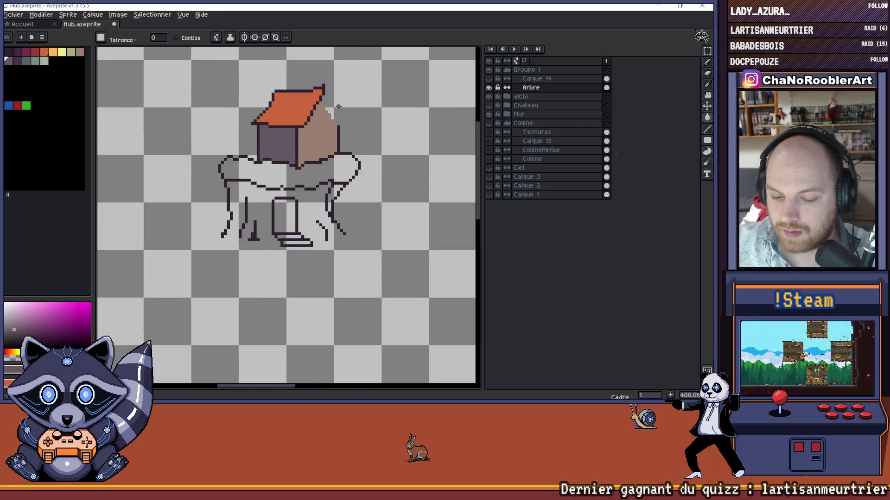
{"action": "scroll", "coordinate": [344, 119], "scroll_direction": "up", "scroll_amount": 2}
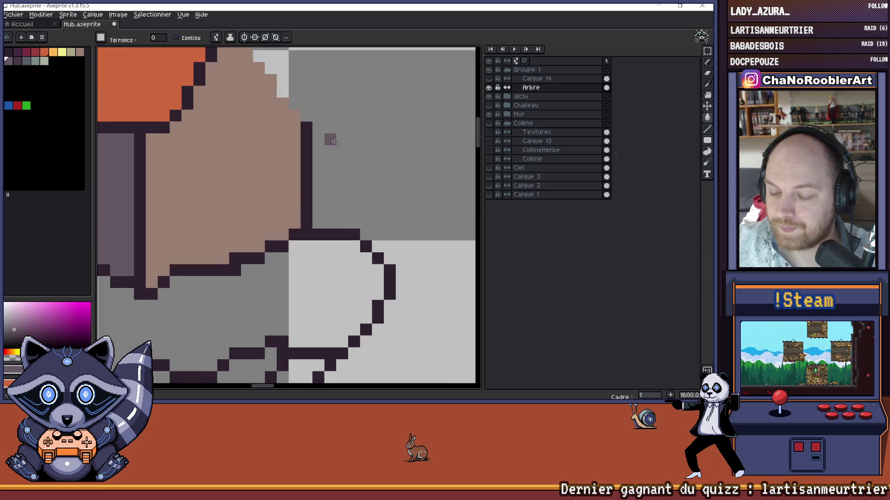
{"action": "scroll", "coordinate": [330, 137], "scroll_direction": "down", "scroll_amount": 2}
{"action": "scroll", "coordinate": [339, 141], "scroll_direction": "up", "scroll_amount": 1}
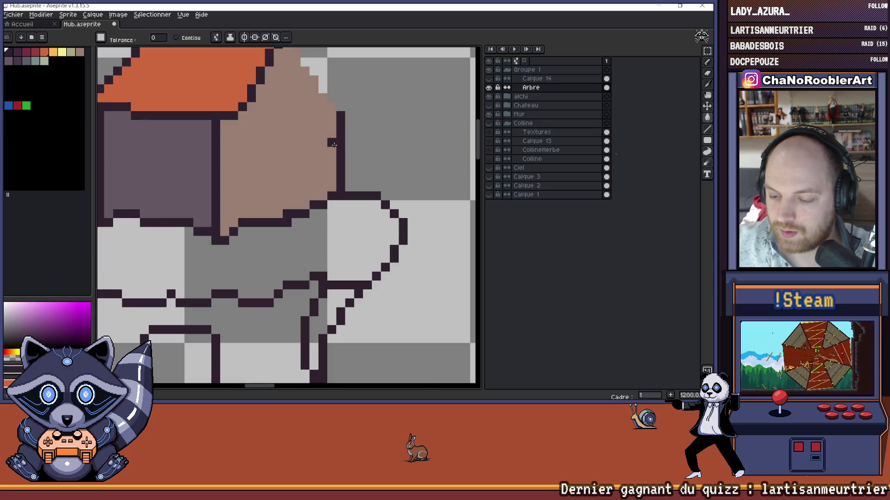
Step: Fill the cabin's tan side wall with dark purple, then undo the fill
{"action": "left_click", "coordinate": [331, 166]}
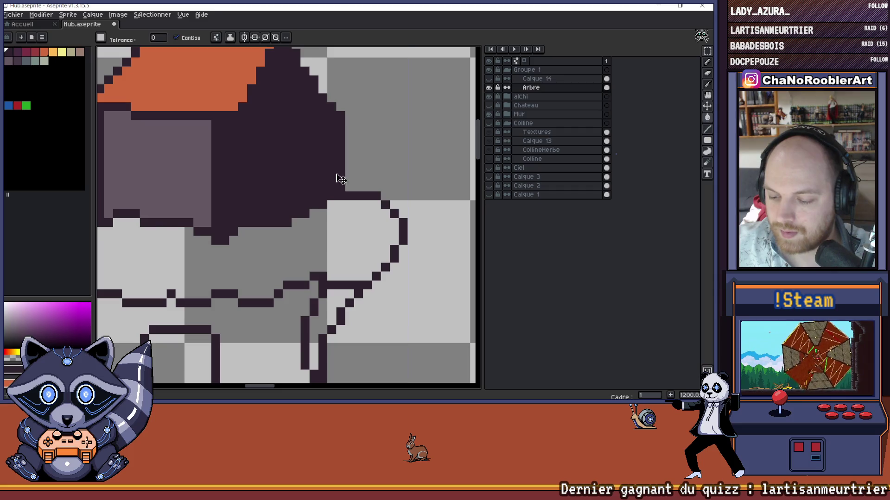
{"action": "key", "text": "ctrl+z"}
{"action": "key", "text": "b"}
Step: Redraw the cabin's right wall outline further left using the Pencil and Eraser
{"action": "mouse_move", "coordinate": [333, 160]}
{"action": "left_mouse_down"}
{"action": "mouse_move", "coordinate": [332, 190]}
{"action": "mouse_move", "coordinate": [341, 160]}
{"action": "left_mouse_up"}
{"action": "key", "text": "shift+e"}
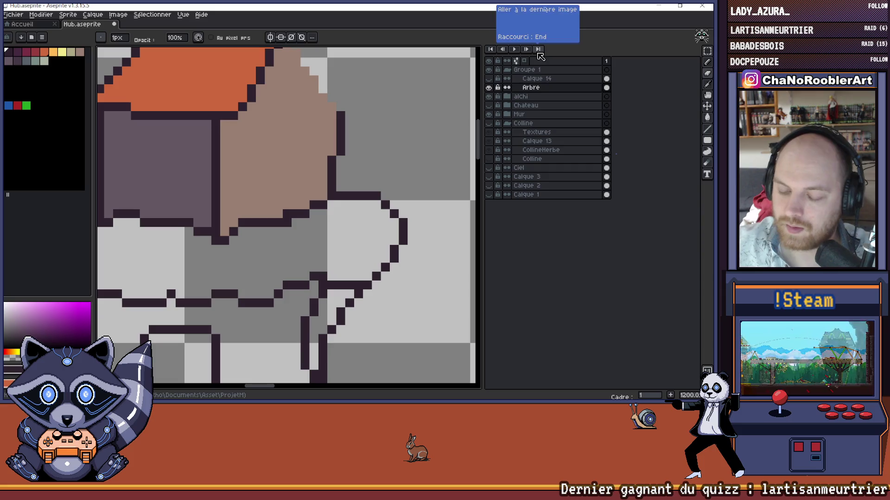
{"action": "scroll", "coordinate": [396, 93], "scroll_direction": "down", "scroll_amount": 4}
{"action": "scroll", "coordinate": [332, 115], "scroll_direction": "up", "scroll_amount": 3}
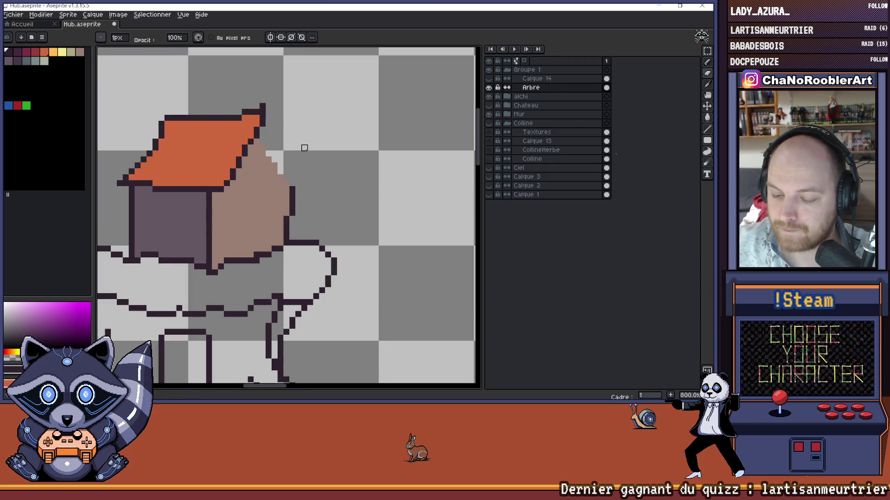
{"action": "key", "text": "i"}
{"action": "key", "text": "b"}
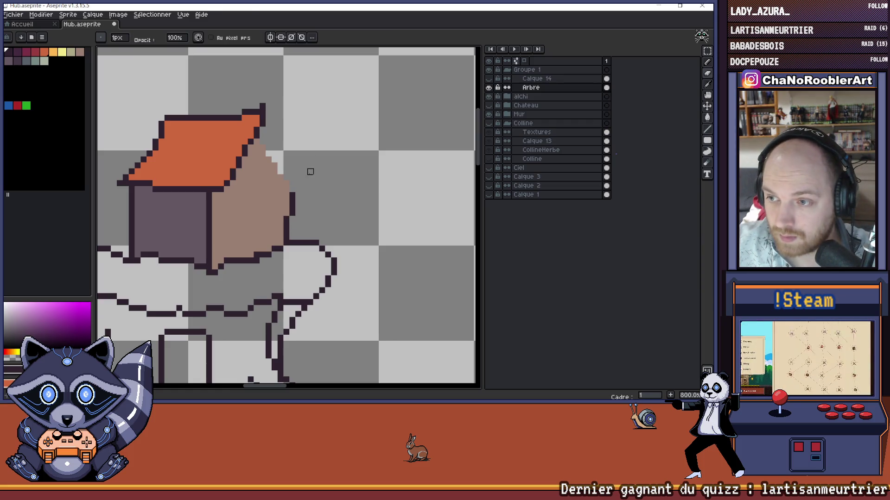
{"action": "key", "text": "e"}
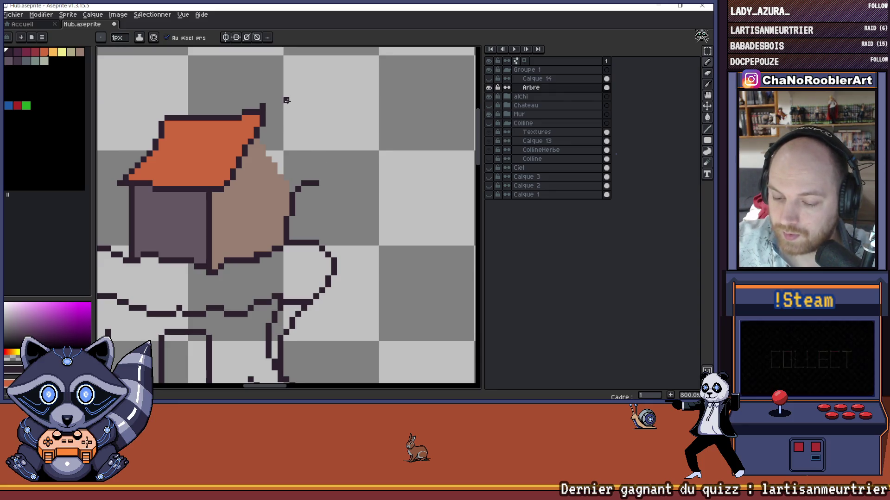
Step: Draw a dark diagonal outline down the right roof edge from the peak
{"action": "left_click", "coordinate": [707, 128]}
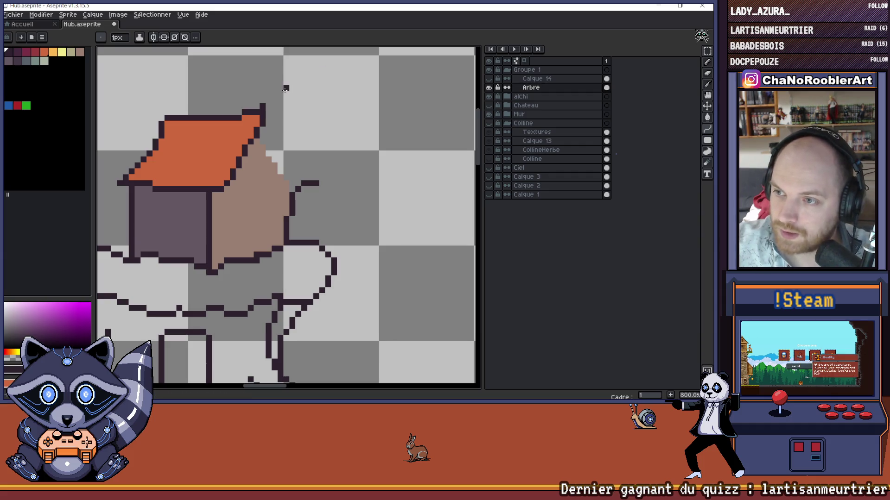
{"action": "mouse_move", "coordinate": [264, 110]}
{"action": "left_mouse_down"}
{"action": "mouse_move", "coordinate": [323, 182]}
{"action": "mouse_move", "coordinate": [290, 146]}
{"action": "mouse_move", "coordinate": [291, 165]}
{"action": "mouse_move", "coordinate": [286, 154]}
{"action": "mouse_move", "coordinate": [305, 160]}
{"action": "mouse_move", "coordinate": [295, 161]}
{"action": "left_mouse_up"}
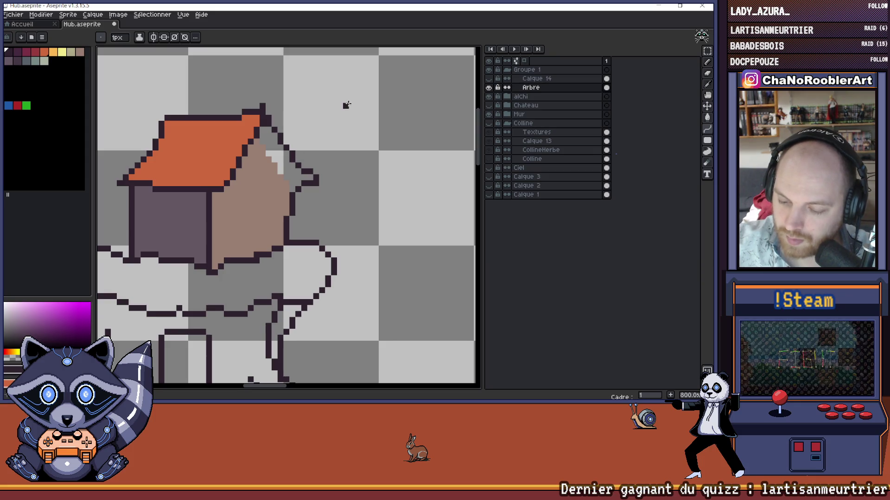
{"action": "scroll", "coordinate": [313, 88], "scroll_direction": "down", "scroll_amount": 4}
{"action": "scroll", "coordinate": [311, 103], "scroll_direction": "up", "scroll_amount": 5}
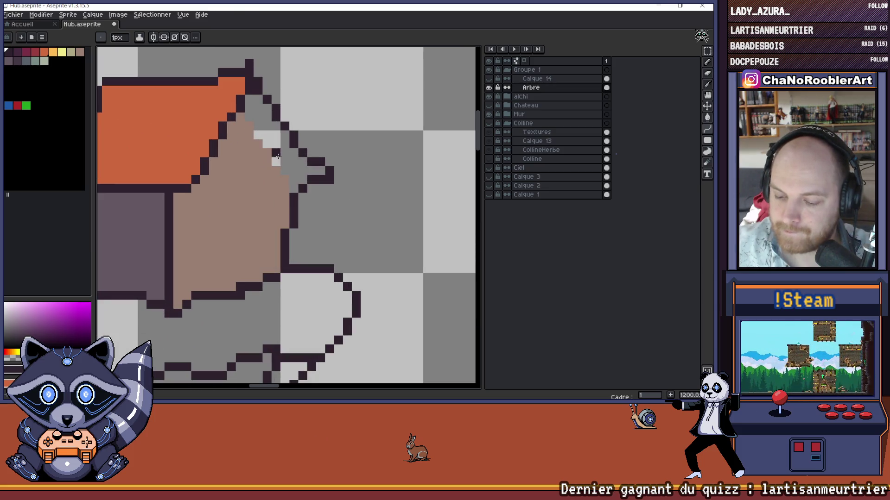
{"action": "left_click", "coordinate": [292, 187]}
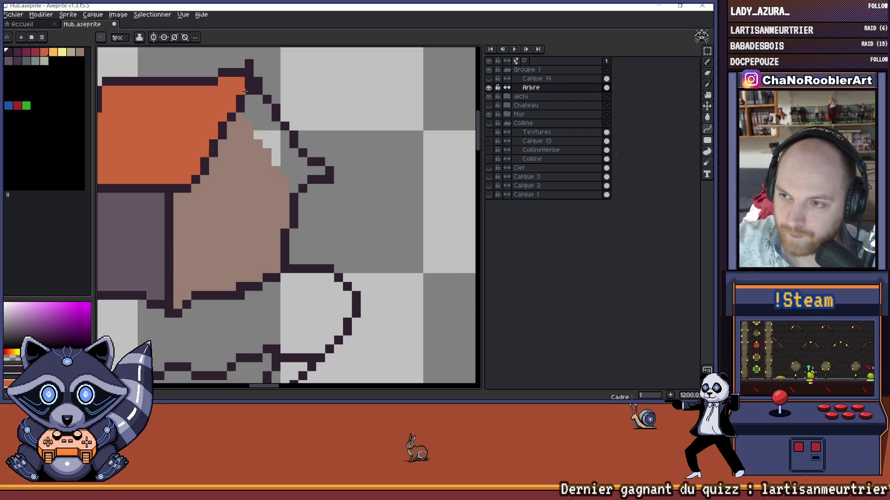
{"action": "left_click_drag", "start_coordinate": [251, 131], "coordinate": [262, 158]}
Step: Undo and redo repeatedly to compare the roof-edge outline versions
{"action": "key", "text": "ctrl+z"}
{"action": "key", "text": "ctrl+z"}
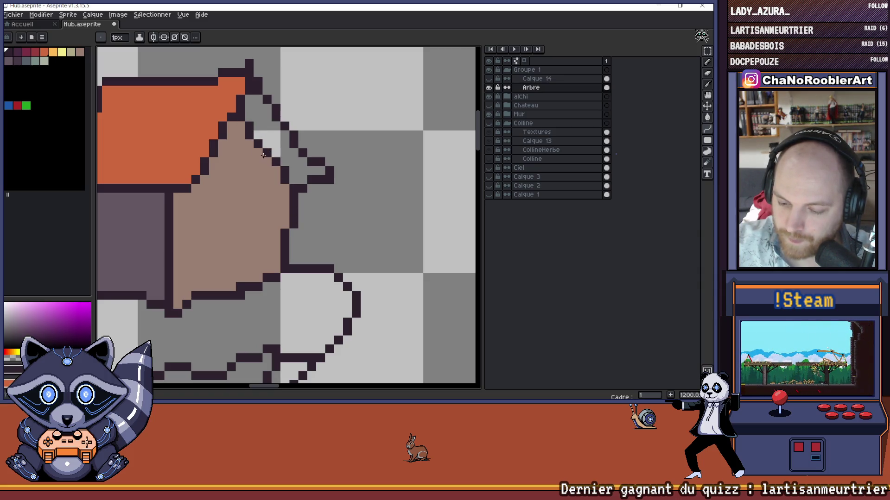
{"action": "key", "text": "ctrl+z"}
{"action": "key", "text": "ctrl+y"}
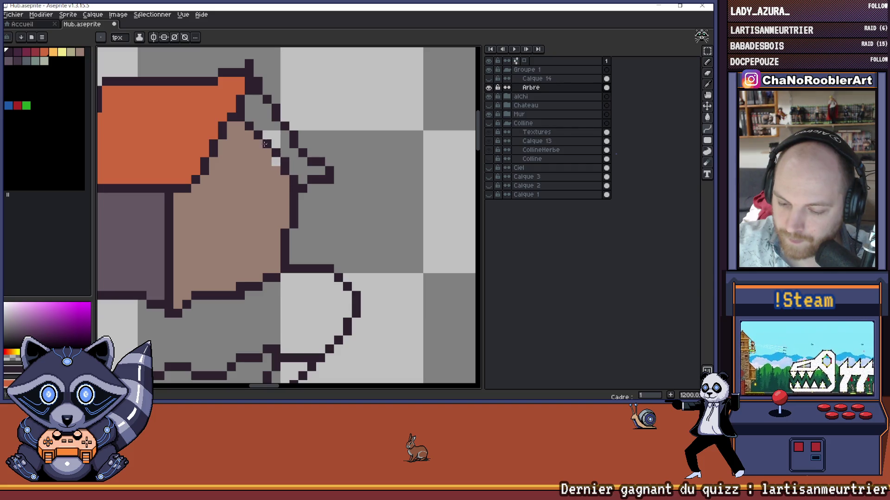
{"action": "key", "text": "ctrl+z"}
{"action": "key", "text": "ctrl+z"}
{"action": "key", "text": "ctrl+y"}
{"action": "key", "text": "ctrl+y"}
{"action": "key", "text": "ctrl+z"}
{"action": "key", "text": "ctrl+y"}
{"action": "key", "text": "ctrl+z"}
{"action": "key", "text": "ctrl+y"}
{"action": "key", "text": "ctrl+z"}
Step: Redraw the final dark diagonal outline along the right roof edge
{"action": "left_click", "coordinate": [254, 128]}
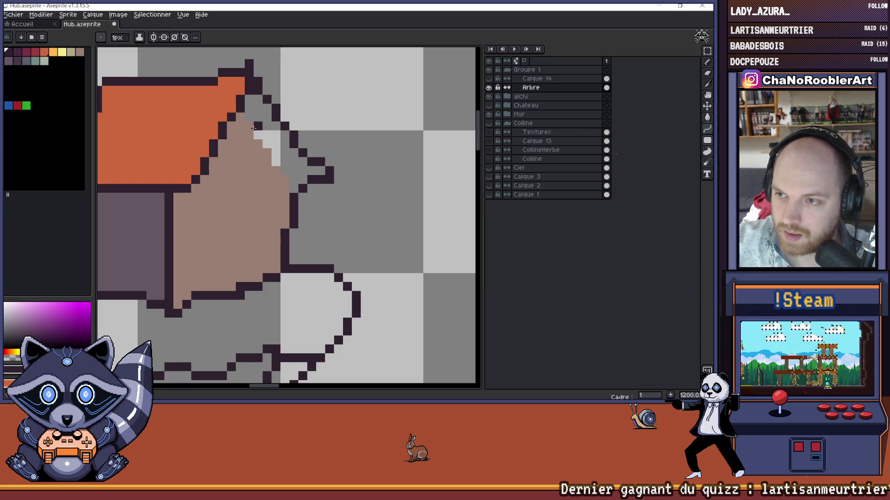
{"action": "left_click_drag", "start_coordinate": [250, 124], "coordinate": [292, 188]}
{"action": "key", "text": "ctrl+z"}
{"action": "left_click_drag", "start_coordinate": [264, 139], "coordinate": [283, 159]}
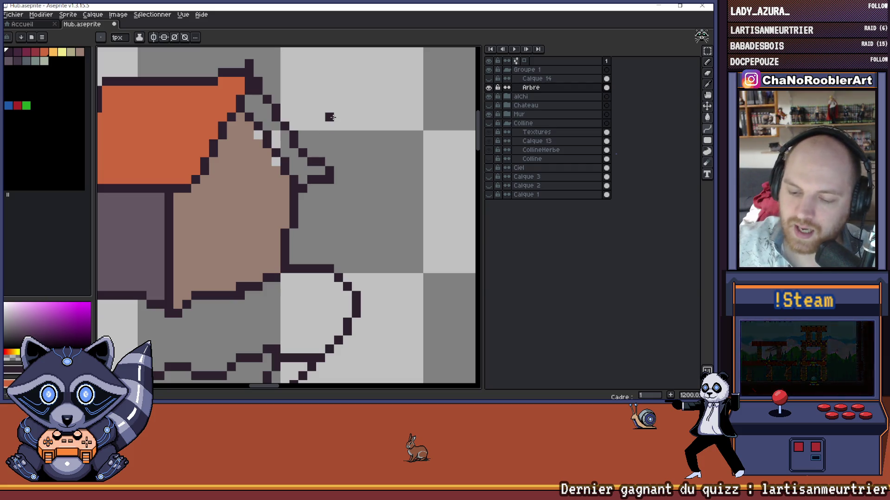
{"action": "scroll", "coordinate": [311, 99], "scroll_direction": "down", "scroll_amount": 3}
{"action": "scroll", "coordinate": [283, 184], "scroll_direction": "up", "scroll_amount": 2}
{"action": "scroll", "coordinate": [284, 184], "scroll_direction": "up", "scroll_amount": 1}
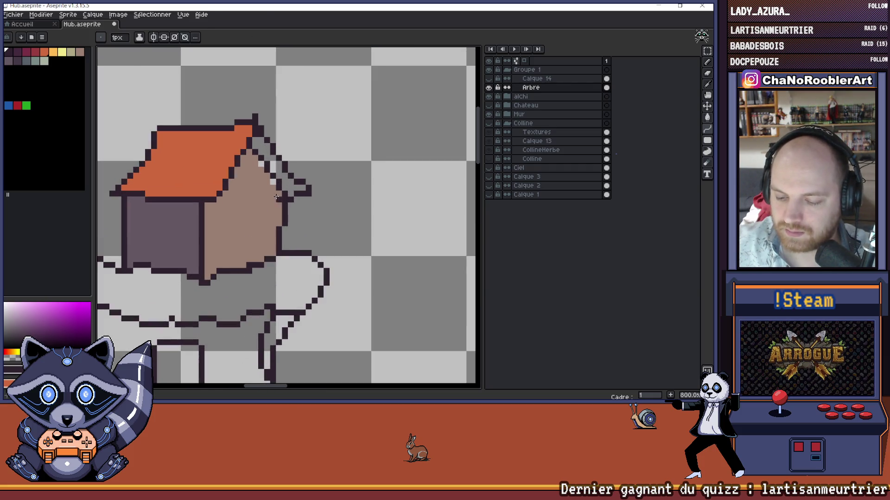
Step: Shade the wall beneath the right roof edge with the dark desaturated magenta swatch
{"action": "left_click", "coordinate": [268, 193], "text": "alt"}
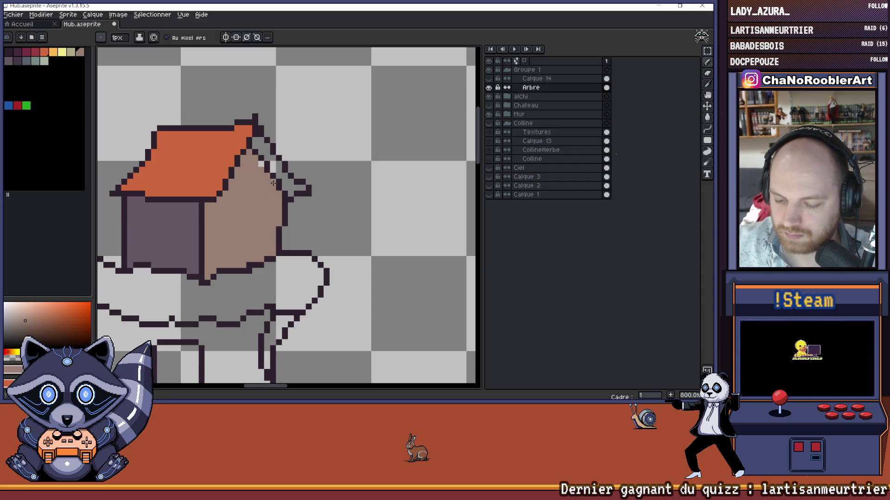
{"action": "scroll", "coordinate": [260, 165], "scroll_direction": "down", "scroll_amount": 5}
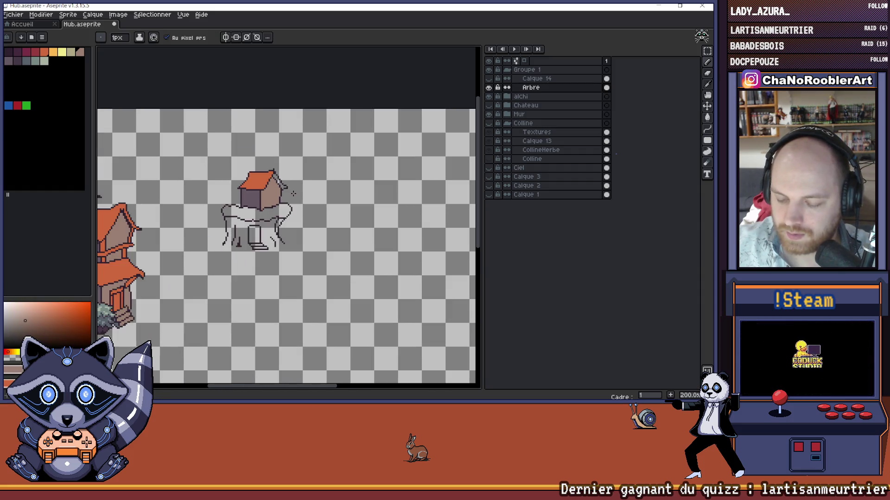
{"action": "scroll", "coordinate": [288, 190], "scroll_direction": "up", "scroll_amount": 7}
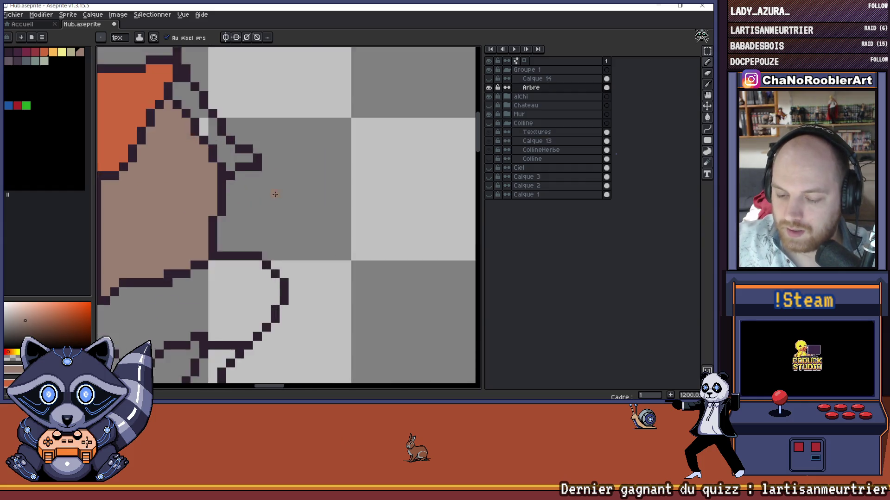
{"action": "scroll", "coordinate": [275, 194], "scroll_direction": "down", "scroll_amount": 3}
{"action": "left_click", "coordinate": [9, 62]}
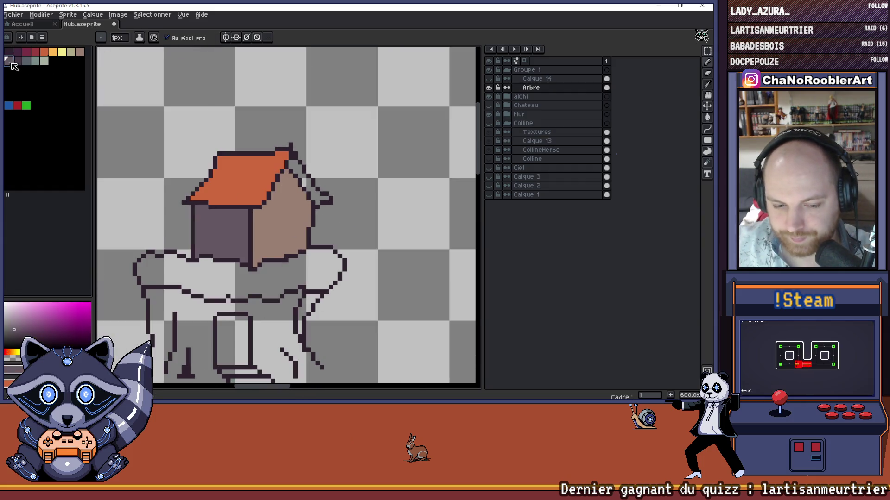
{"action": "left_click_drag", "start_coordinate": [294, 176], "coordinate": [301, 187]}
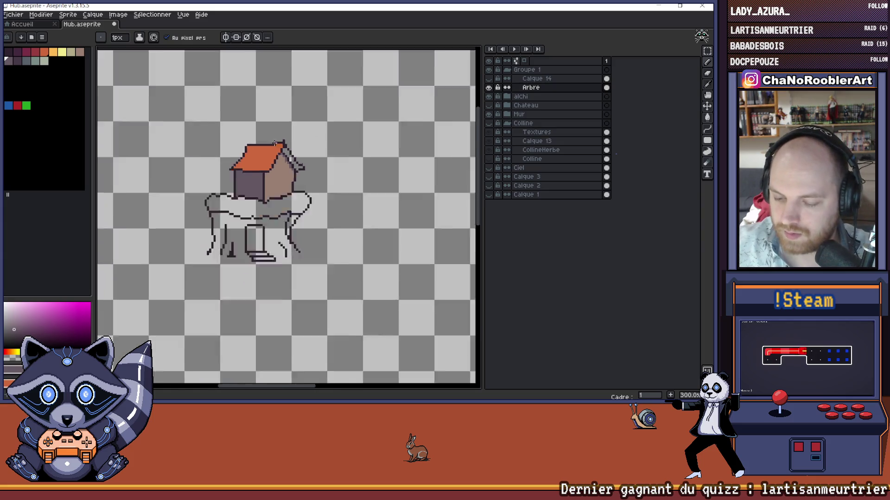
{"action": "scroll", "coordinate": [352, 123], "scroll_direction": "down", "scroll_amount": 5}
{"action": "scroll", "coordinate": [302, 154], "scroll_direction": "up", "scroll_amount": 8}
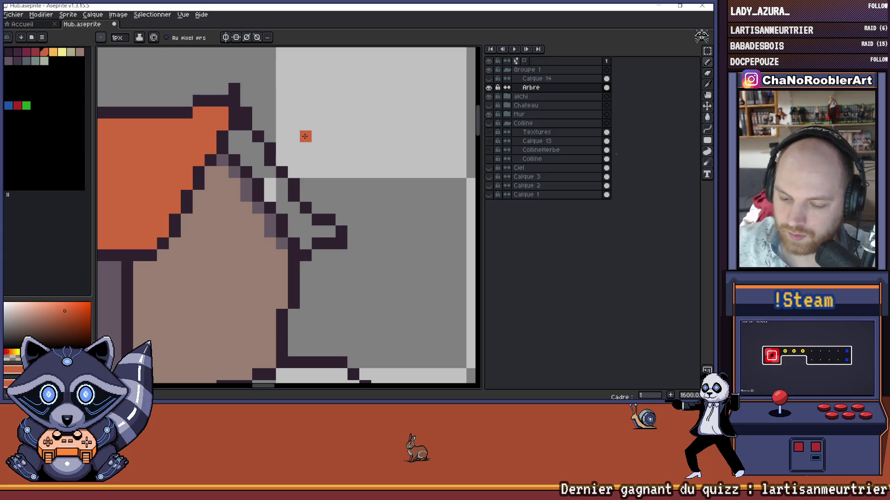
{"action": "scroll", "coordinate": [334, 97], "scroll_direction": "down", "scroll_amount": 1}
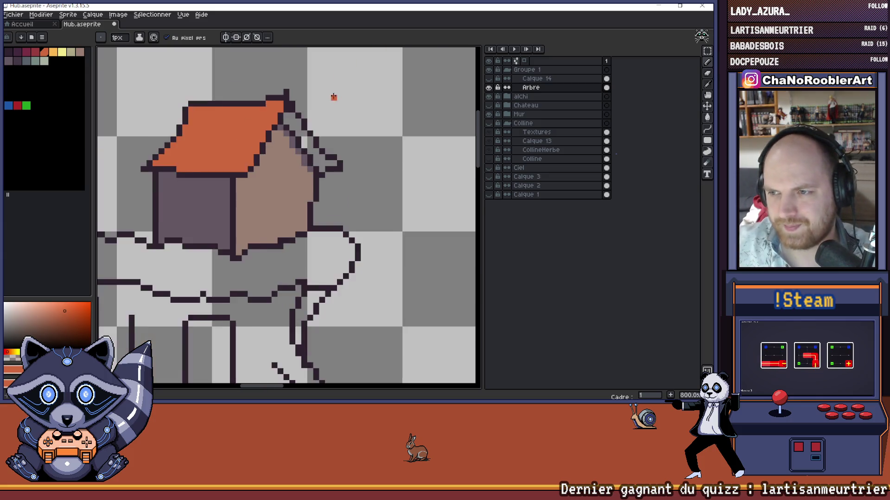
{"action": "scroll", "coordinate": [333, 97], "scroll_direction": "down", "scroll_amount": 5}
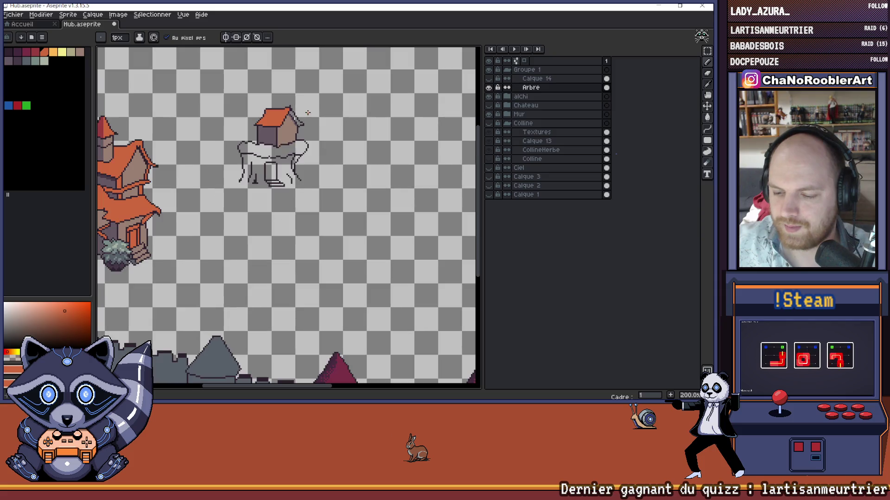
{"action": "left_click_drag", "start_coordinate": [308, 113], "coordinate": [298, 99]}
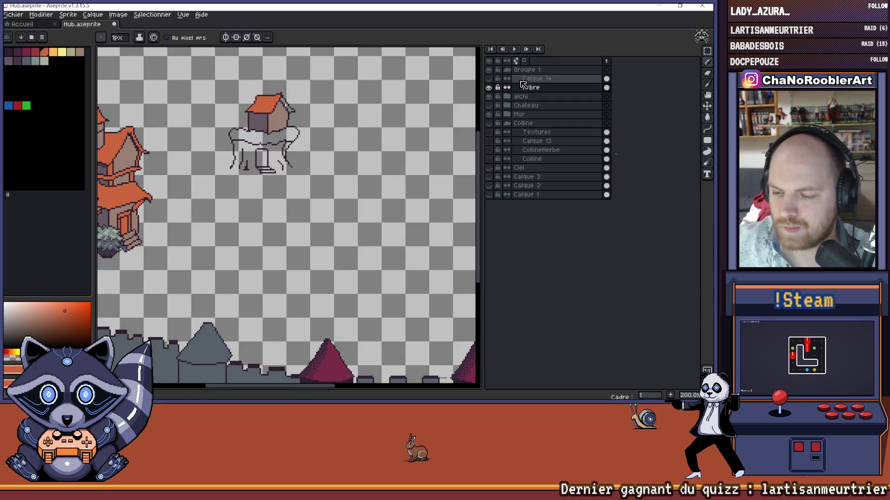
{"action": "left_click", "coordinate": [490, 86]}
{"action": "left_click", "coordinate": [490, 86]}
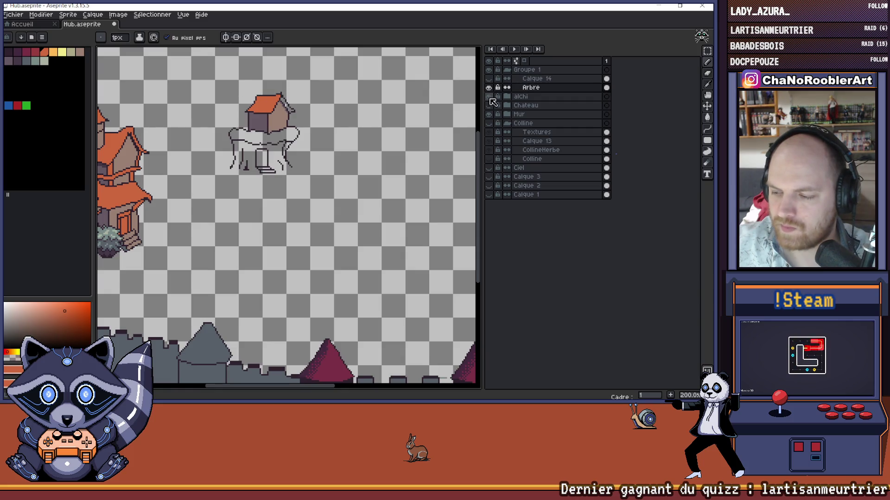
{"action": "left_click", "coordinate": [490, 124]}
{"action": "scroll", "coordinate": [324, 120], "scroll_direction": "down", "scroll_amount": 2}
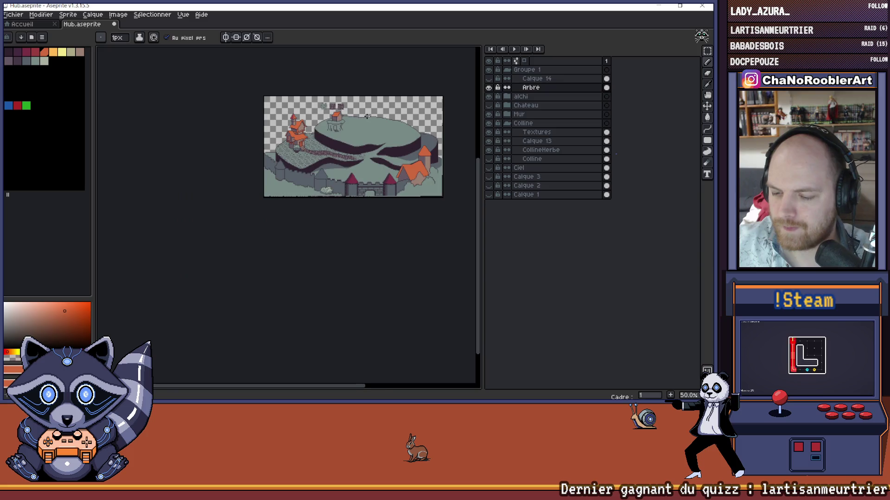
{"action": "left_click_drag", "start_coordinate": [324, 119], "coordinate": [332, 130]}
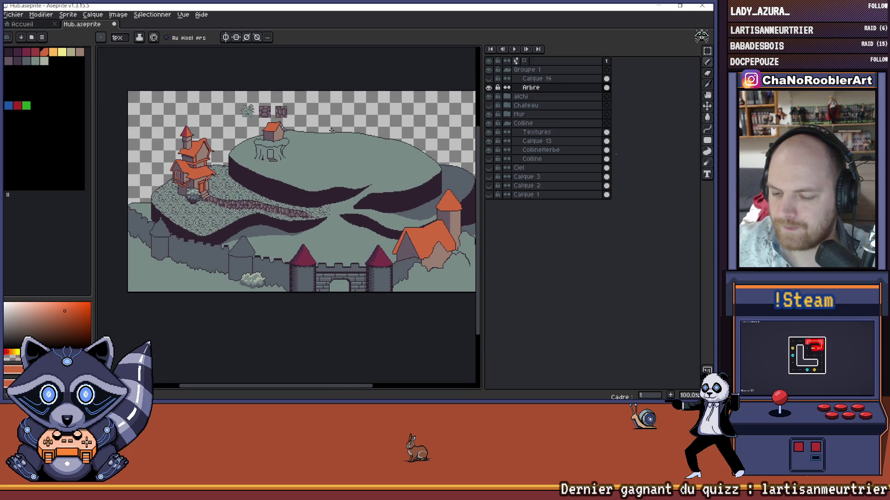
{"action": "left_click", "coordinate": [488, 106]}
{"action": "left_click", "coordinate": [488, 106]}
{"action": "left_click", "coordinate": [489, 87]}
{"action": "left_click", "coordinate": [489, 88]}
{"action": "left_click", "coordinate": [489, 106]}
{"action": "left_click", "coordinate": [489, 106]}
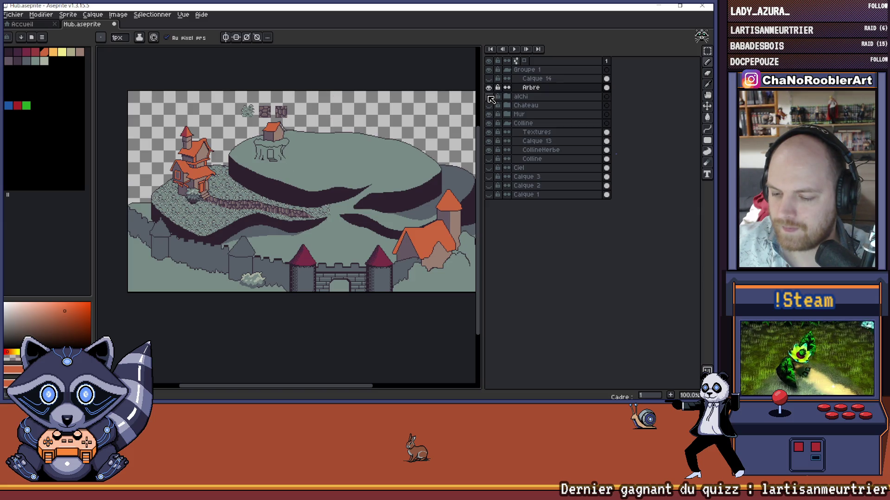
{"action": "left_click", "coordinate": [489, 123]}
{"action": "scroll", "coordinate": [271, 129], "scroll_direction": "up", "scroll_amount": 8}
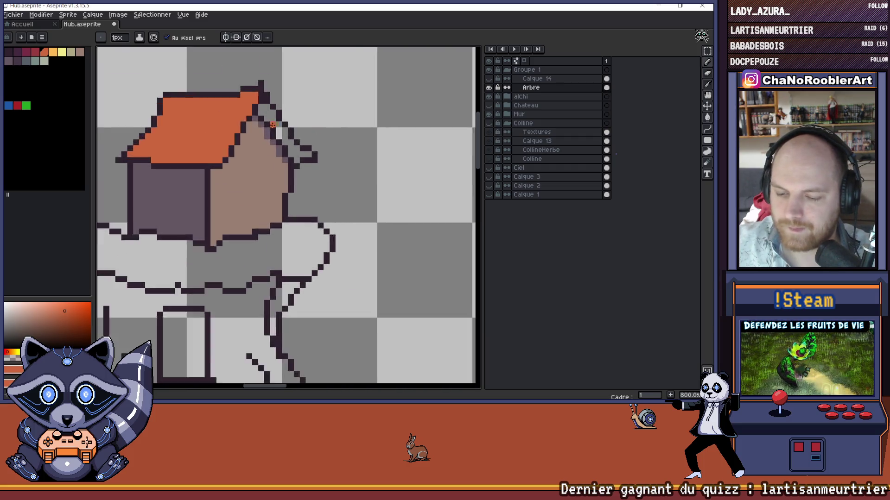
{"action": "key", "text": "i"}
{"action": "key", "text": "b"}
{"action": "left_click", "coordinate": [255, 82]}
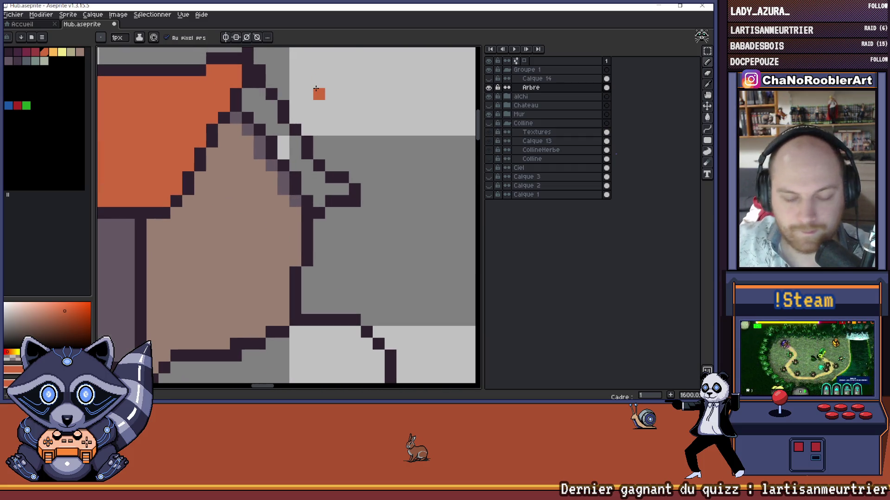
Step: Draw an orange trim line and light-grey highlights down the right roof eave
{"action": "left_click_drag", "start_coordinate": [260, 93], "coordinate": [336, 189]}
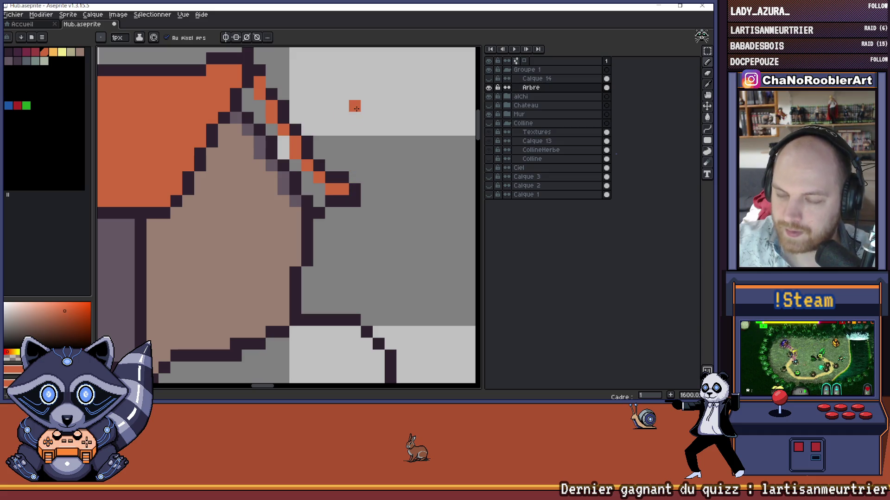
{"action": "scroll", "coordinate": [307, 101], "scroll_direction": "down", "scroll_amount": 1}
{"action": "scroll", "coordinate": [287, 101], "scroll_direction": "down", "scroll_amount": 2}
{"action": "scroll", "coordinate": [263, 152], "scroll_direction": "up", "scroll_amount": 2}
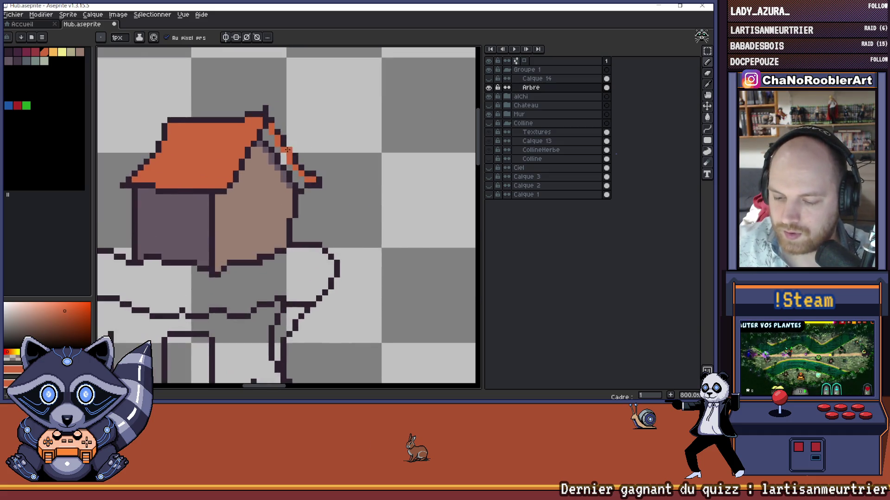
{"action": "key", "text": "b"}
{"action": "left_click_drag", "start_coordinate": [254, 141], "coordinate": [290, 194]}
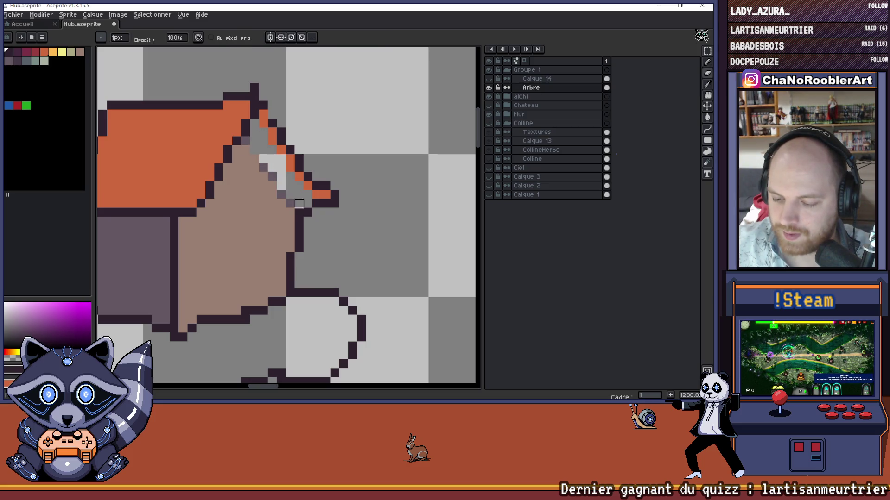
{"action": "left_click_drag", "start_coordinate": [263, 167], "coordinate": [282, 194]}
Step: Switch to dark red and turn the grey roof-edge pixels into a dark-red line
{"action": "scroll", "coordinate": [271, 156], "scroll_direction": "up", "scroll_amount": 1}
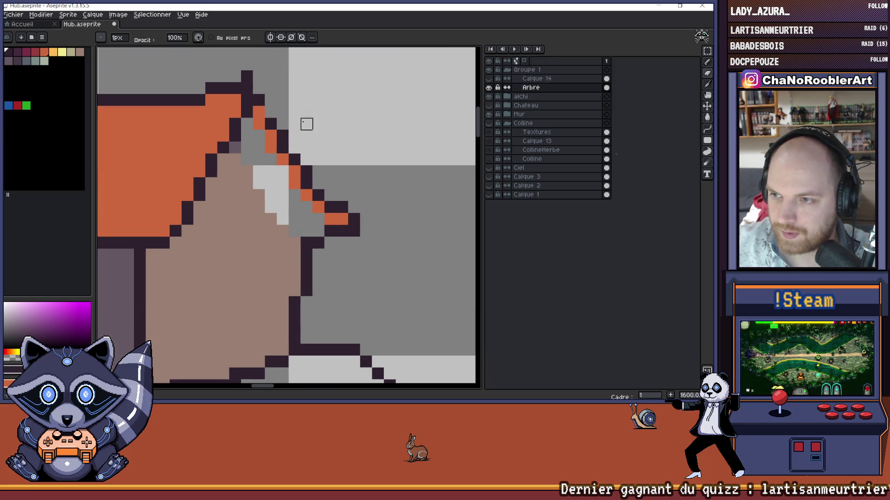
{"action": "left_click", "coordinate": [283, 124], "text": "alt"}
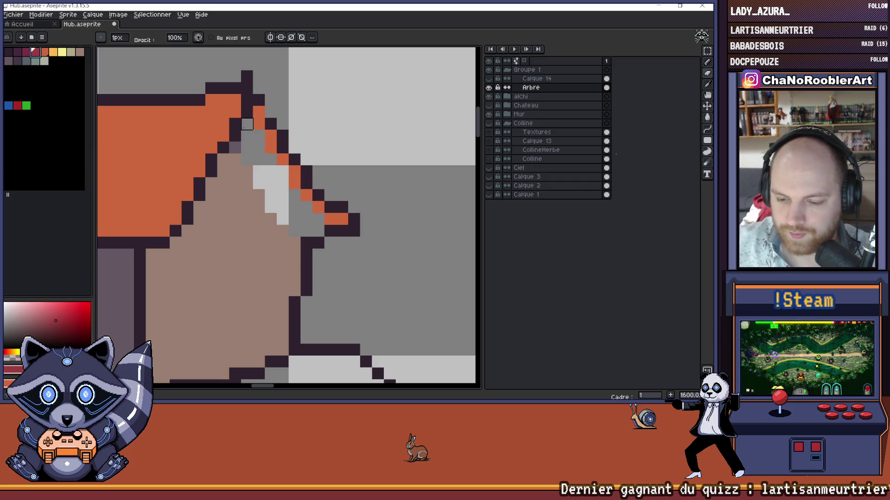
{"action": "key", "text": "b"}
{"action": "left_click", "coordinate": [241, 125]}
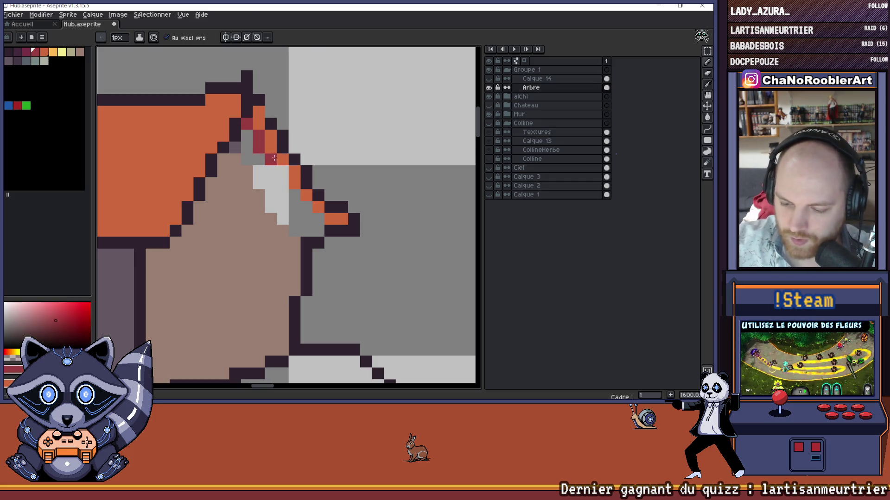
{"action": "left_click_drag", "start_coordinate": [284, 170], "coordinate": [295, 192]}
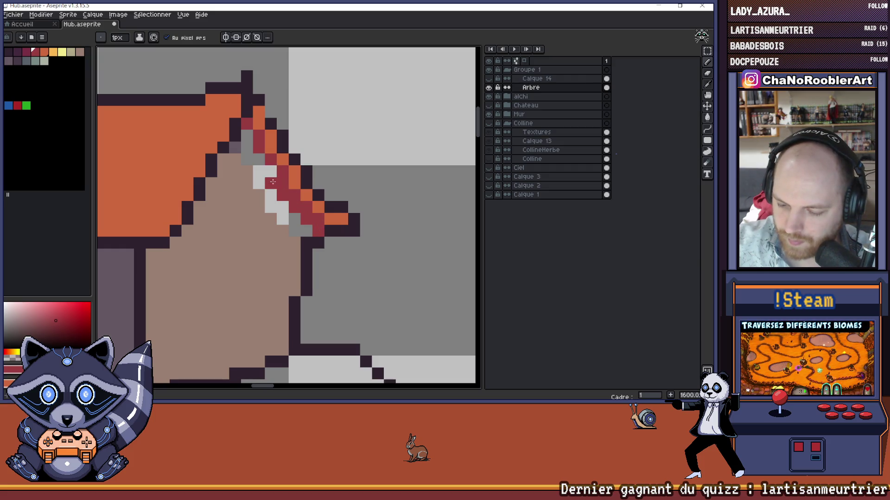
{"action": "left_click", "coordinate": [248, 146]}
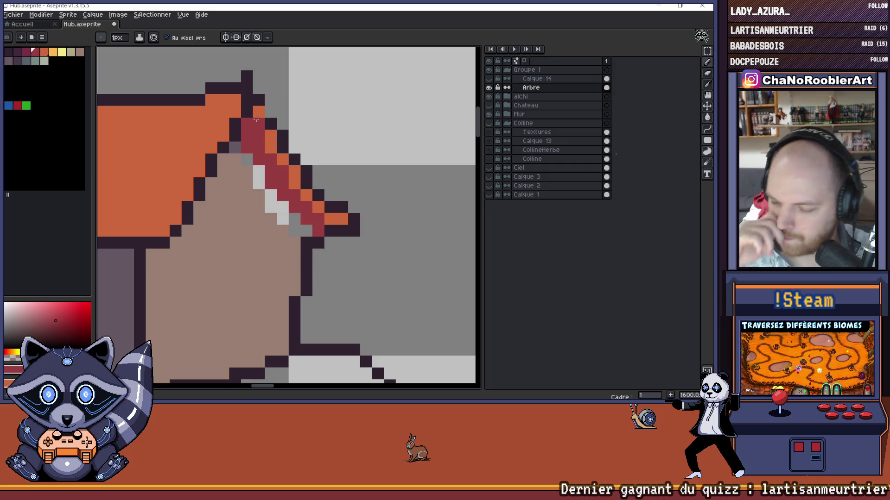
Step: Pencil a dark outline staircase under the roof edge and darken a grey edge pixel
{"action": "scroll", "coordinate": [199, 94], "scroll_direction": "down", "scroll_amount": 3}
{"action": "scroll", "coordinate": [262, 192], "scroll_direction": "up", "scroll_amount": 3}
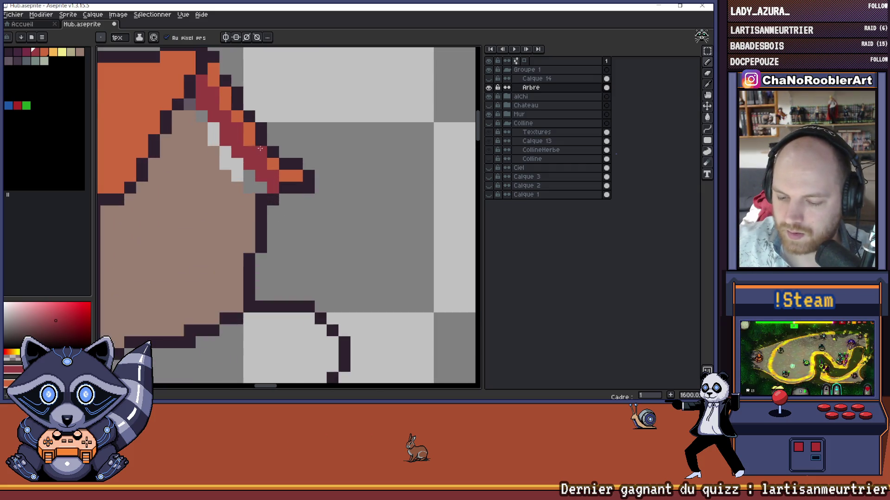
{"action": "scroll", "coordinate": [262, 193], "scroll_direction": "up", "scroll_amount": 1}
{"action": "mouse_move", "coordinate": [262, 193]}
{"action": "left_mouse_down"}
{"action": "mouse_move", "coordinate": [306, 215]}
{"action": "mouse_move", "coordinate": [249, 178]}
{"action": "mouse_move", "coordinate": [231, 148]}
{"action": "left_mouse_up"}
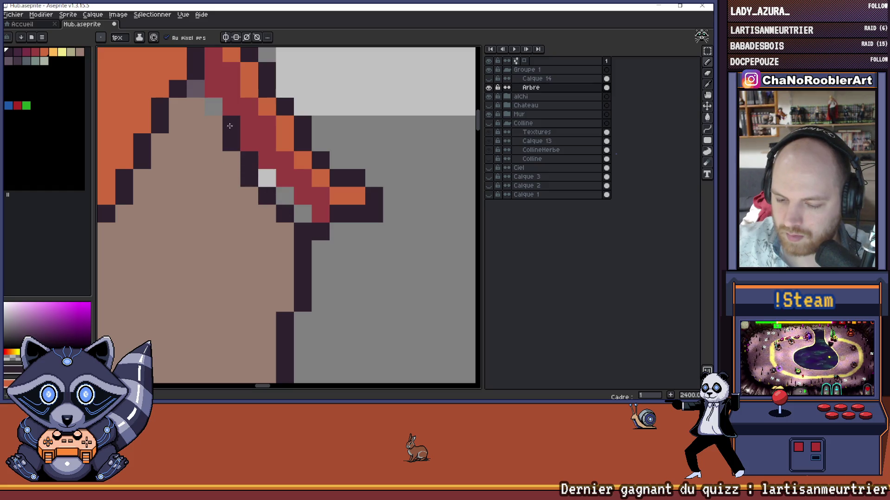
{"action": "left_click_drag", "start_coordinate": [210, 103], "coordinate": [197, 89]}
{"action": "scroll", "coordinate": [197, 90], "scroll_direction": "down", "scroll_amount": 4}
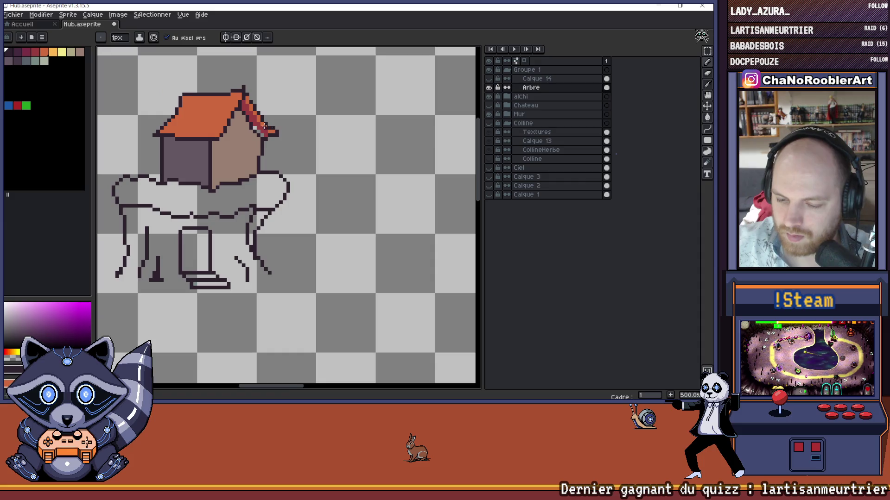
Step: Sample the roof red and zoom in on the small house on legs
{"action": "scroll", "coordinate": [263, 134], "scroll_direction": "up", "scroll_amount": 4}
{"action": "scroll", "coordinate": [332, 190], "scroll_direction": "down", "scroll_amount": 5}
{"action": "left_click", "coordinate": [321, 174], "text": "alt"}
{"action": "scroll", "coordinate": [320, 180], "scroll_direction": "up", "scroll_amount": 3}
{"action": "scroll", "coordinate": [293, 165], "scroll_direction": "down", "scroll_amount": 6}
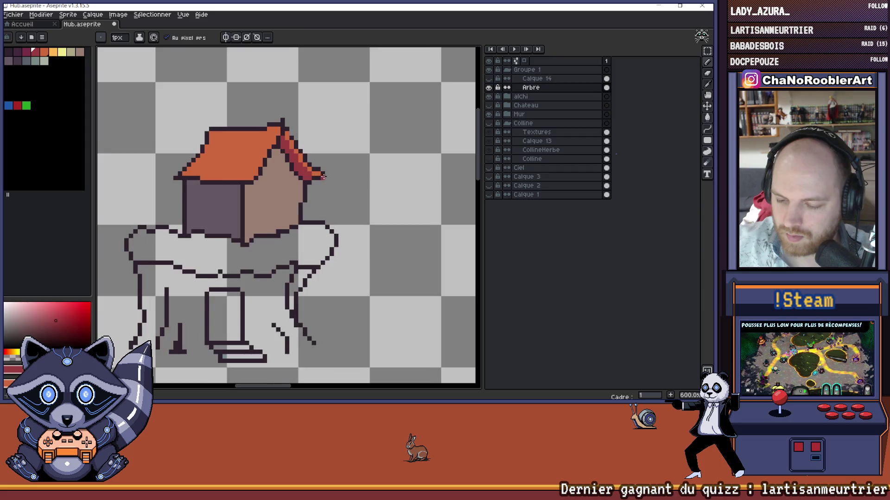
{"action": "scroll", "coordinate": [349, 176], "scroll_direction": "down", "scroll_amount": 1}
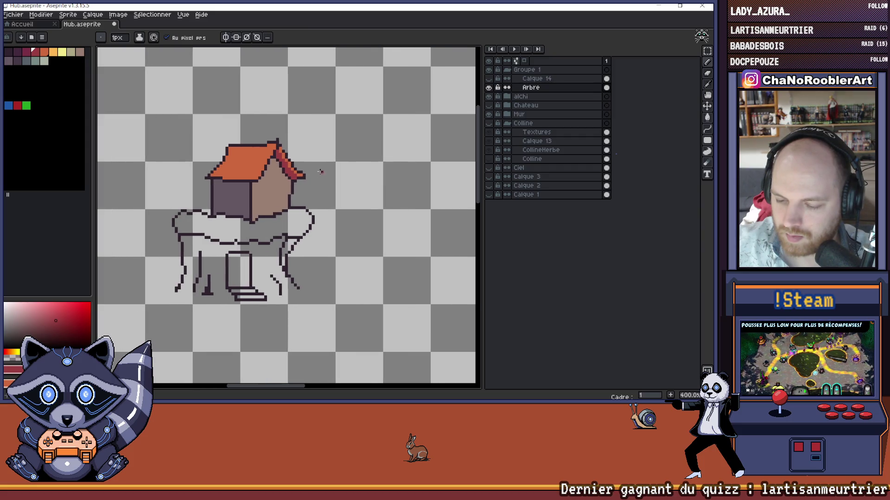
{"action": "scroll", "coordinate": [290, 133], "scroll_direction": "down", "scroll_amount": 1}
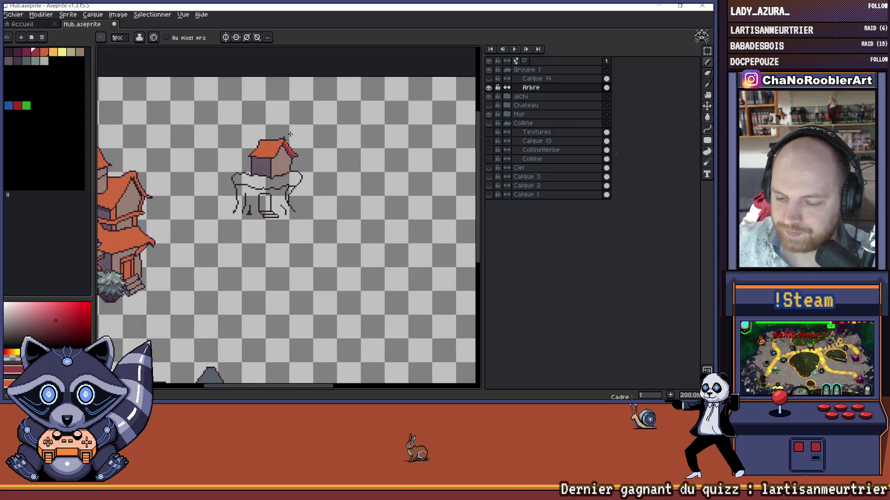
{"action": "scroll", "coordinate": [290, 134], "scroll_direction": "up", "scroll_amount": 8}
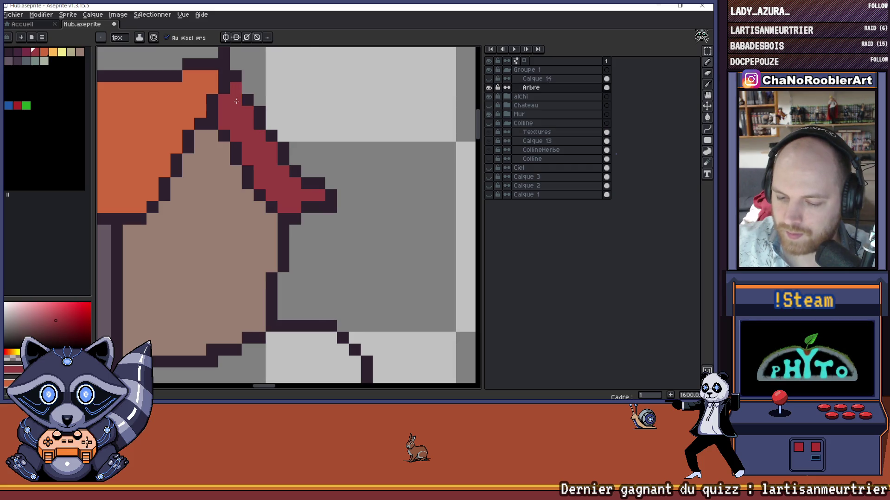
{"action": "scroll", "coordinate": [236, 100], "scroll_direction": "down", "scroll_amount": 8}
{"action": "left_click_drag", "start_coordinate": [278, 109], "coordinate": [346, 119]}
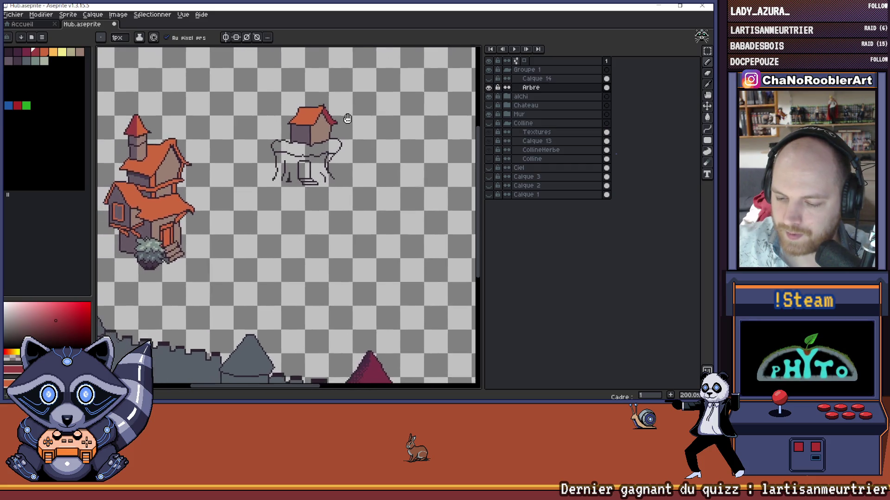
{"action": "scroll", "coordinate": [327, 99], "scroll_direction": "up", "scroll_amount": 2}
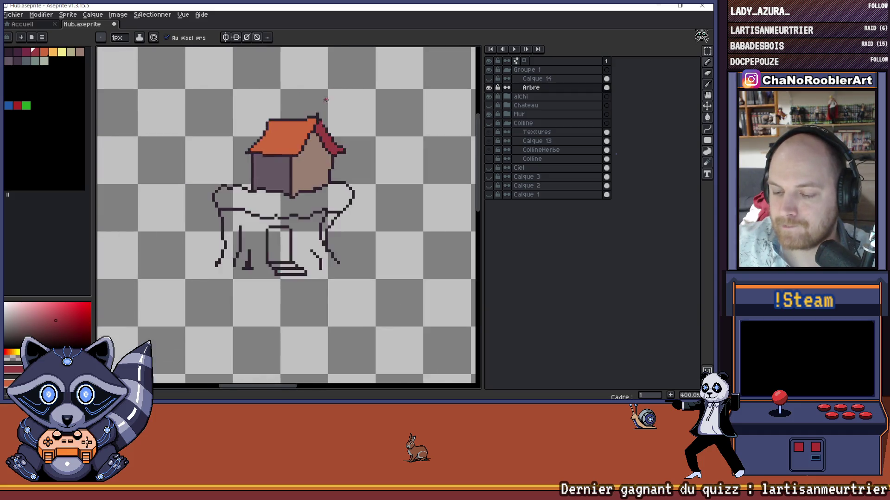
{"action": "scroll", "coordinate": [327, 99], "scroll_direction": "up", "scroll_amount": 3}
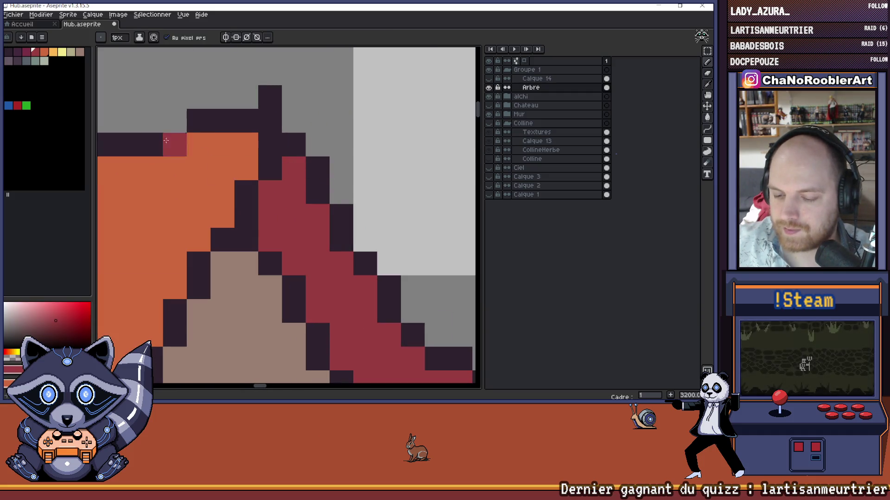
Step: Drag a short column of dark purple pixels where the orange roof meets the red edge
{"action": "left_click_drag", "start_coordinate": [270, 193], "coordinate": [270, 239]}
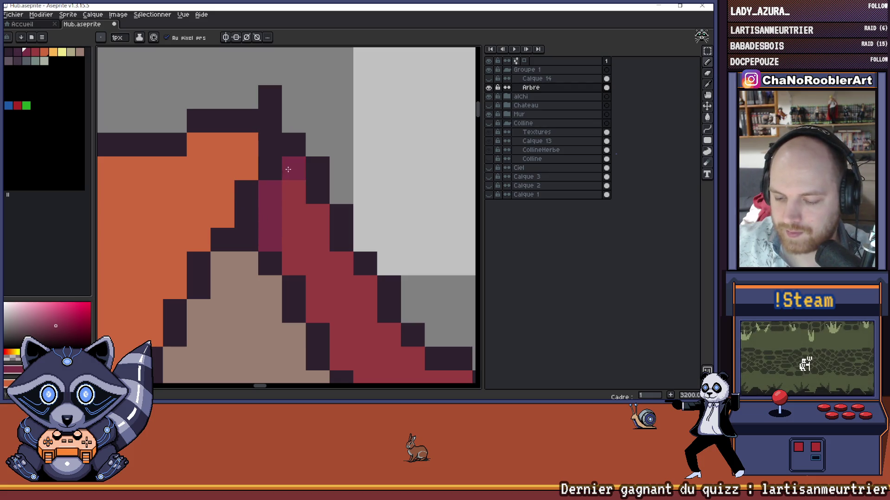
{"action": "scroll", "coordinate": [320, 162], "scroll_direction": "down", "scroll_amount": 5}
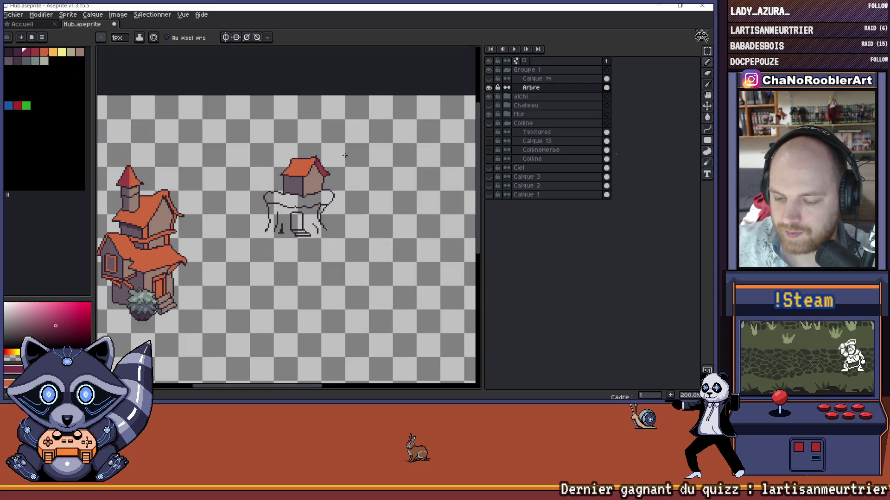
{"action": "scroll", "coordinate": [324, 149], "scroll_direction": "down", "scroll_amount": 1}
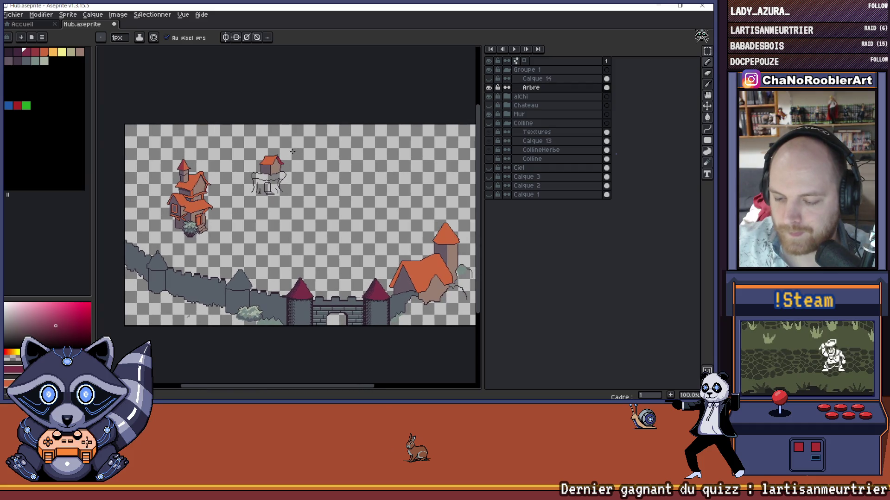
{"action": "scroll", "coordinate": [279, 148], "scroll_direction": "up", "scroll_amount": 2}
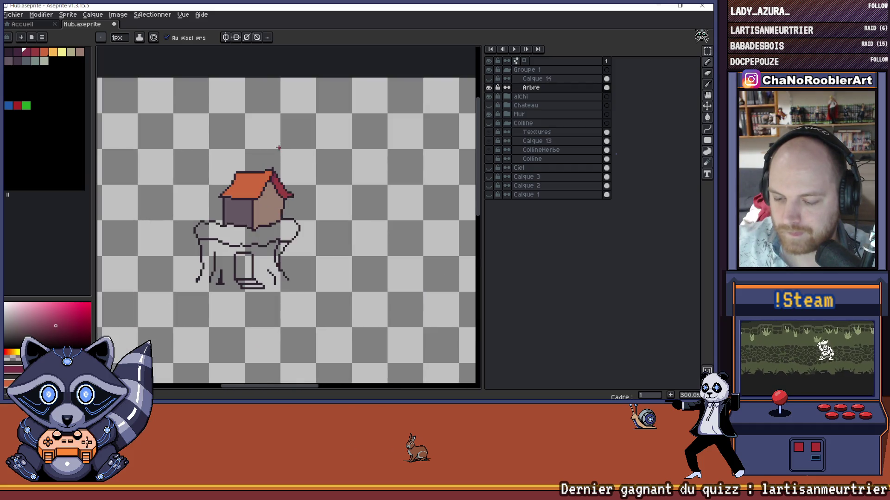
{"action": "scroll", "coordinate": [303, 161], "scroll_direction": "up", "scroll_amount": 3}
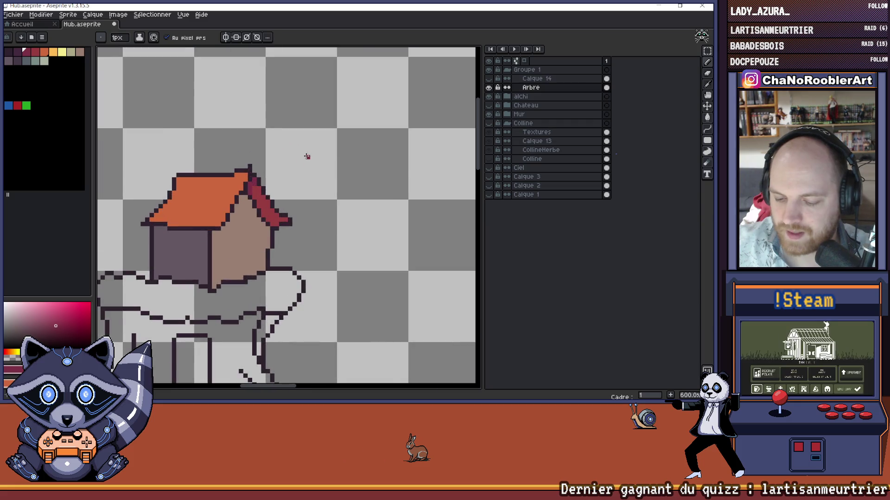
{"action": "scroll", "coordinate": [303, 185], "scroll_direction": "down", "scroll_amount": 3}
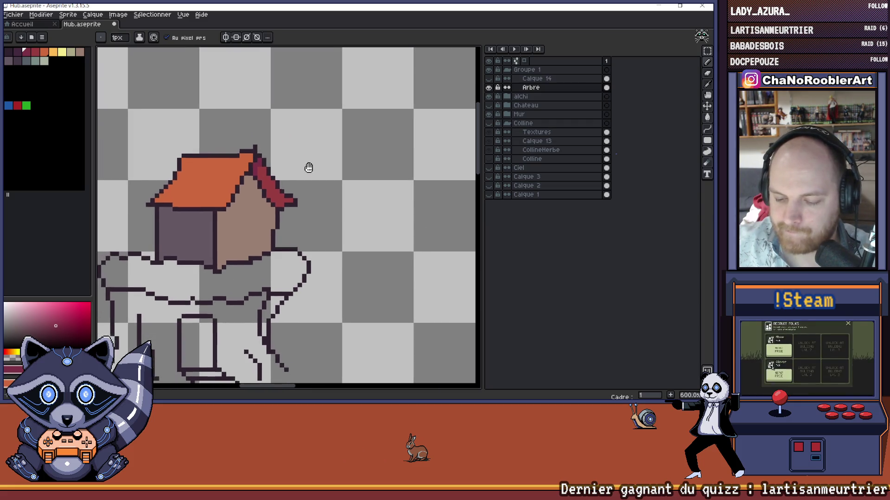
{"action": "scroll", "coordinate": [309, 166], "scroll_direction": "down", "scroll_amount": 1}
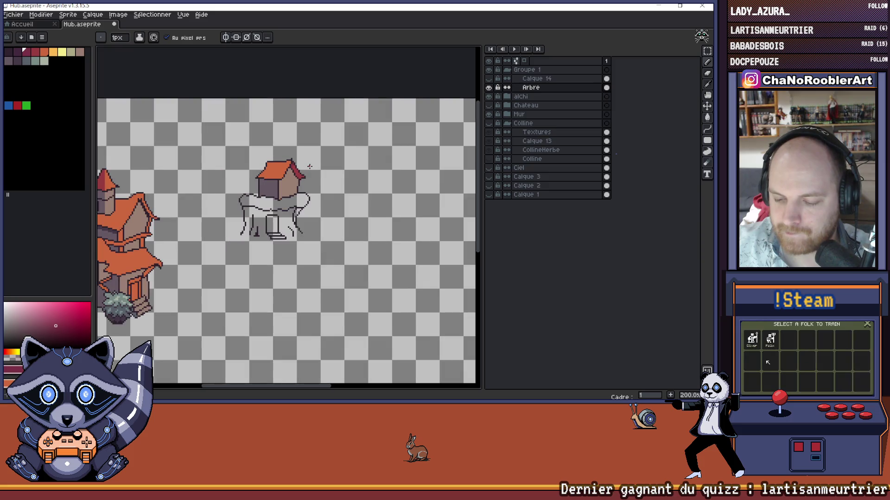
{"action": "scroll", "coordinate": [310, 167], "scroll_direction": "up", "scroll_amount": 3}
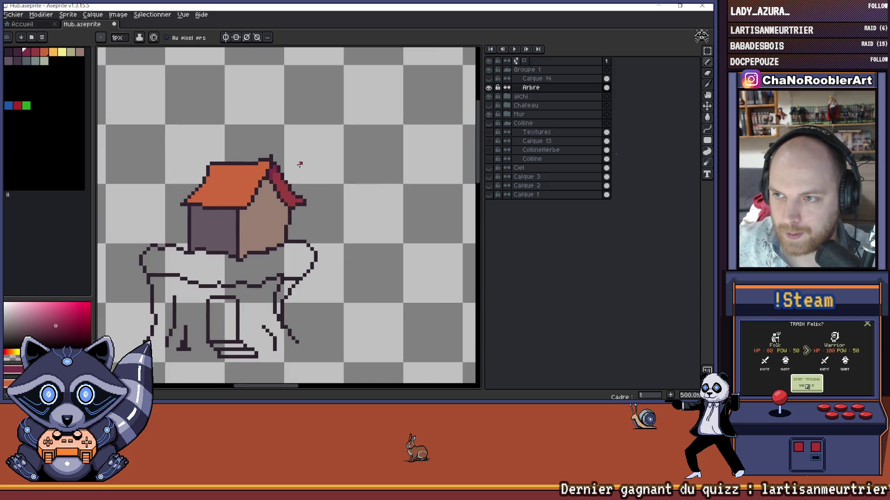
{"action": "scroll", "coordinate": [311, 179], "scroll_direction": "up", "scroll_amount": 4}
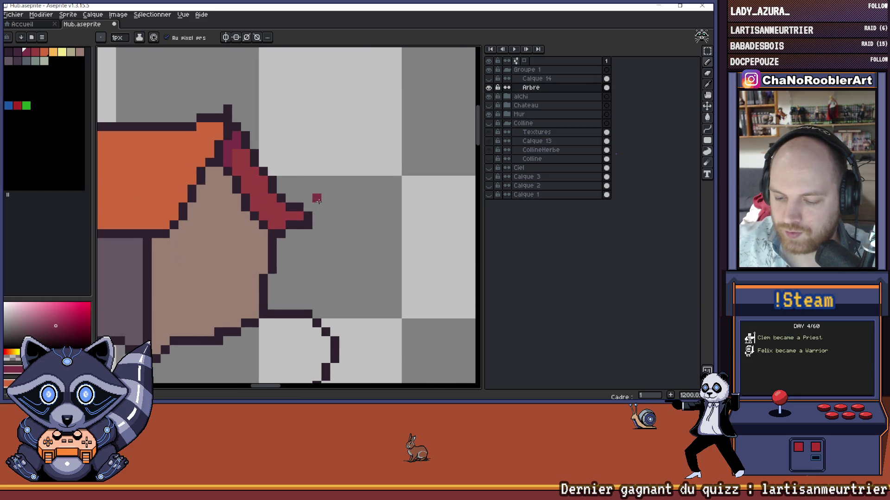
Step: Repaint the roof's diagonal outline, then cut a transparent straight line along the red edge
{"action": "key", "text": "e"}
{"action": "left_click_drag", "start_coordinate": [306, 213], "coordinate": [279, 186]}
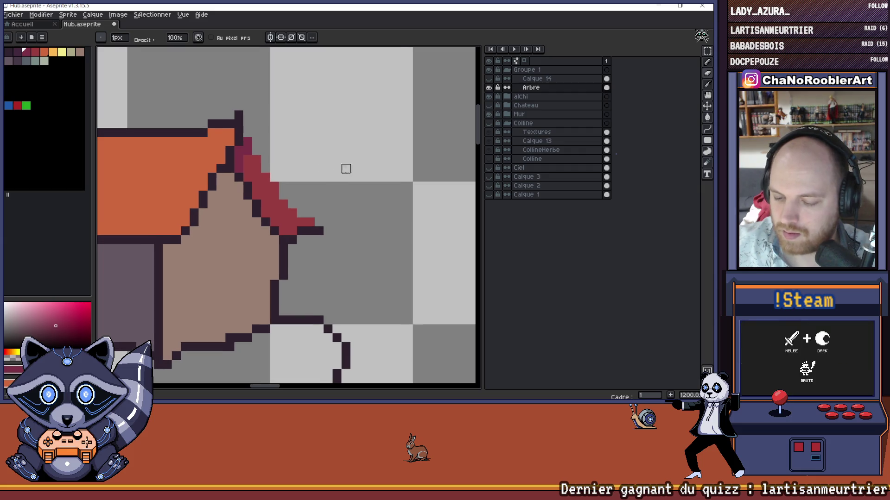
{"action": "left_click", "coordinate": [707, 129]}
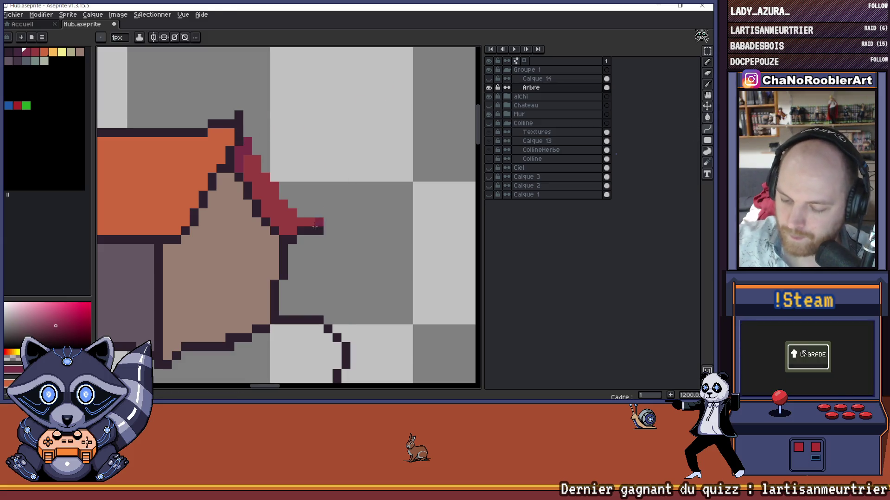
{"action": "left_click", "coordinate": [313, 248], "text": "alt"}
{"action": "left_click_drag", "start_coordinate": [240, 124], "coordinate": [321, 230]}
Step: Undo and redo the roof-edge edits with Ctrl+Z/Ctrl+Y, settling on the thinner red edge
{"action": "key", "text": "ctrl+z"}
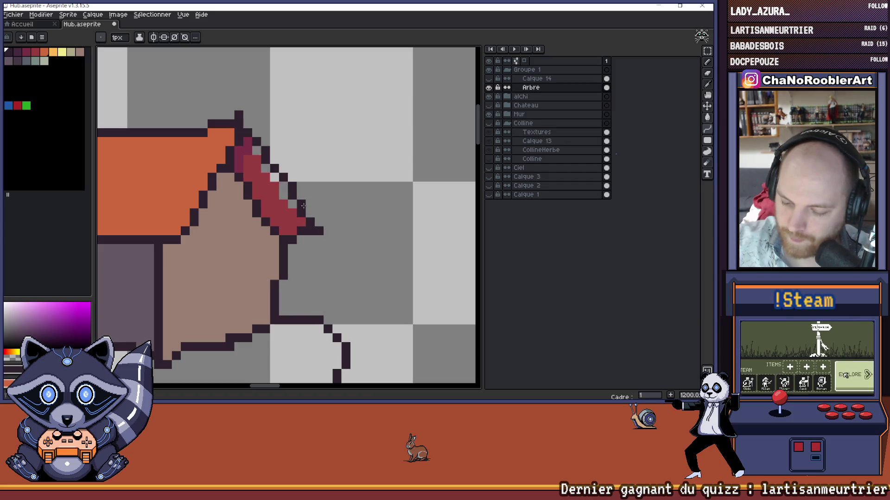
{"action": "key", "text": "ctrl+z"}
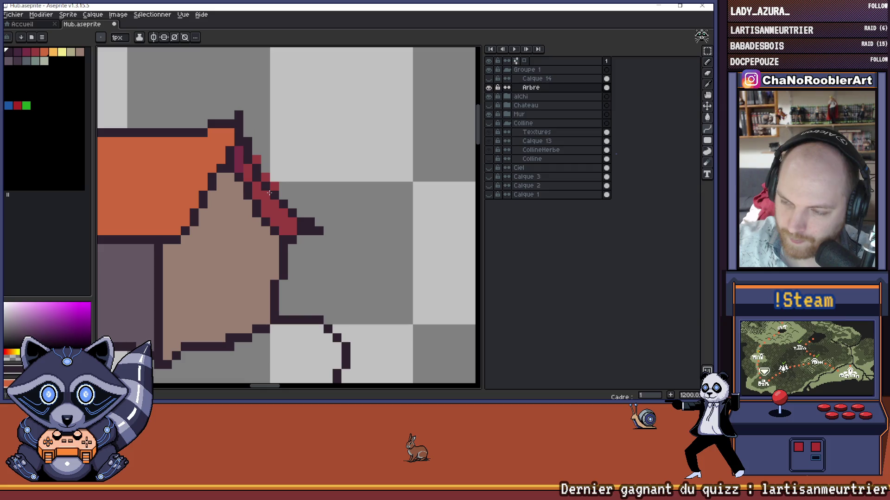
{"action": "key", "text": "ctrl+z"}
{"action": "key", "text": "ctrl+z"}
{"action": "key", "text": "ctrl+z"}
{"action": "key", "text": "ctrl+z"}
{"action": "key", "text": "ctrl+z"}
{"action": "key", "text": "ctrl+y"}
{"action": "key", "text": "ctrl+z"}
{"action": "key", "text": "ctrl+z"}
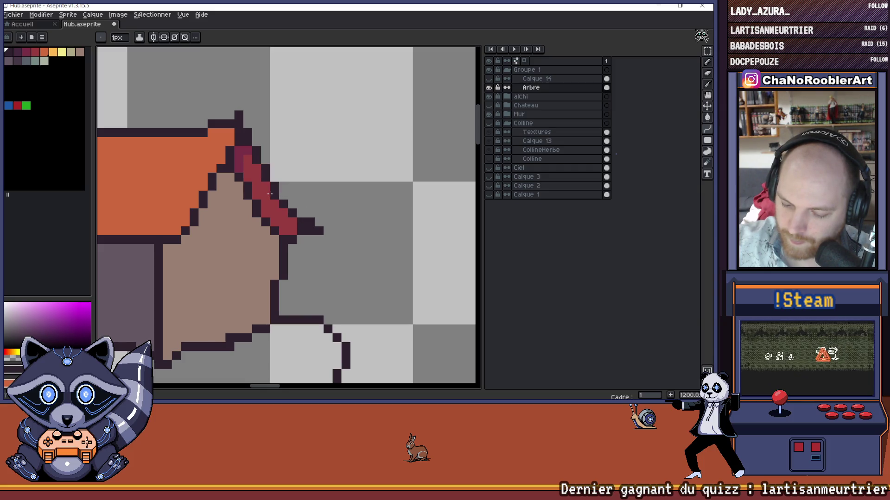
{"action": "key", "text": "ctrl+z"}
Step: Erase a stray red roof pixel and sample the roof red and dark outline colours
{"action": "key", "text": "e"}
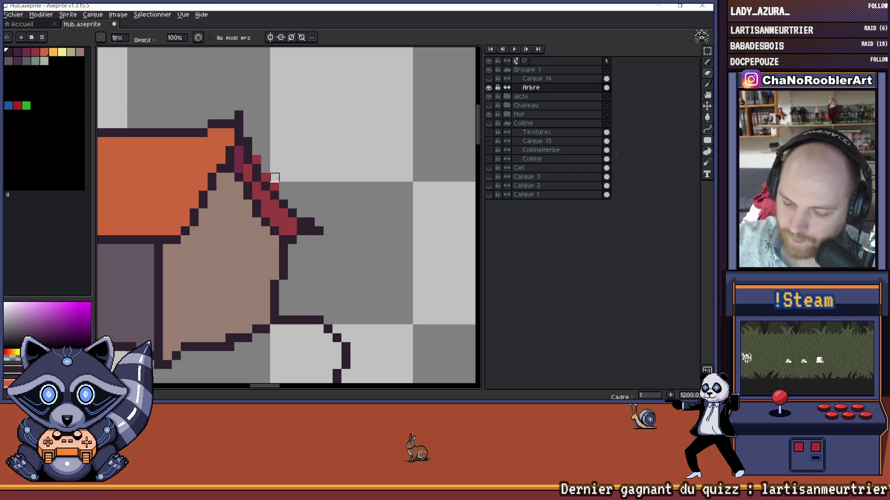
{"action": "left_click", "coordinate": [256, 159]}
{"action": "key", "text": "b"}
{"action": "left_click", "coordinate": [302, 229], "text": "alt"}
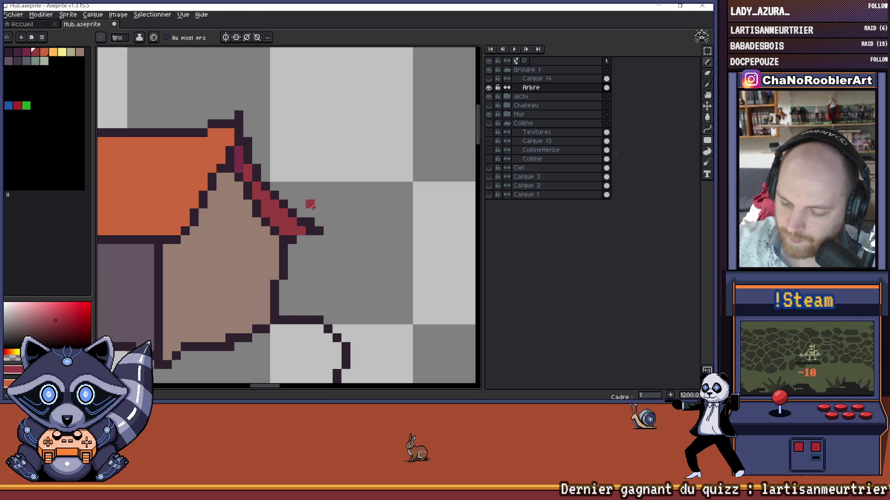
{"action": "left_click", "coordinate": [296, 239], "text": "alt"}
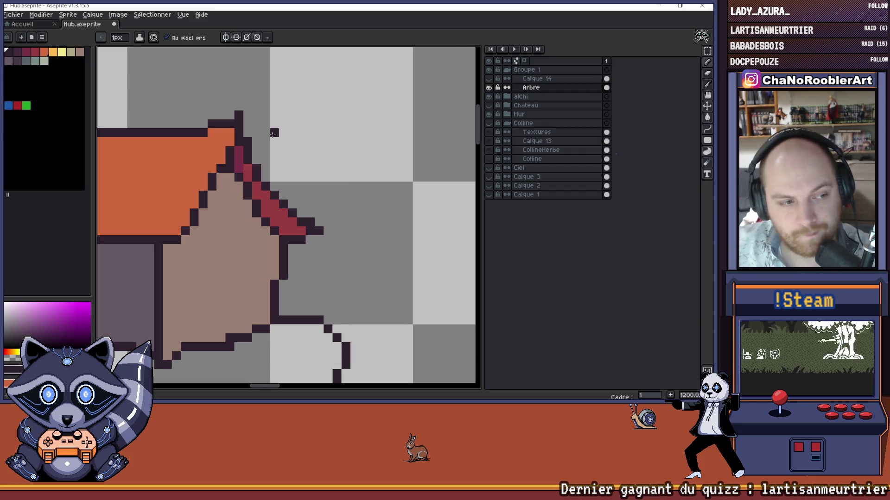
{"action": "scroll", "coordinate": [280, 143], "scroll_direction": "down", "scroll_amount": 3}
{"action": "scroll", "coordinate": [280, 143], "scroll_direction": "down", "scroll_amount": 4}
{"action": "mouse_move", "coordinate": [299, 147]}
{"action": "left_mouse_down"}
{"action": "mouse_move", "coordinate": [314, 124]}
{"action": "mouse_move", "coordinate": [333, 124]}
{"action": "mouse_move", "coordinate": [312, 135]}
{"action": "mouse_move", "coordinate": [320, 139]}
{"action": "left_mouse_up"}
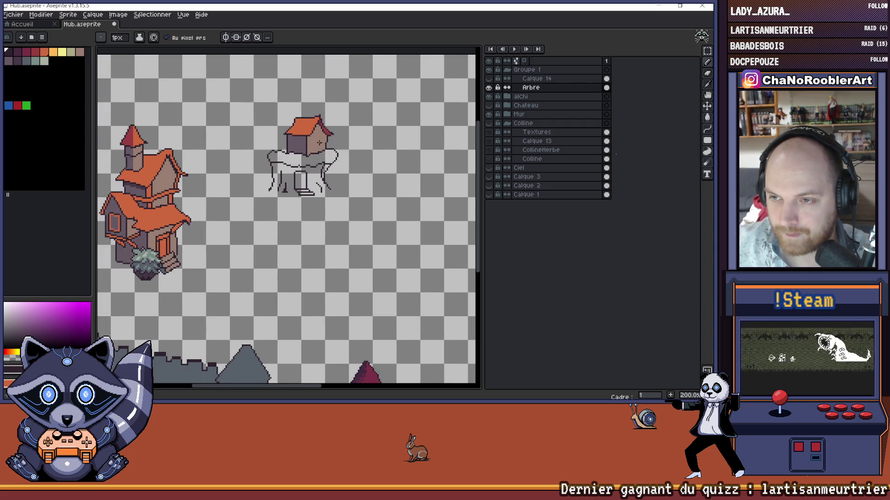
Step: Paint dark pixels at the roof-line junction and recolour the wall divider with the wall purple
{"action": "scroll", "coordinate": [319, 142], "scroll_direction": "up", "scroll_amount": 7}
{"action": "left_click_drag", "start_coordinate": [274, 134], "coordinate": [285, 190]}
{"action": "key", "text": "alt"}
{"action": "left_click_drag", "start_coordinate": [285, 155], "coordinate": [280, 201]}
{"action": "left_click", "coordinate": [268, 207], "text": "alt"}
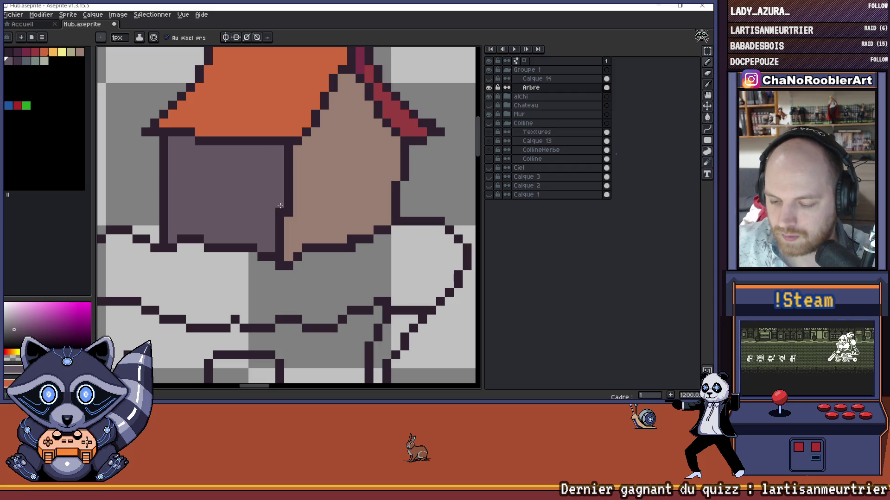
Step: Bucket-fill the lower roof-edge stripe with the sampled crimson colour
{"action": "scroll", "coordinate": [286, 195], "scroll_direction": "down", "scroll_amount": 6}
{"action": "left_click_drag", "start_coordinate": [347, 188], "coordinate": [342, 162]}
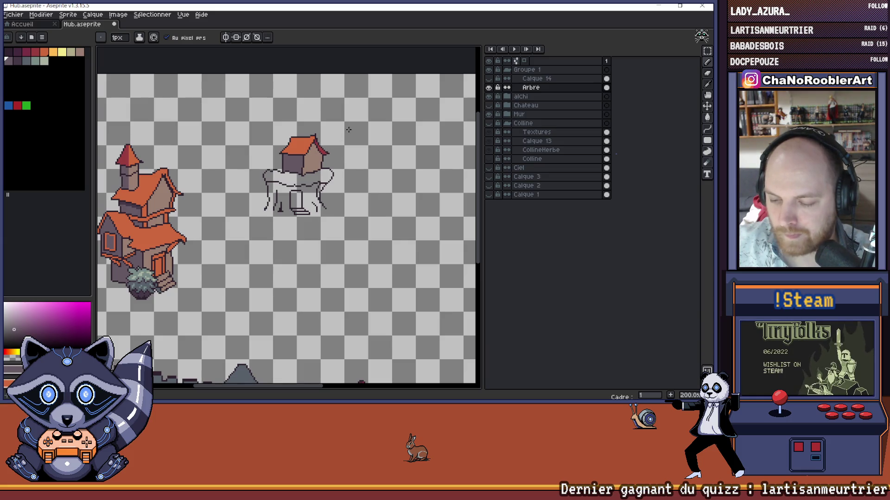
{"action": "scroll", "coordinate": [334, 138], "scroll_direction": "up", "scroll_amount": 1}
{"action": "scroll", "coordinate": [319, 145], "scroll_direction": "up", "scroll_amount": 4}
{"action": "key", "text": "g"}
{"action": "left_click", "coordinate": [271, 153], "text": "alt"}
{"action": "left_click", "coordinate": [283, 169]}
{"action": "scroll", "coordinate": [283, 170], "scroll_direction": "down", "scroll_amount": 6}
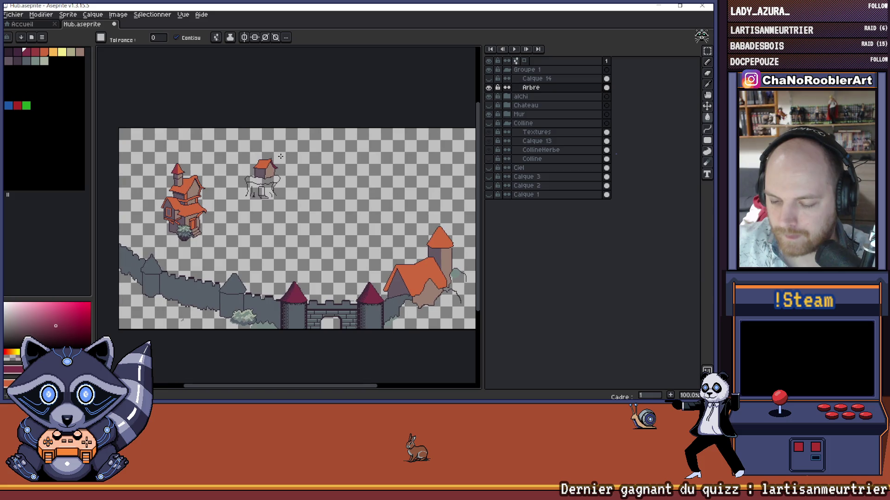
{"action": "scroll", "coordinate": [280, 156], "scroll_direction": "up", "scroll_amount": 2}
{"action": "scroll", "coordinate": [280, 169], "scroll_direction": "up", "scroll_amount": 5}
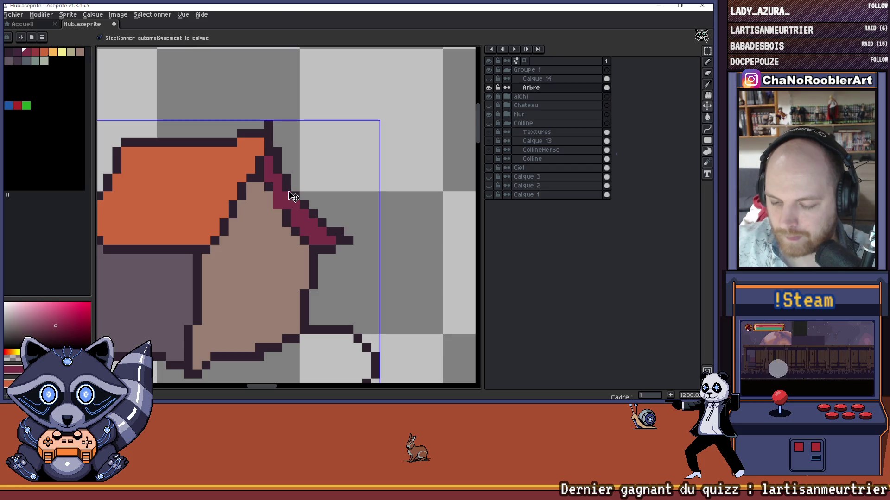
Step: Add one dark outline pixel to the cabin's roof edge with the pencil
{"action": "key", "text": "b"}
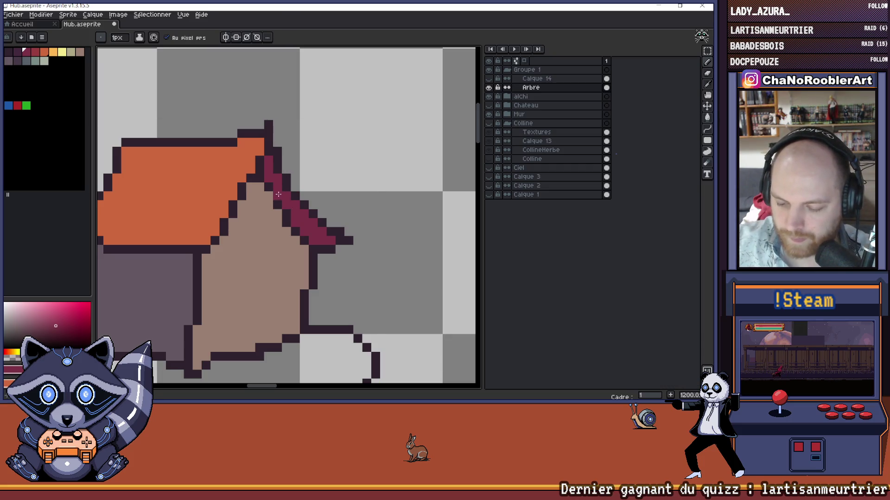
{"action": "scroll", "coordinate": [286, 149], "scroll_direction": "down", "scroll_amount": 5}
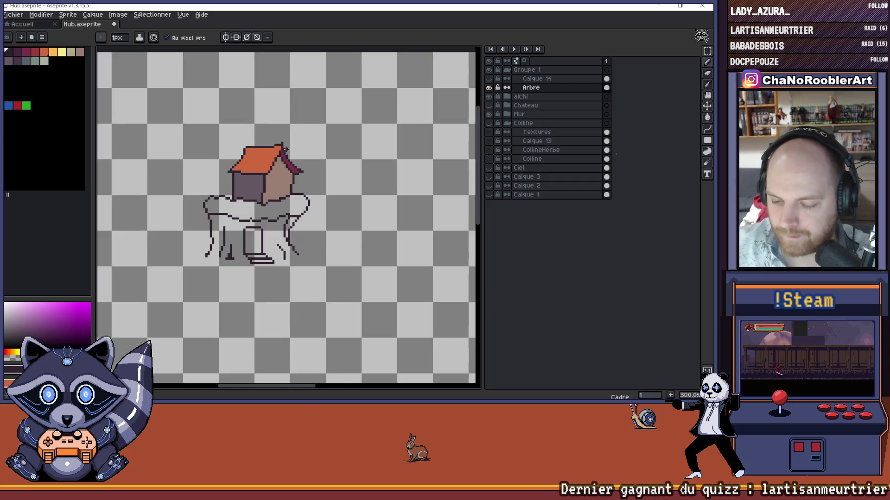
{"action": "scroll", "coordinate": [285, 149], "scroll_direction": "down", "scroll_amount": 2}
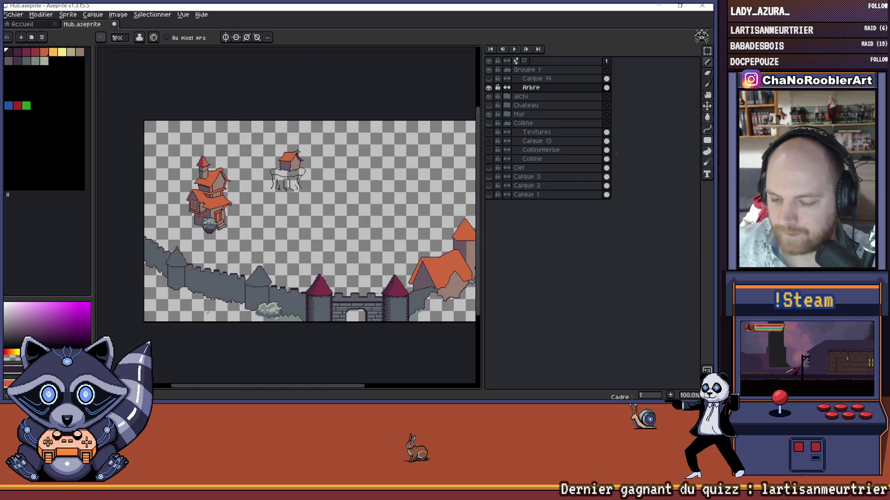
{"action": "scroll", "coordinate": [260, 169], "scroll_direction": "up", "scroll_amount": 2}
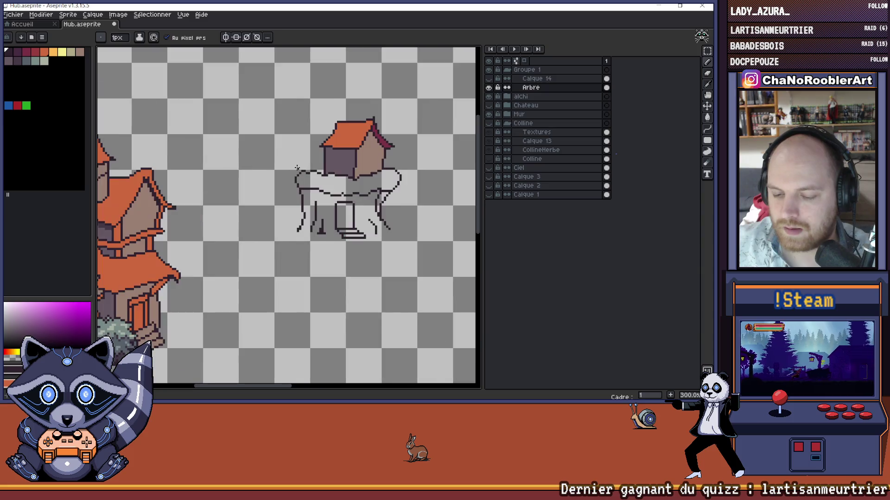
{"action": "left_click_drag", "start_coordinate": [192, 171], "coordinate": [222, 171]}
{"action": "scroll", "coordinate": [324, 153], "scroll_direction": "right", "scroll_amount": 2}
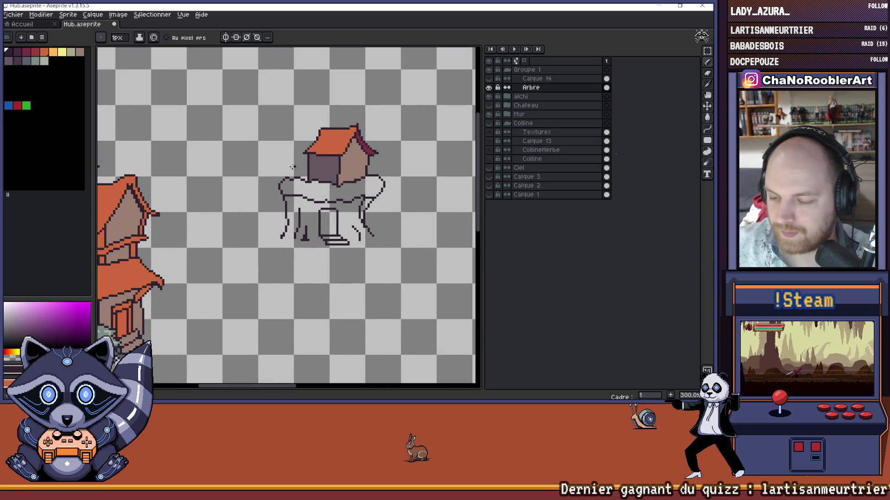
{"action": "scroll", "coordinate": [339, 141], "scroll_direction": "up", "scroll_amount": 3}
{"action": "scroll", "coordinate": [340, 141], "scroll_direction": "up", "scroll_amount": 4}
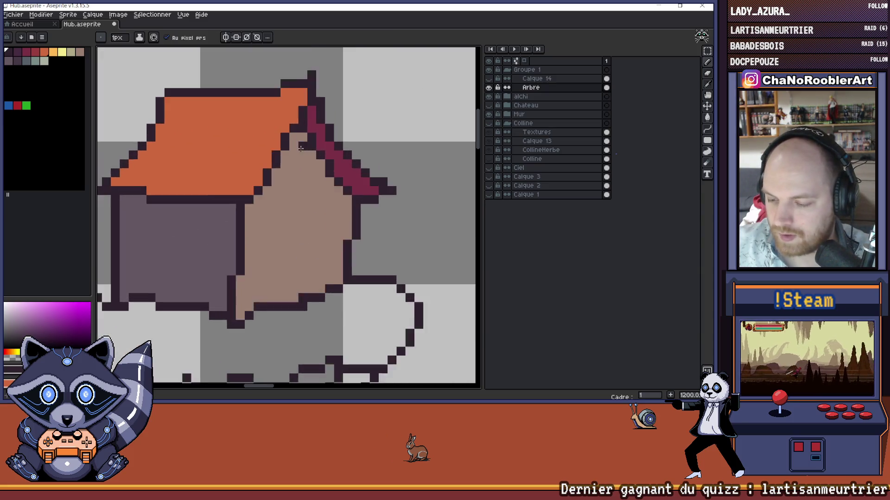
{"action": "left_click", "coordinate": [316, 159]}
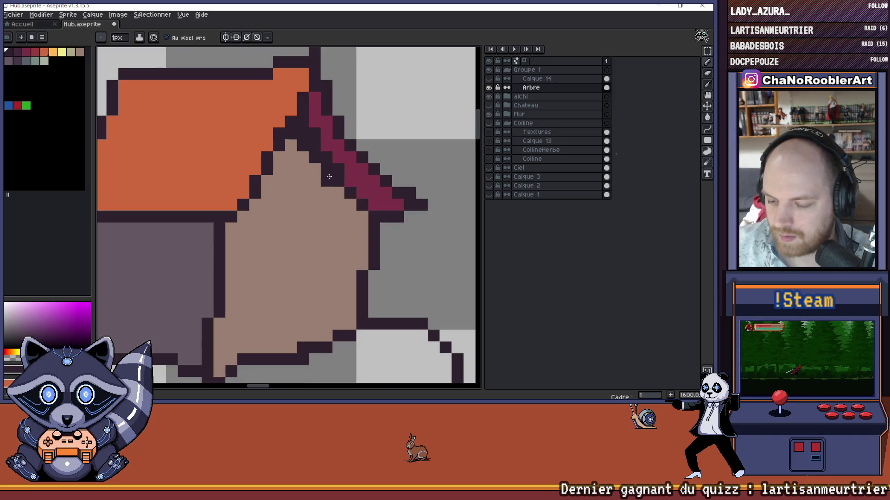
{"action": "scroll", "coordinate": [359, 216], "scroll_direction": "down", "scroll_amount": 8}
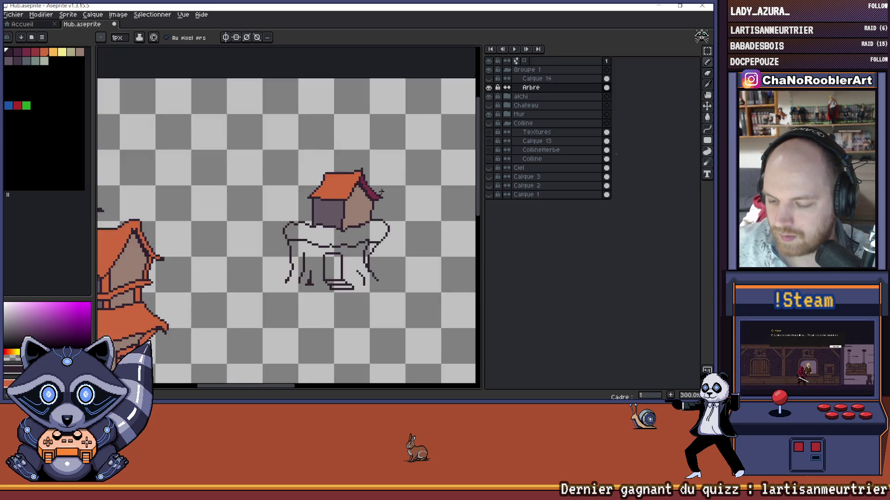
{"action": "left_click_drag", "start_coordinate": [294, 179], "coordinate": [328, 185]}
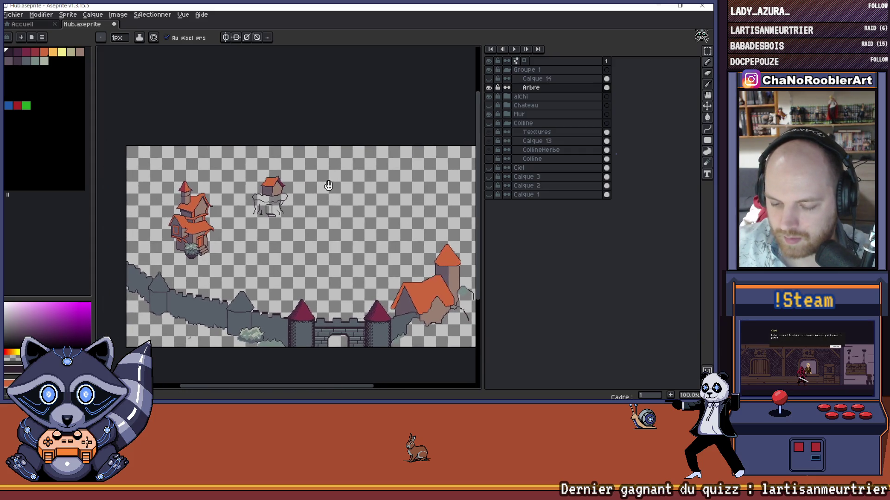
Step: Make the Colline group visible again so the hill and castle reappear
{"action": "scroll", "coordinate": [280, 174], "scroll_direction": "up", "scroll_amount": 6}
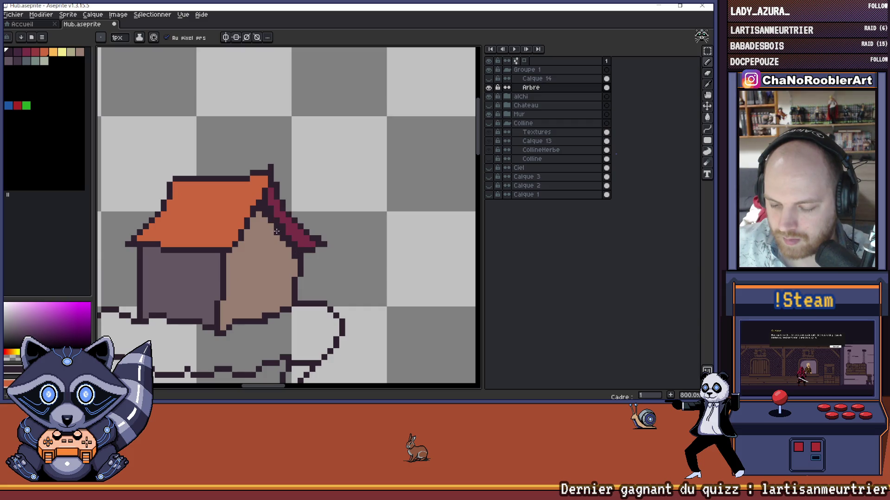
{"action": "scroll", "coordinate": [279, 225], "scroll_direction": "down", "scroll_amount": 7}
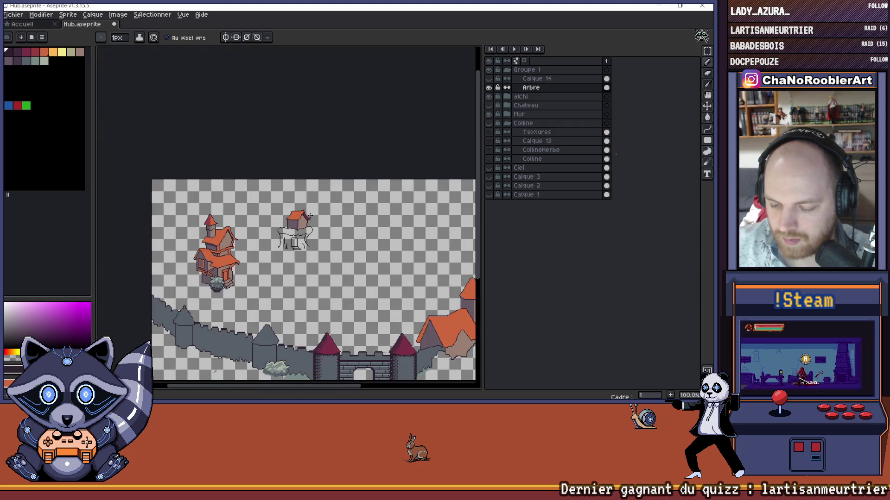
{"action": "mouse_move", "coordinate": [323, 216]}
{"action": "left_mouse_down"}
{"action": "mouse_move", "coordinate": [258, 212]}
{"action": "mouse_move", "coordinate": [320, 183]}
{"action": "left_mouse_up"}
{"action": "scroll", "coordinate": [271, 156], "scroll_direction": "up", "scroll_amount": 1}
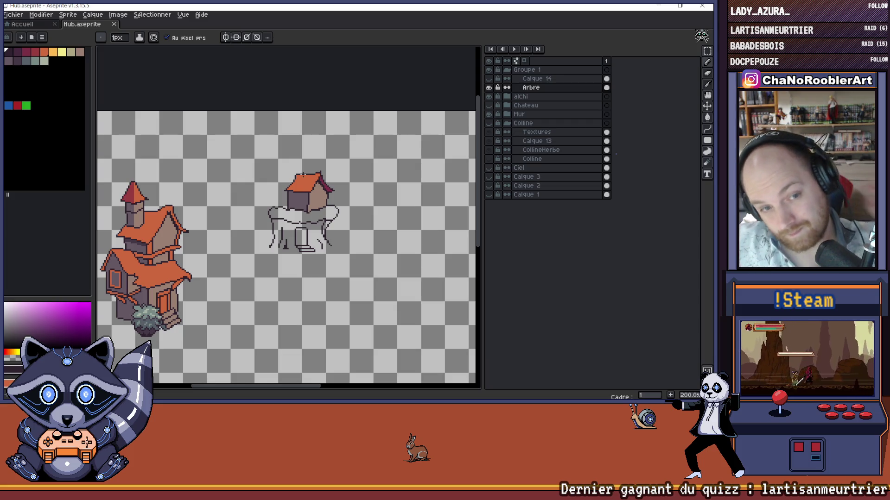
{"action": "scroll", "coordinate": [325, 182], "scroll_direction": "down", "scroll_amount": 3}
{"action": "scroll", "coordinate": [326, 182], "scroll_direction": "up", "scroll_amount": 3}
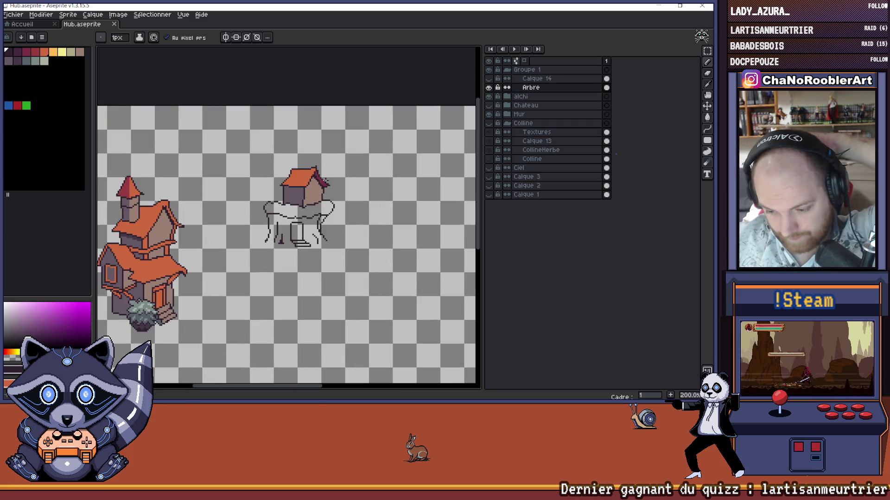
{"action": "left_click", "coordinate": [489, 123]}
Step: Fill the platform under the cabin with the sampled dark cliff colour
{"action": "scroll", "coordinate": [306, 169], "scroll_direction": "down", "scroll_amount": 1}
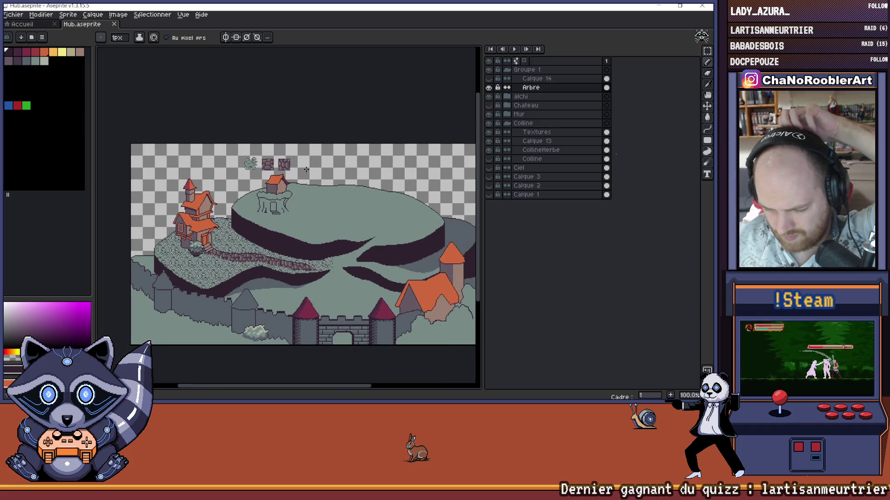
{"action": "scroll", "coordinate": [280, 178], "scroll_direction": "up", "scroll_amount": 1}
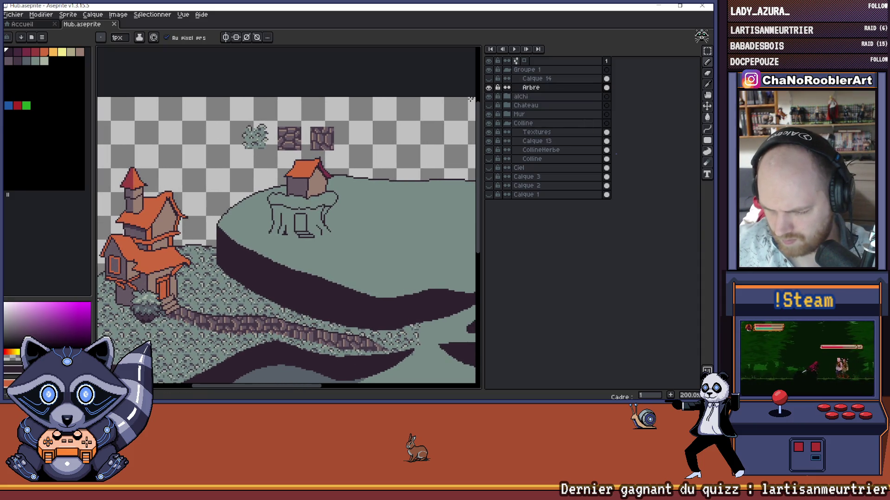
{"action": "scroll", "coordinate": [237, 280], "scroll_direction": "up", "scroll_amount": 1}
{"action": "key", "text": "i"}
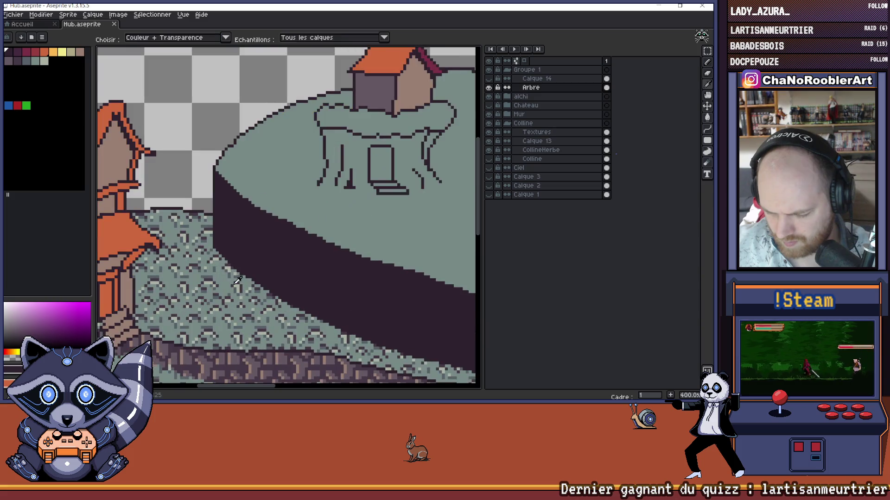
{"action": "left_click", "coordinate": [244, 283]}
{"action": "key", "text": "g"}
{"action": "left_click", "coordinate": [383, 123]}
Step: Try filling the trunk with a pale palette colour, then undo the canvas-wide flood
{"action": "scroll", "coordinate": [363, 163], "scroll_direction": "down", "scroll_amount": 1}
{"action": "left_click_drag", "start_coordinate": [364, 163], "coordinate": [317, 183]}
{"action": "scroll", "coordinate": [262, 250], "scroll_direction": "up", "scroll_amount": 1}
{"action": "mouse_move", "coordinate": [285, 208]}
{"action": "left_mouse_down"}
{"action": "mouse_move", "coordinate": [243, 242]}
{"action": "mouse_move", "coordinate": [206, 248]}
{"action": "left_mouse_up"}
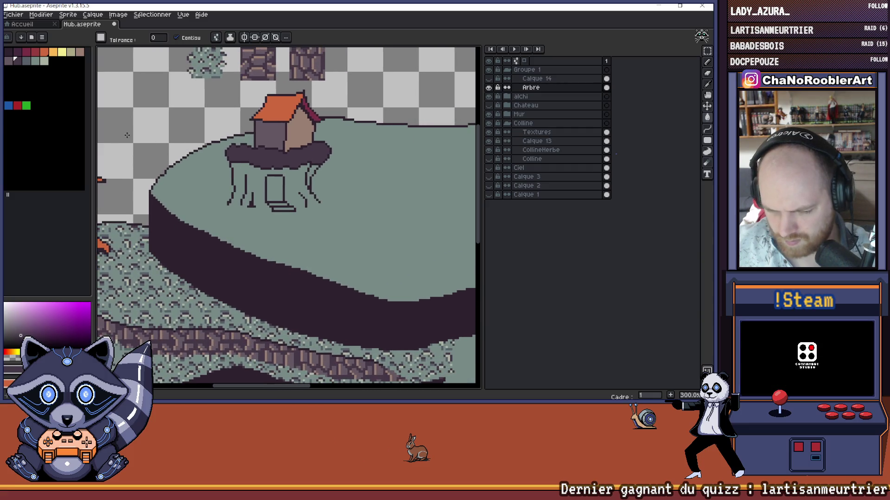
{"action": "left_click", "coordinate": [46, 61]}
{"action": "left_click", "coordinate": [291, 181]}
{"action": "key", "text": "ctrl+z"}
Step: Try a fill with the darkest palette colour and undo the unwanted flood
{"action": "scroll", "coordinate": [299, 210], "scroll_direction": "up", "scroll_amount": 1}
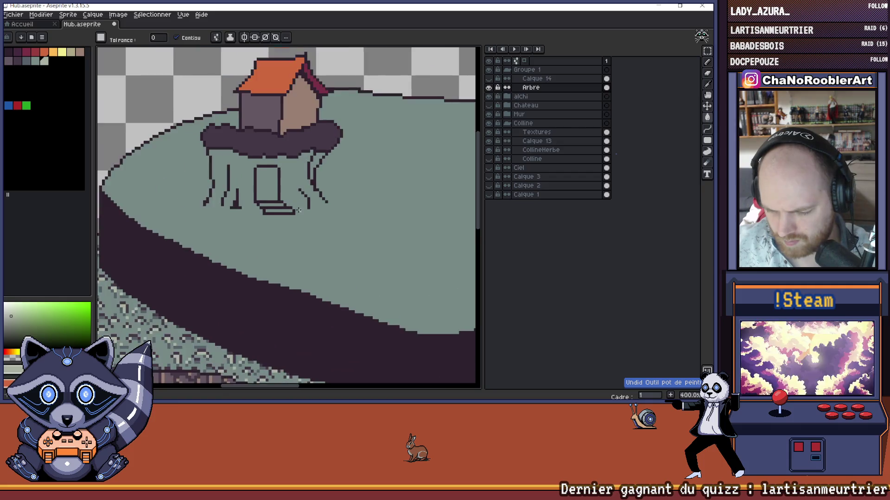
{"action": "scroll", "coordinate": [299, 210], "scroll_direction": "up", "scroll_amount": 1}
{"action": "scroll", "coordinate": [293, 218], "scroll_direction": "up", "scroll_amount": 1}
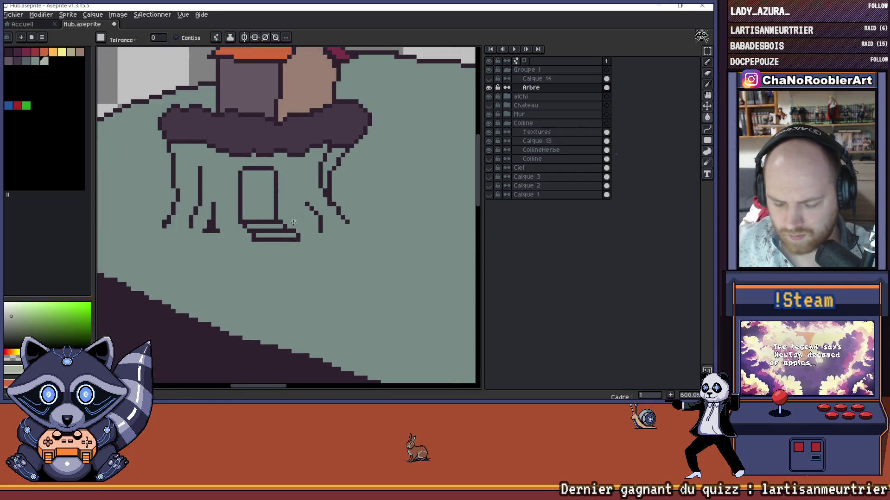
{"action": "left_click", "coordinate": [292, 230], "text": "alt"}
{"action": "left_click", "coordinate": [302, 233]}
{"action": "key", "text": "ctrl+z"}
Step: Draw a dark 1px line at the trunk base, redrawing it as a horizontal line at the lower right
{"action": "key", "text": "b"}
{"action": "left_click_drag", "start_coordinate": [301, 237], "coordinate": [313, 234]}
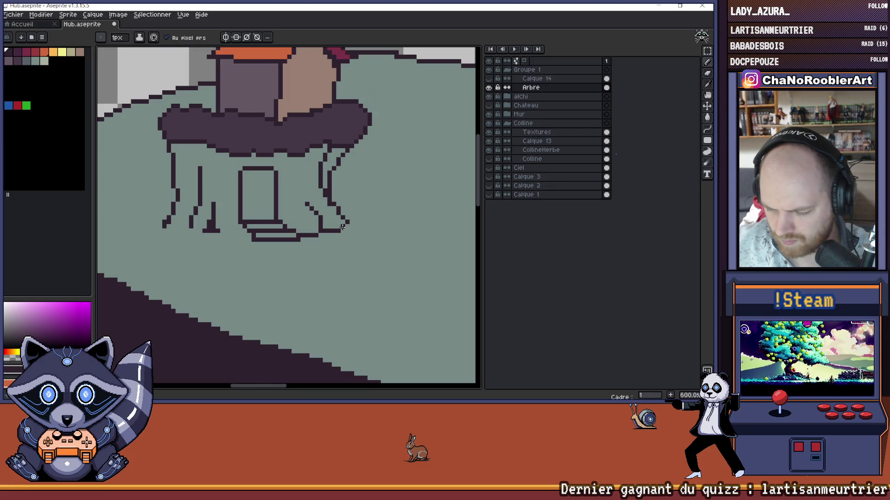
{"action": "key", "text": "ctrl+z"}
{"action": "left_click_drag", "start_coordinate": [323, 226], "coordinate": [338, 226]}
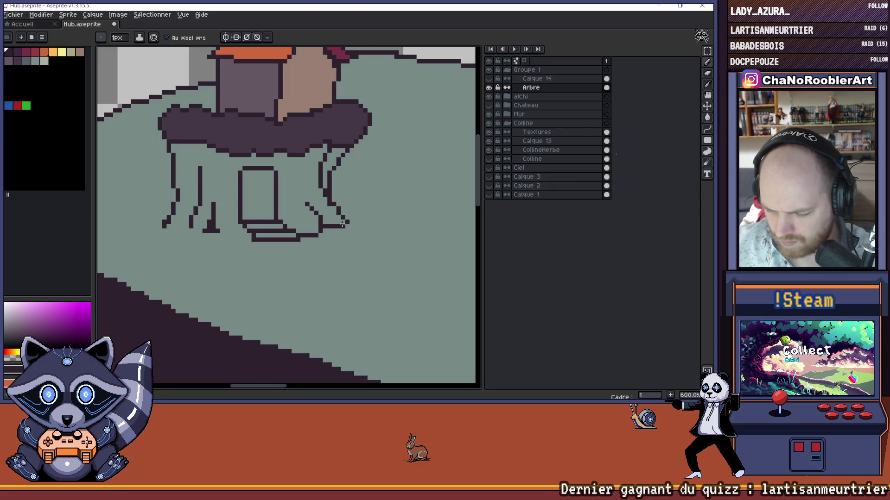
Step: Zoom around the trunk base and sample the hill's grey-green colour
{"action": "scroll", "coordinate": [342, 223], "scroll_direction": "down", "scroll_amount": 3}
{"action": "scroll", "coordinate": [263, 244], "scroll_direction": "up", "scroll_amount": 4}
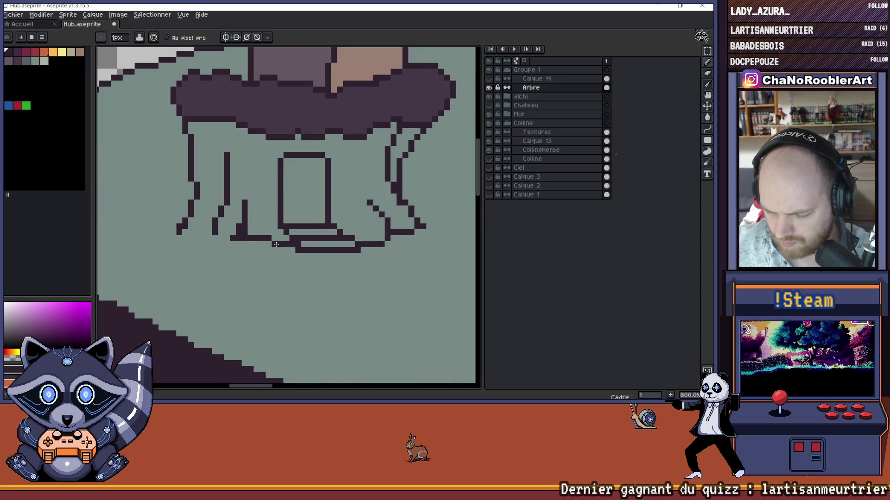
{"action": "scroll", "coordinate": [276, 244], "scroll_direction": "down", "scroll_amount": 3}
{"action": "scroll", "coordinate": [244, 236], "scroll_direction": "up", "scroll_amount": 3}
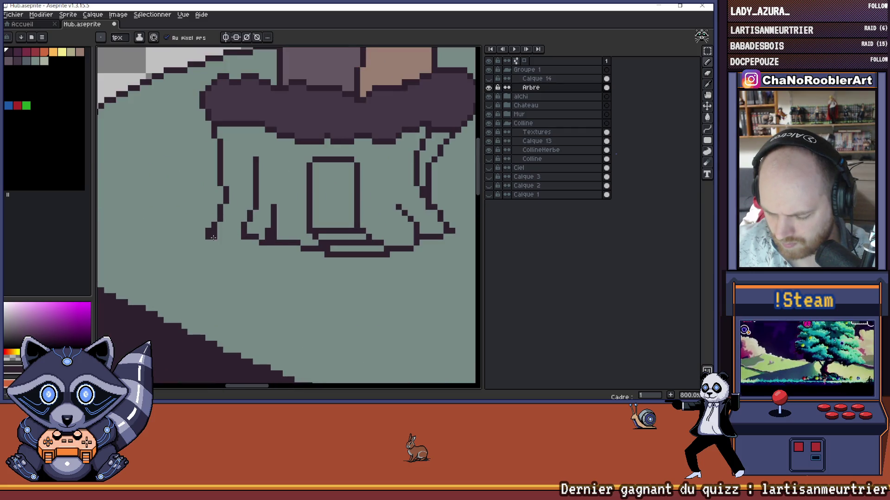
{"action": "scroll", "coordinate": [223, 237], "scroll_direction": "down", "scroll_amount": 3}
{"action": "scroll", "coordinate": [227, 235], "scroll_direction": "up", "scroll_amount": 5}
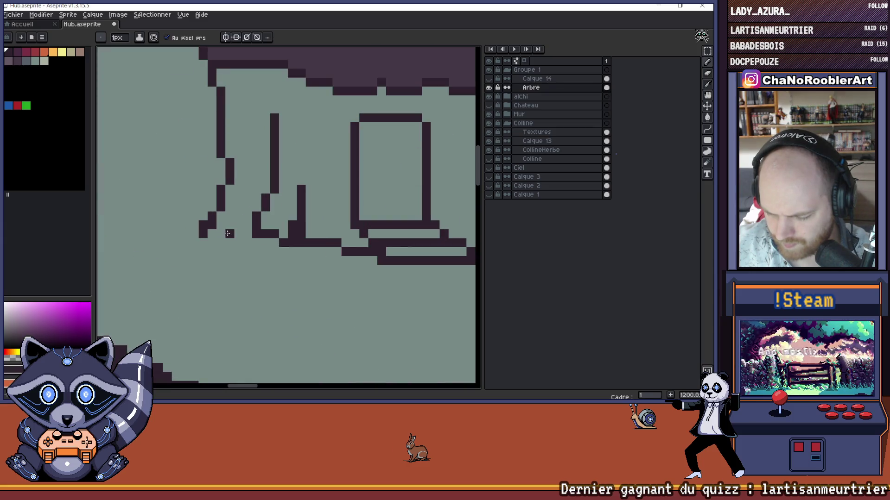
{"action": "scroll", "coordinate": [232, 235], "scroll_direction": "down", "scroll_amount": 5}
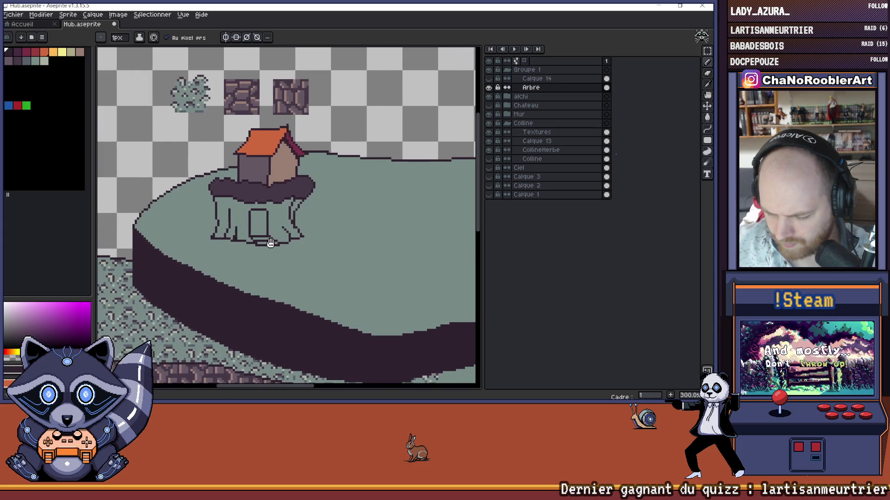
{"action": "scroll", "coordinate": [223, 235], "scroll_direction": "up", "scroll_amount": 5}
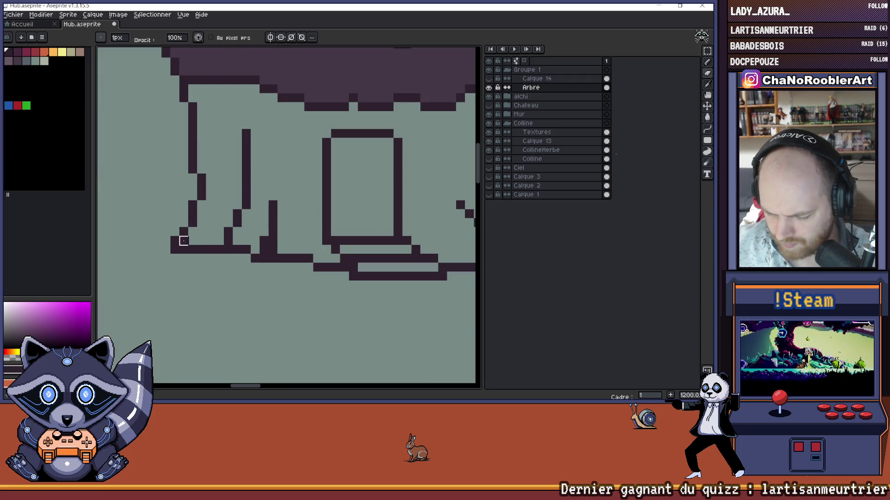
{"action": "scroll", "coordinate": [183, 240], "scroll_direction": "down", "scroll_amount": 4}
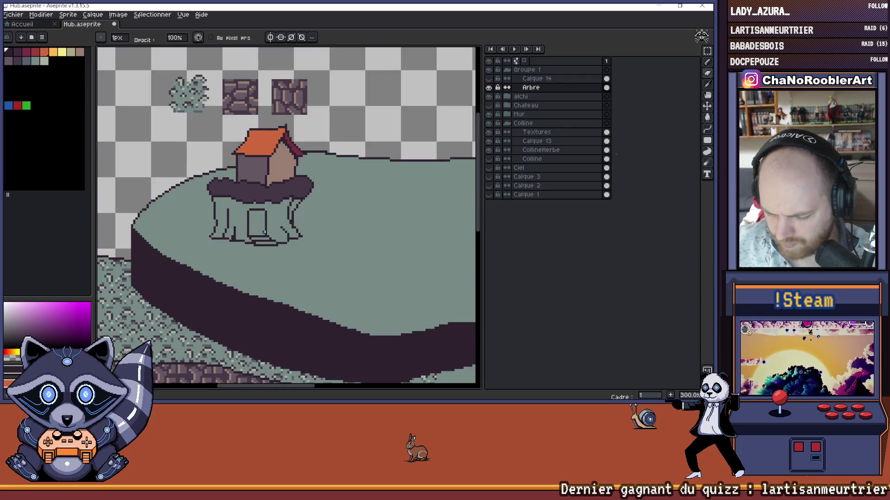
{"action": "left_click", "coordinate": [265, 217], "text": "alt"}
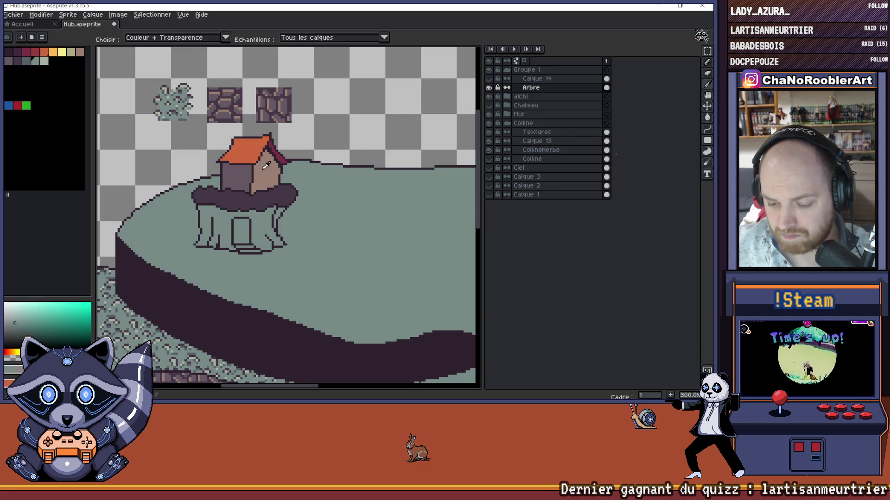
{"action": "left_click", "coordinate": [260, 225], "text": "alt"}
{"action": "left_click", "coordinate": [261, 222]}
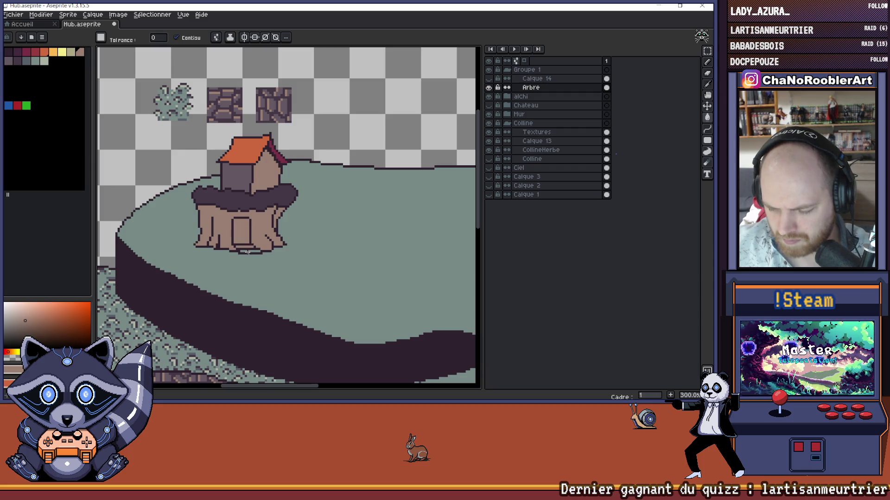
{"action": "scroll", "coordinate": [258, 246], "scroll_direction": "down", "scroll_amount": 1}
{"action": "scroll", "coordinate": [254, 248], "scroll_direction": "up", "scroll_amount": 3}
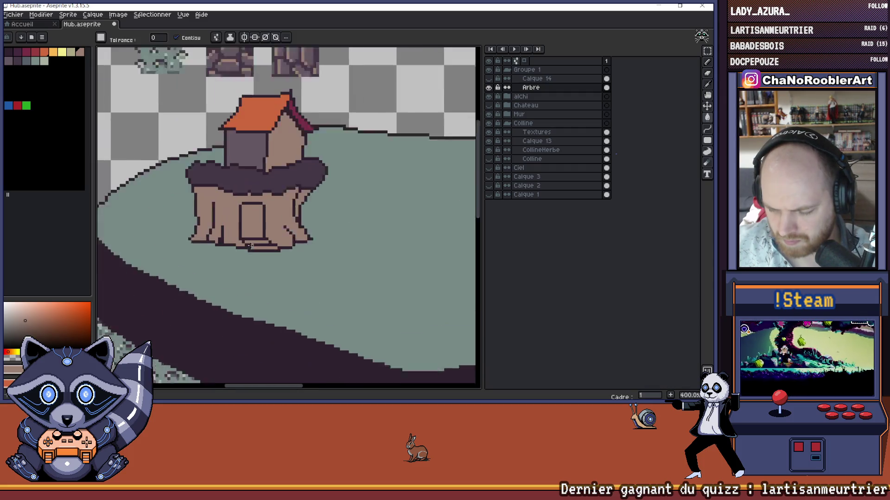
{"action": "scroll", "coordinate": [253, 249], "scroll_direction": "down", "scroll_amount": 4}
{"action": "scroll", "coordinate": [256, 233], "scroll_direction": "up", "scroll_amount": 1}
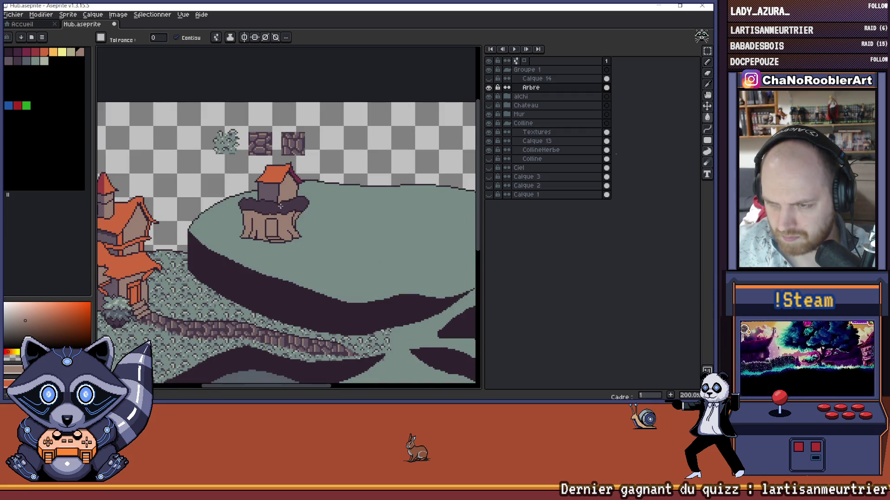
{"action": "left_click_drag", "start_coordinate": [303, 199], "coordinate": [292, 210]}
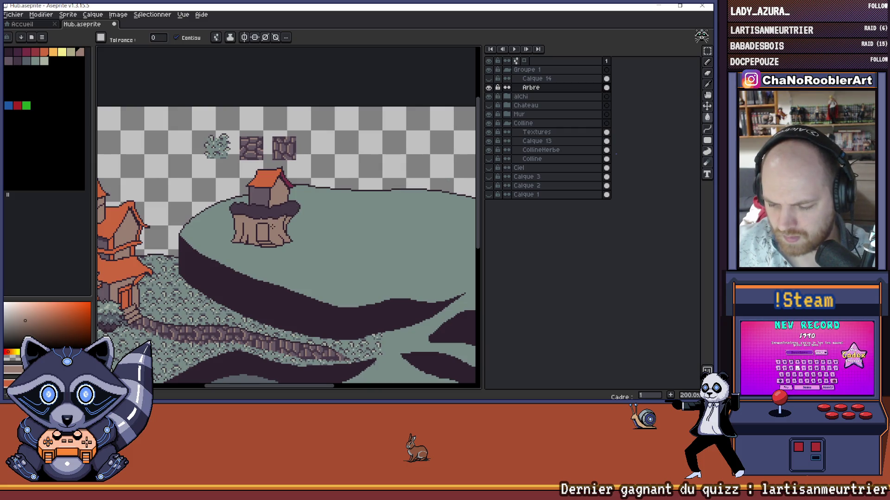
{"action": "left_click_drag", "start_coordinate": [273, 226], "coordinate": [269, 225]}
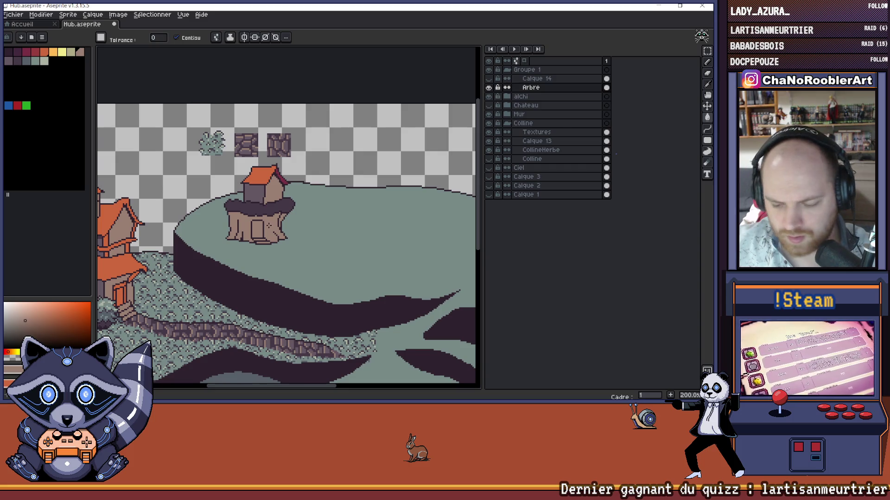
{"action": "scroll", "coordinate": [269, 226], "scroll_direction": "up", "scroll_amount": 1}
{"action": "left_click", "coordinate": [277, 144], "text": "alt"}
{"action": "left_click", "coordinate": [269, 223]}
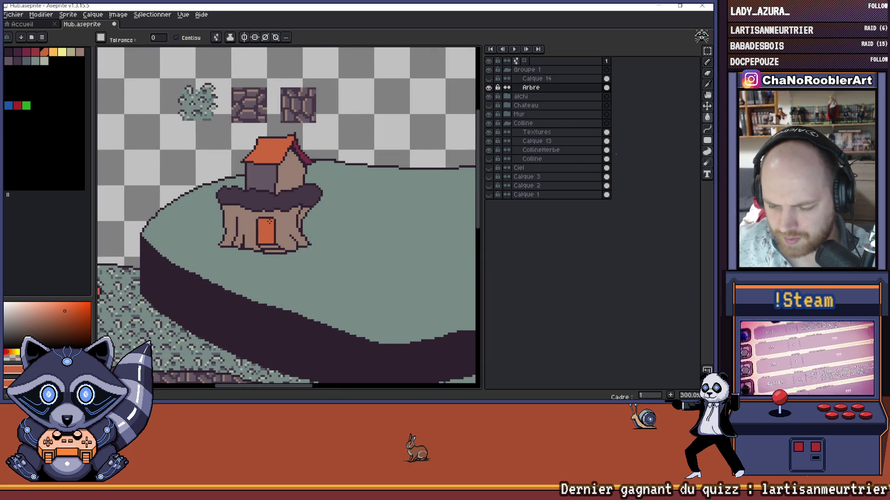
{"action": "scroll", "coordinate": [269, 222], "scroll_direction": "down", "scroll_amount": 3}
{"action": "scroll", "coordinate": [268, 213], "scroll_direction": "up", "scroll_amount": 1}
{"action": "scroll", "coordinate": [267, 205], "scroll_direction": "up", "scroll_amount": 1}
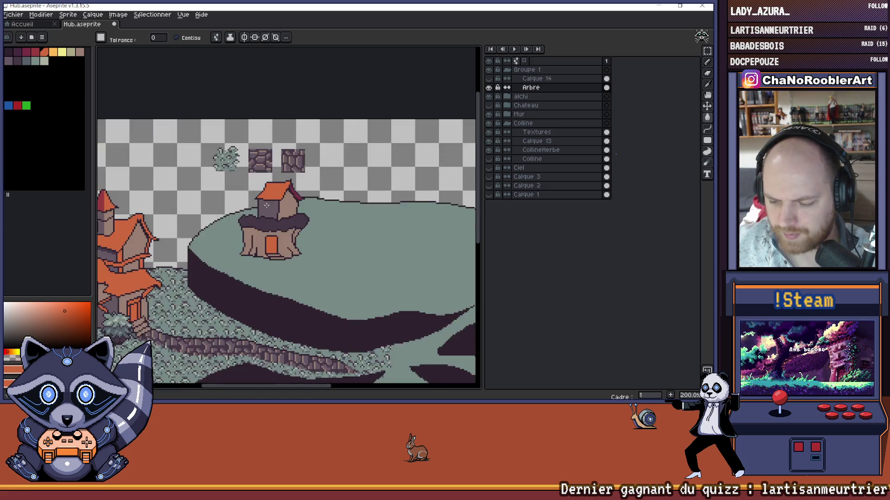
{"action": "scroll", "coordinate": [267, 205], "scroll_direction": "up", "scroll_amount": 1}
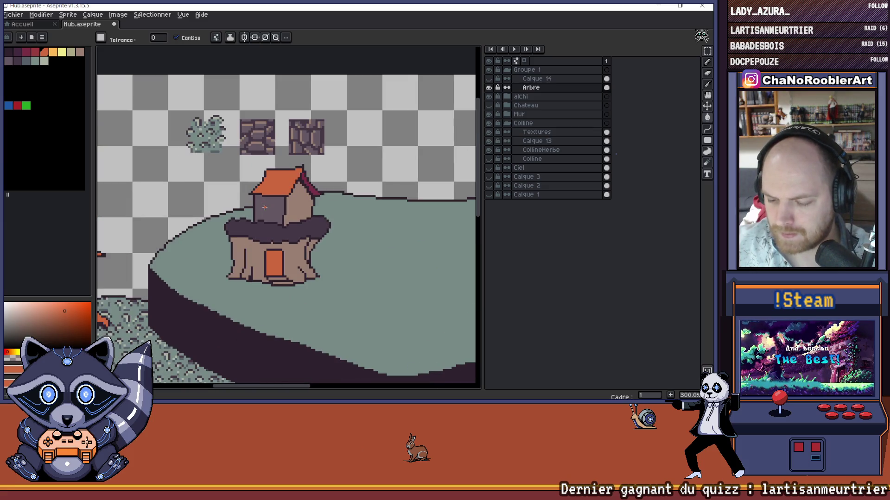
{"action": "scroll", "coordinate": [265, 208], "scroll_direction": "up", "scroll_amount": 1}
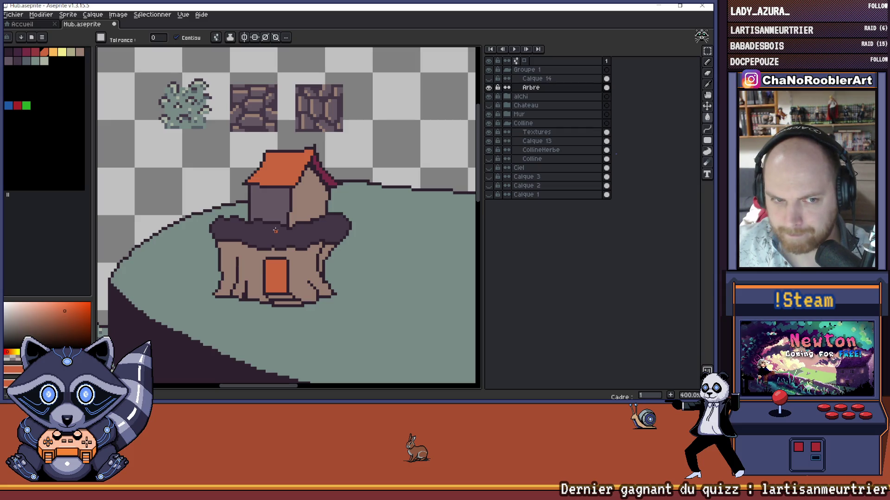
Step: Sample the dark canopy colour and undo the accidental right-wall fill
{"action": "scroll", "coordinate": [275, 231], "scroll_direction": "down", "scroll_amount": 2}
{"action": "scroll", "coordinate": [286, 238], "scroll_direction": "down", "scroll_amount": 1}
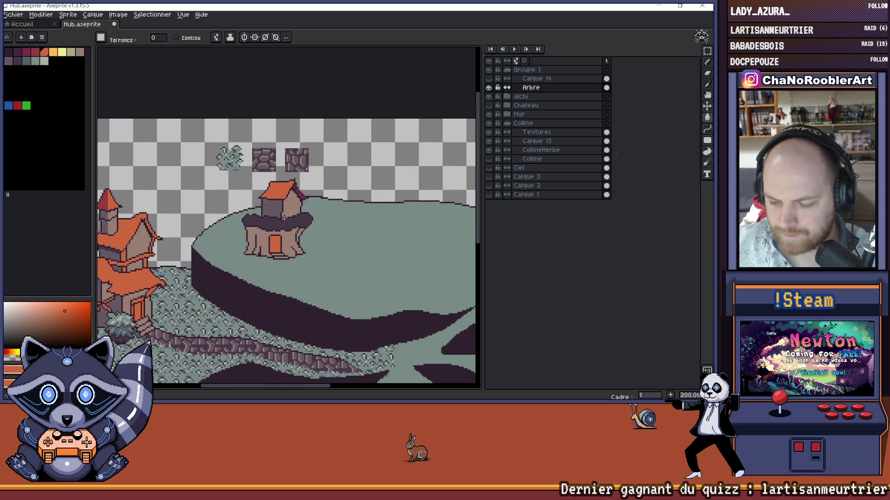
{"action": "scroll", "coordinate": [283, 213], "scroll_direction": "up", "scroll_amount": 3}
{"action": "key", "text": "alt"}
{"action": "left_click", "coordinate": [293, 236]}
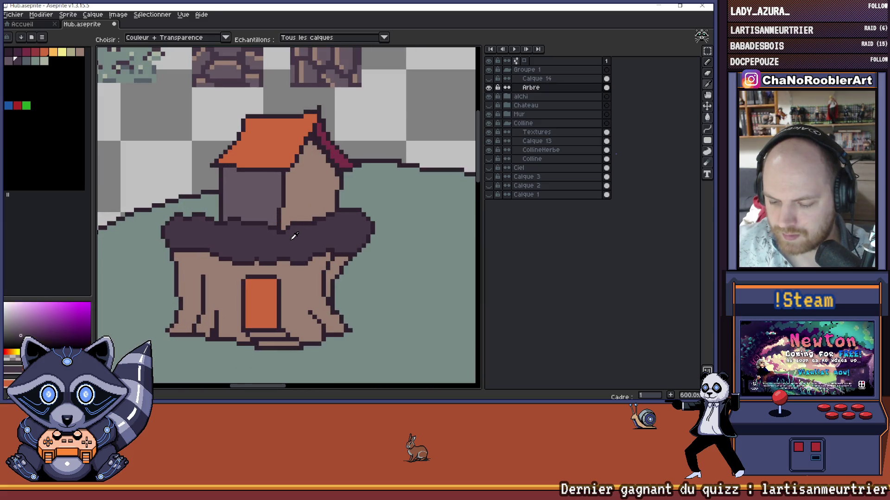
{"action": "left_click", "coordinate": [288, 218]}
{"action": "key", "text": "ctrl"}
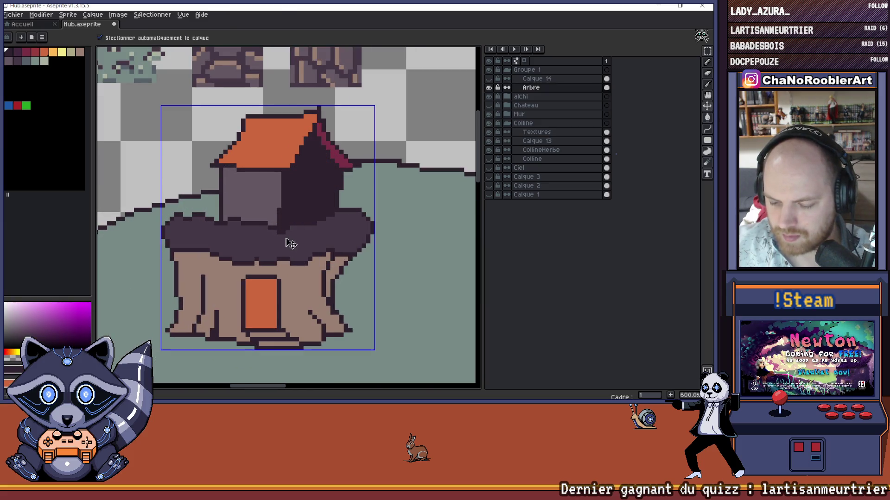
{"action": "key", "text": "ctrl+z"}
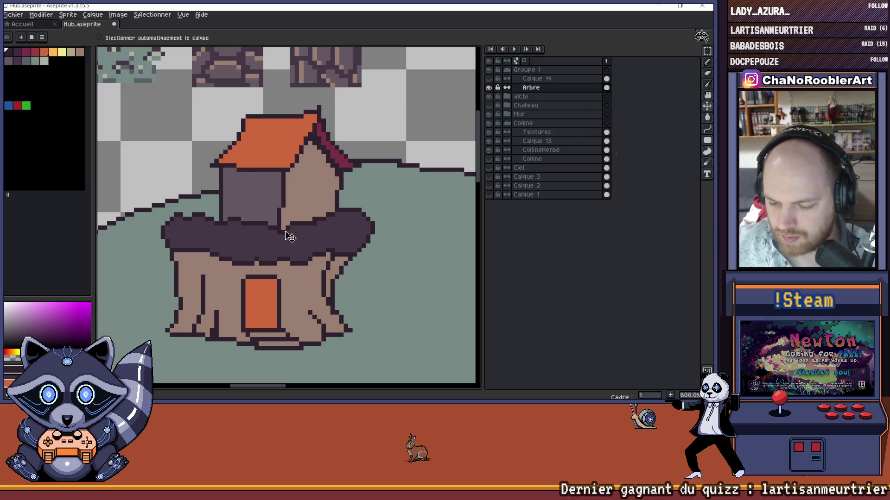
Step: Eyedrop darker canopy shades as the drawing colour
{"action": "left_click", "coordinate": [284, 229], "text": "alt"}
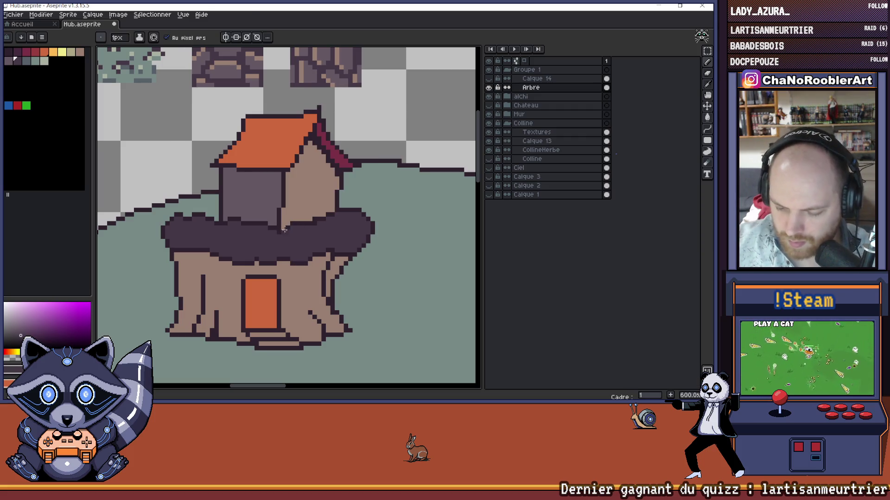
{"action": "left_click", "coordinate": [285, 250], "text": "alt"}
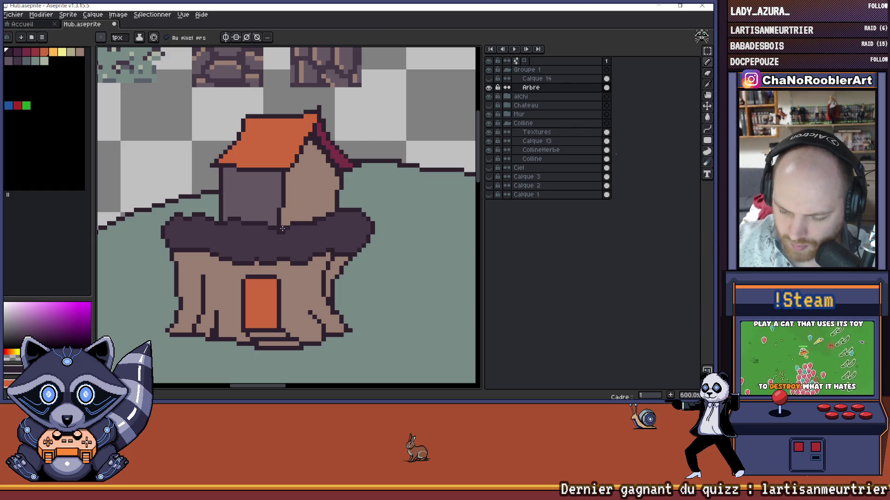
{"action": "left_click", "coordinate": [281, 234], "text": "alt"}
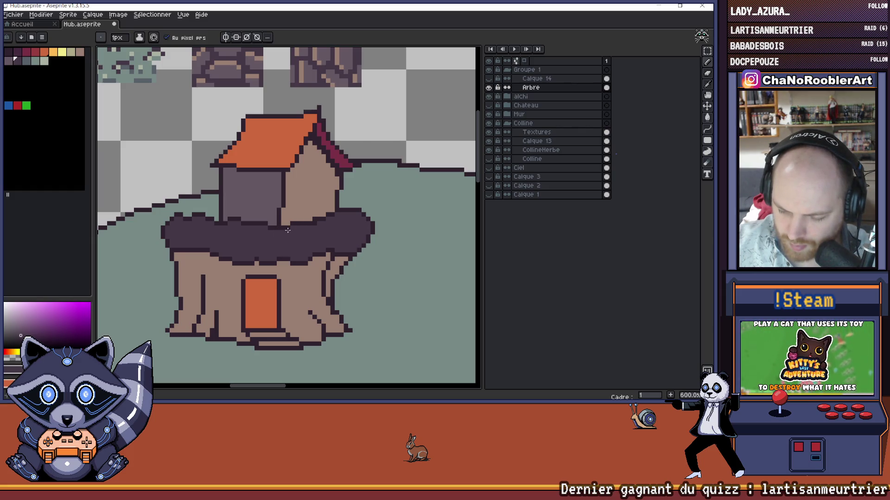
Step: Sample the dark outline colour and zoom in to 1200% on the tree stump
{"action": "left_click", "coordinate": [277, 230], "text": "alt"}
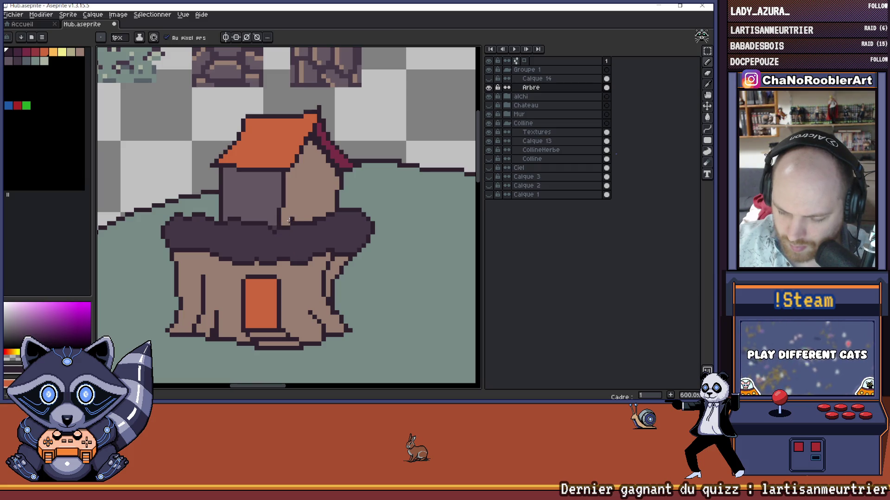
{"action": "left_click", "coordinate": [274, 222], "text": "alt"}
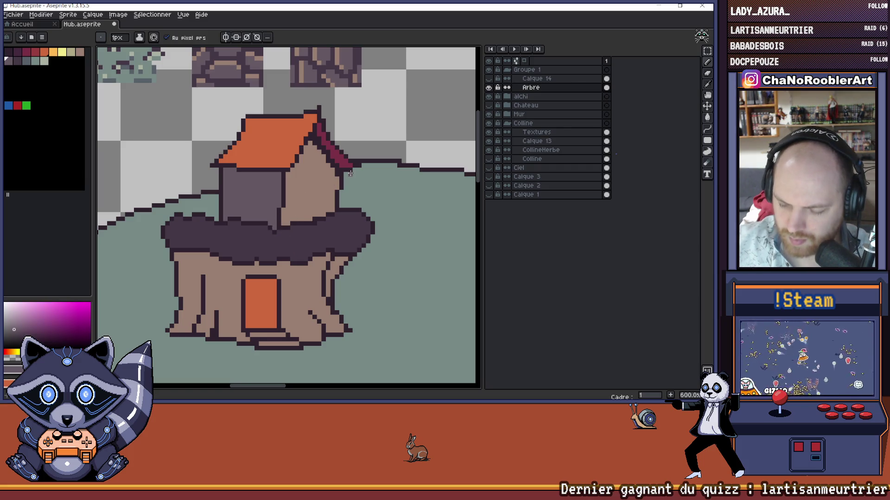
{"action": "scroll", "coordinate": [322, 186], "scroll_direction": "down", "scroll_amount": 5}
{"action": "scroll", "coordinate": [301, 234], "scroll_direction": "up", "scroll_amount": 1}
{"action": "scroll", "coordinate": [301, 234], "scroll_direction": "down", "scroll_amount": 1}
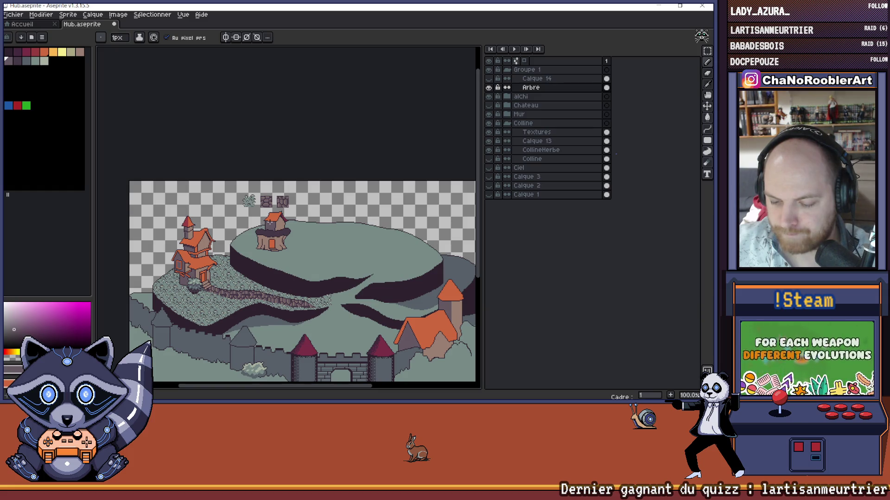
{"action": "scroll", "coordinate": [265, 226], "scroll_direction": "up", "scroll_amount": 3}
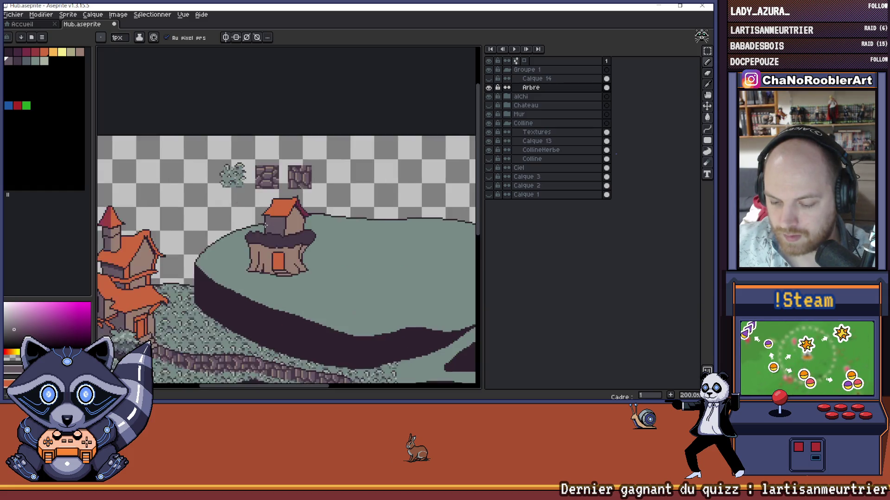
{"action": "scroll", "coordinate": [288, 210], "scroll_direction": "down", "scroll_amount": 3}
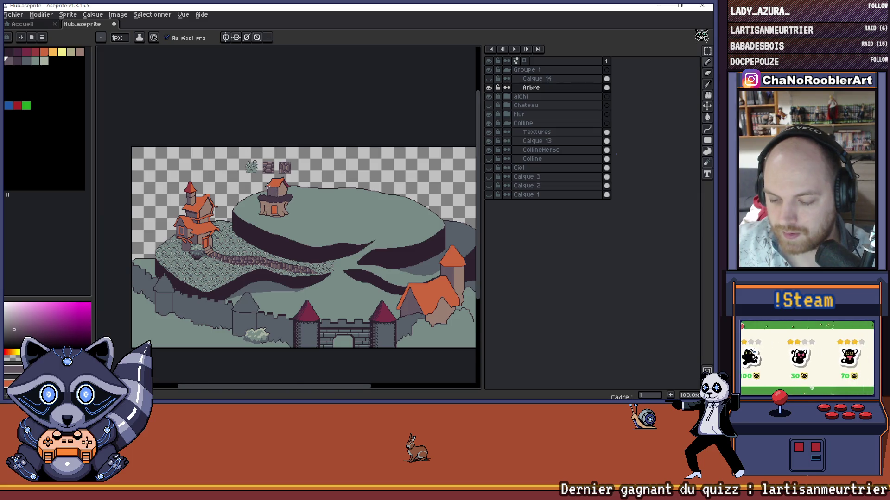
{"action": "scroll", "coordinate": [267, 186], "scroll_direction": "up", "scroll_amount": 1}
{"action": "scroll", "coordinate": [271, 193], "scroll_direction": "up", "scroll_amount": 1}
{"action": "scroll", "coordinate": [274, 198], "scroll_direction": "down", "scroll_amount": 2}
{"action": "scroll", "coordinate": [316, 208], "scroll_direction": "up", "scroll_amount": 1}
{"action": "scroll", "coordinate": [316, 208], "scroll_direction": "down", "scroll_amount": 1}
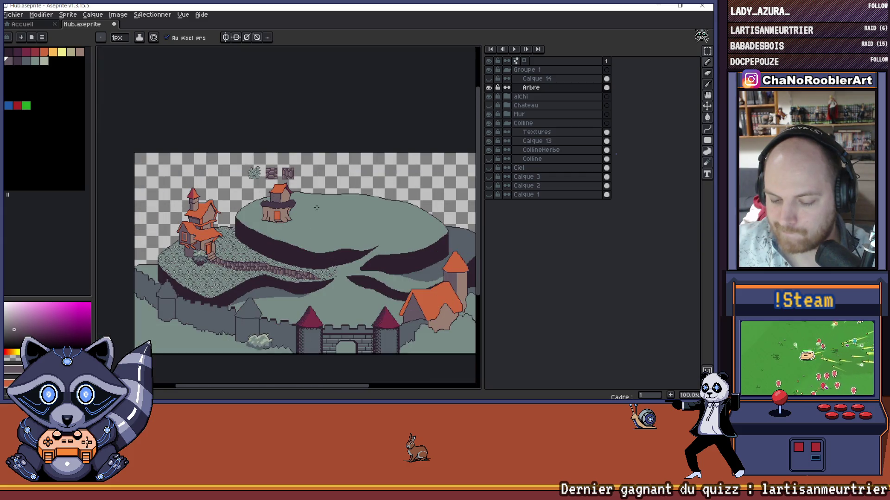
{"action": "mouse_move", "coordinate": [317, 208]}
{"action": "left_mouse_down"}
{"action": "mouse_move", "coordinate": [285, 211]}
{"action": "mouse_move", "coordinate": [320, 209]}
{"action": "left_mouse_up"}
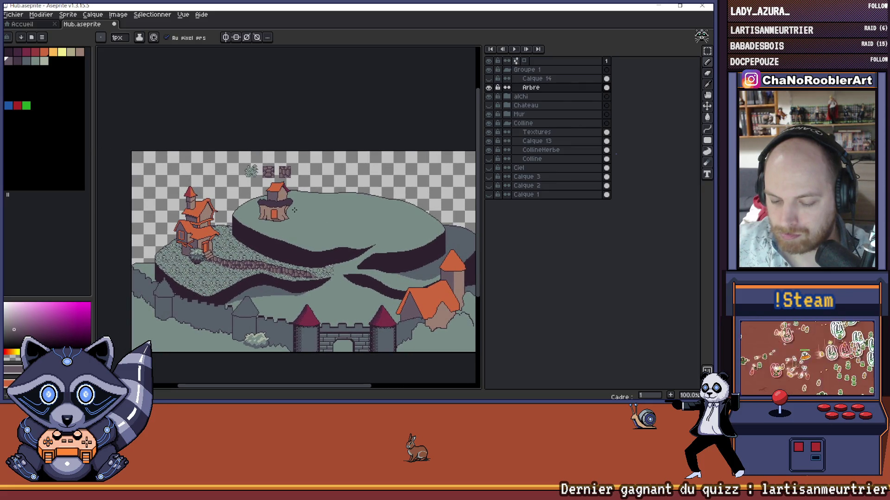
{"action": "scroll", "coordinate": [273, 207], "scroll_direction": "up", "scroll_amount": 2}
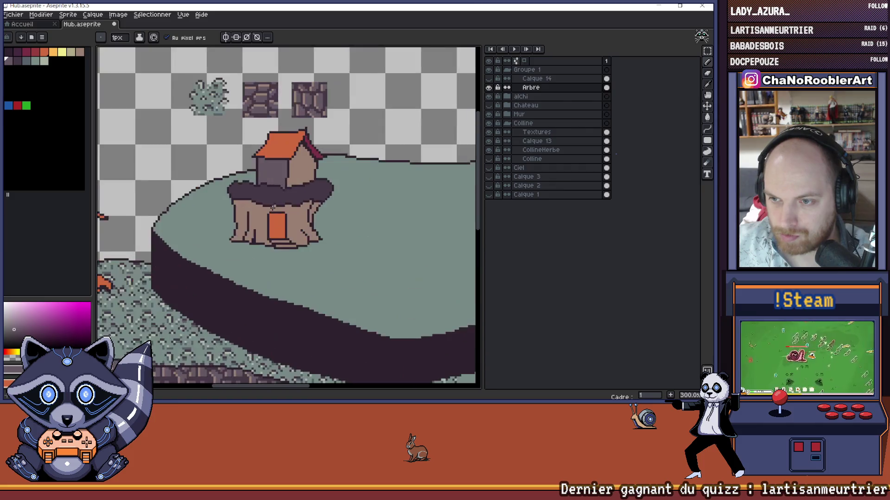
{"action": "scroll", "coordinate": [273, 207], "scroll_direction": "up", "scroll_amount": 6}
Step: Redraw the stump's top edge with dark pixels, extending the outline further right
{"action": "mouse_move", "coordinate": [249, 198]}
{"action": "left_mouse_down"}
{"action": "mouse_move", "coordinate": [227, 198]}
{"action": "mouse_move", "coordinate": [276, 198]}
{"action": "mouse_move", "coordinate": [270, 190]}
{"action": "left_mouse_up"}
{"action": "left_click", "coordinate": [255, 174], "text": "alt"}
{"action": "scroll", "coordinate": [270, 189], "scroll_direction": "down", "scroll_amount": 7}
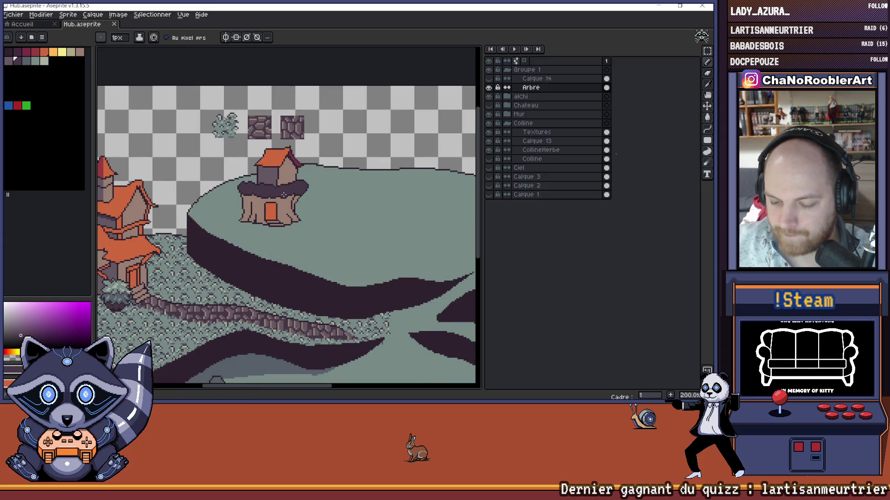
{"action": "scroll", "coordinate": [282, 196], "scroll_direction": "down", "scroll_amount": 1}
{"action": "scroll", "coordinate": [277, 190], "scroll_direction": "up", "scroll_amount": 2}
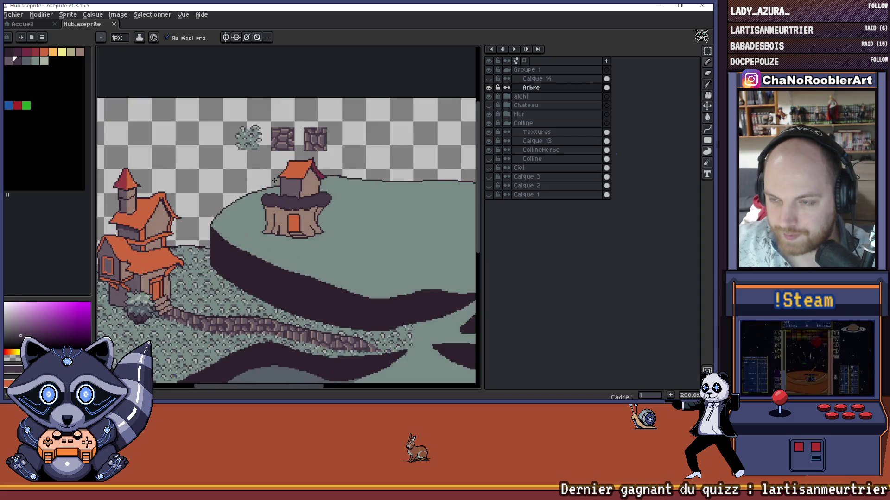
{"action": "scroll", "coordinate": [301, 189], "scroll_direction": "up", "scroll_amount": 1}
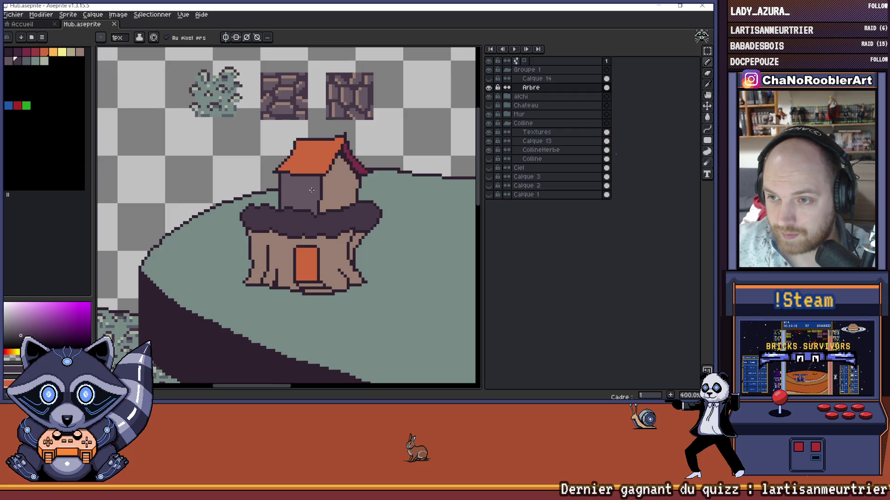
{"action": "scroll", "coordinate": [311, 190], "scroll_direction": "down", "scroll_amount": 2}
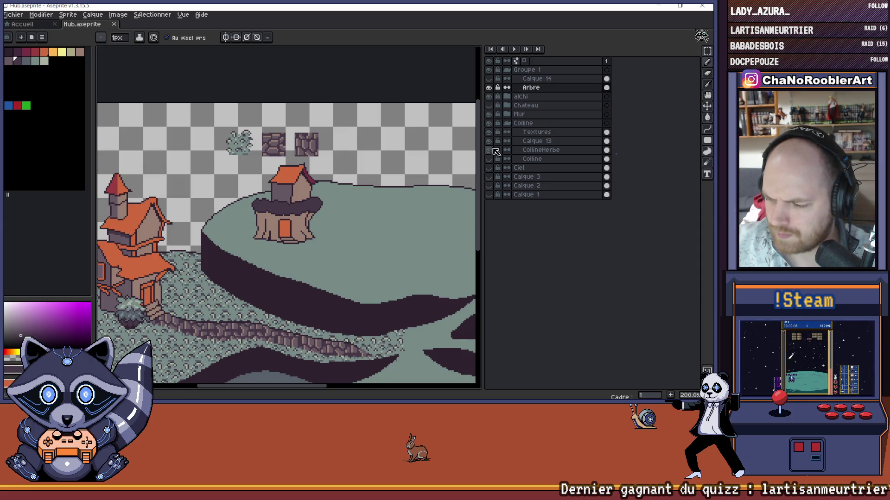
Step: Hide the Textures layer's tile samples, then briefly show and hide Calque 14
{"action": "left_click", "coordinate": [489, 132]}
{"action": "left_click_drag", "start_coordinate": [378, 154], "coordinate": [356, 156]}
{"action": "scroll", "coordinate": [355, 156], "scroll_direction": "down", "scroll_amount": 1}
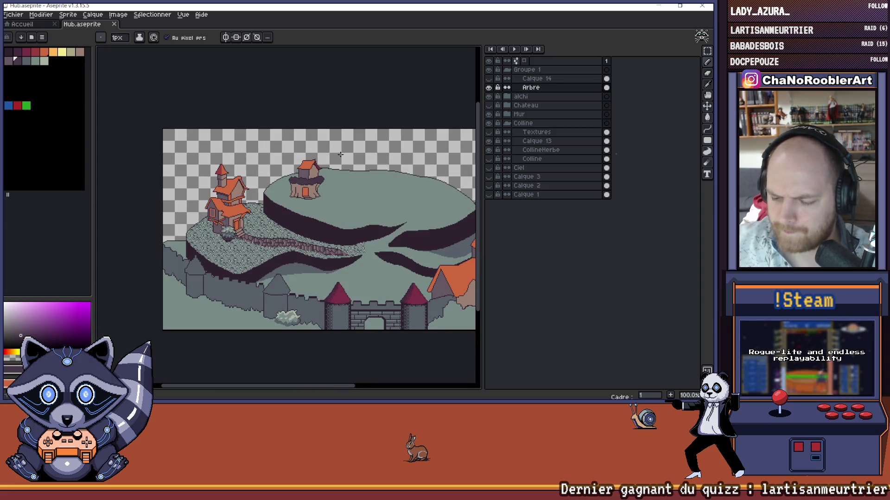
{"action": "scroll", "coordinate": [250, 160], "scroll_direction": "up", "scroll_amount": 1}
{"action": "left_click_drag", "start_coordinate": [250, 159], "coordinate": [273, 148]}
{"action": "left_click", "coordinate": [489, 78]}
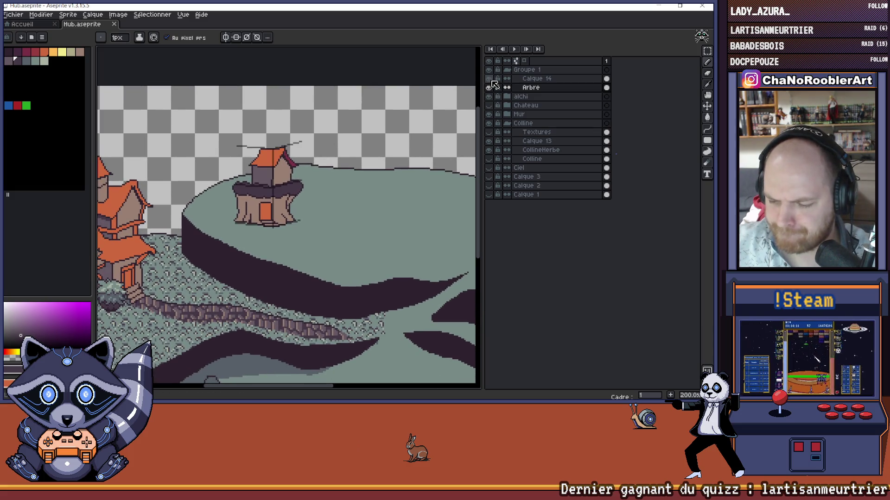
{"action": "left_click", "coordinate": [488, 79]}
Step: Zoom in and draw a dark line across the cabin's lower wall above the canopy
{"action": "scroll", "coordinate": [341, 140], "scroll_direction": "down", "scroll_amount": 1}
{"action": "scroll", "coordinate": [340, 140], "scroll_direction": "up", "scroll_amount": 1}
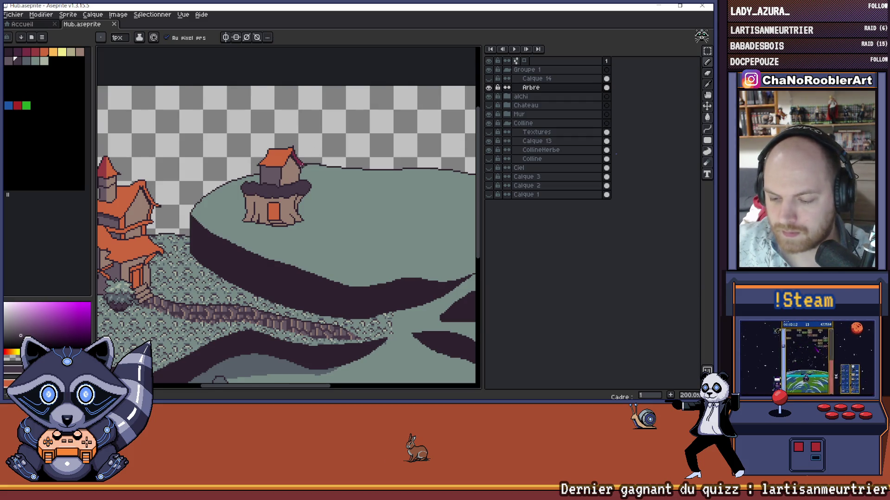
{"action": "scroll", "coordinate": [300, 171], "scroll_direction": "up", "scroll_amount": 2}
{"action": "scroll", "coordinate": [299, 185], "scroll_direction": "up", "scroll_amount": 1}
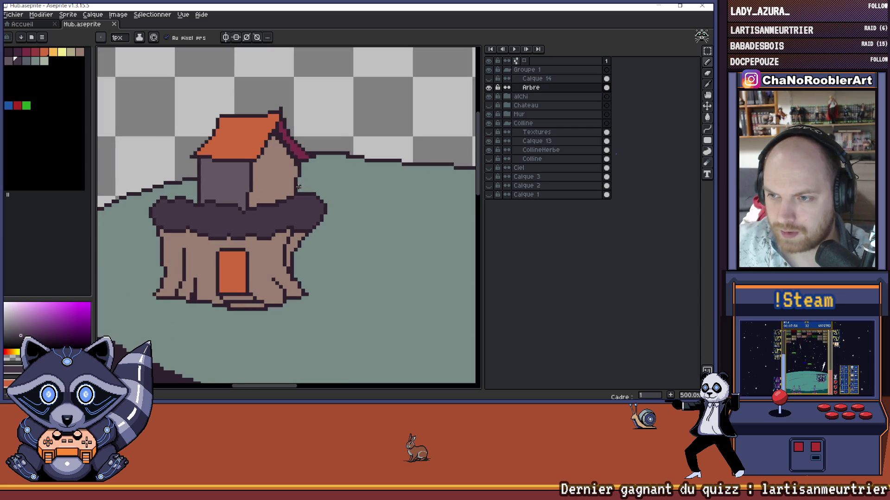
{"action": "left_click_drag", "start_coordinate": [298, 186], "coordinate": [302, 194]}
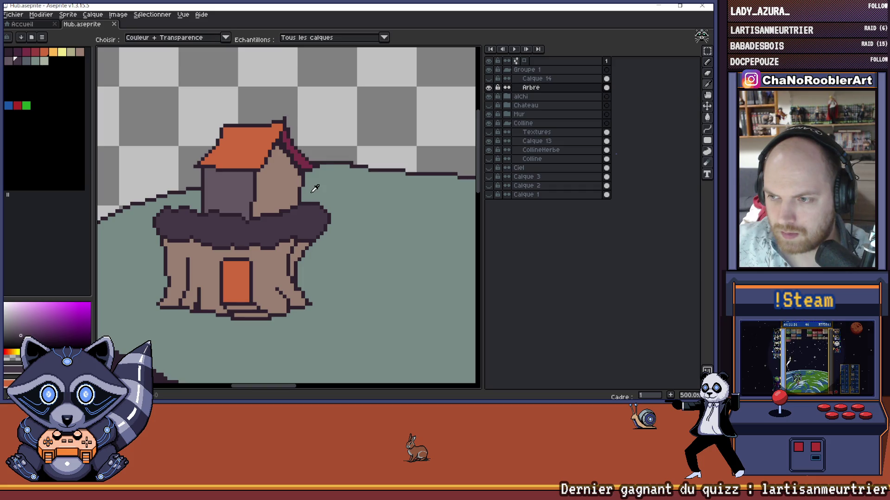
{"action": "left_click", "coordinate": [309, 197], "text": "alt"}
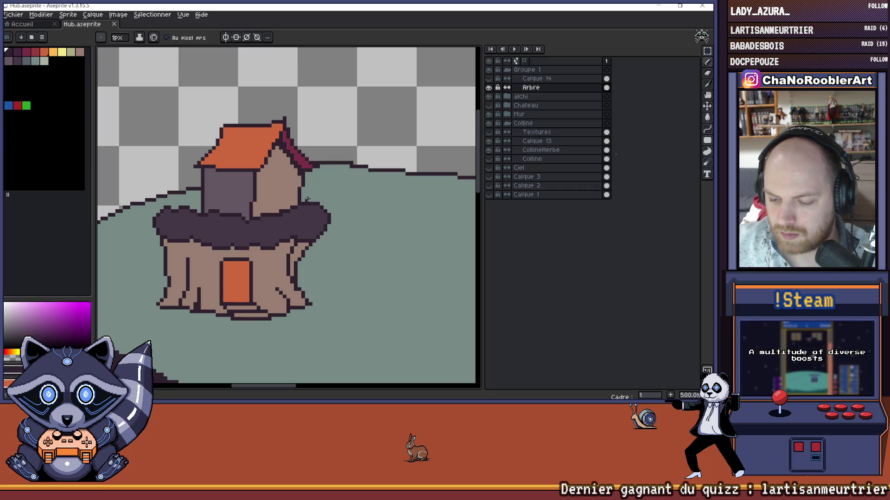
{"action": "left_click_drag", "start_coordinate": [250, 213], "coordinate": [289, 199]}
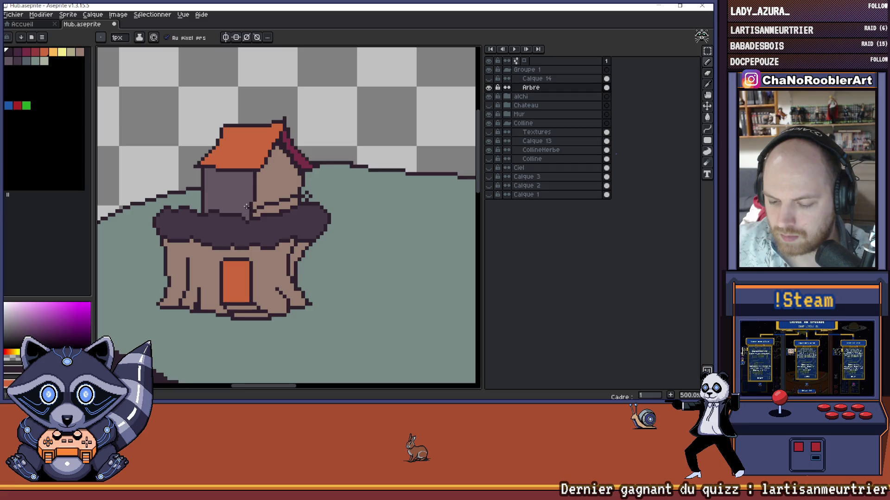
Step: Undo the stray dark pencil strokes drawn across the cabin wall
{"action": "left_click_drag", "start_coordinate": [245, 206], "coordinate": [176, 200]}
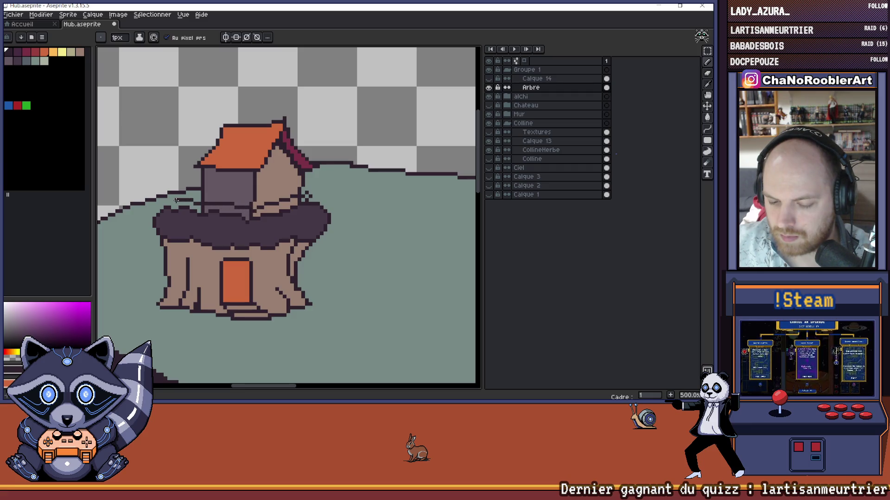
{"action": "scroll", "coordinate": [234, 213], "scroll_direction": "down", "scroll_amount": 2}
{"action": "left_click_drag", "start_coordinate": [288, 198], "coordinate": [317, 200]}
{"action": "key", "text": "v"}
{"action": "key", "text": "ctrl+z"}
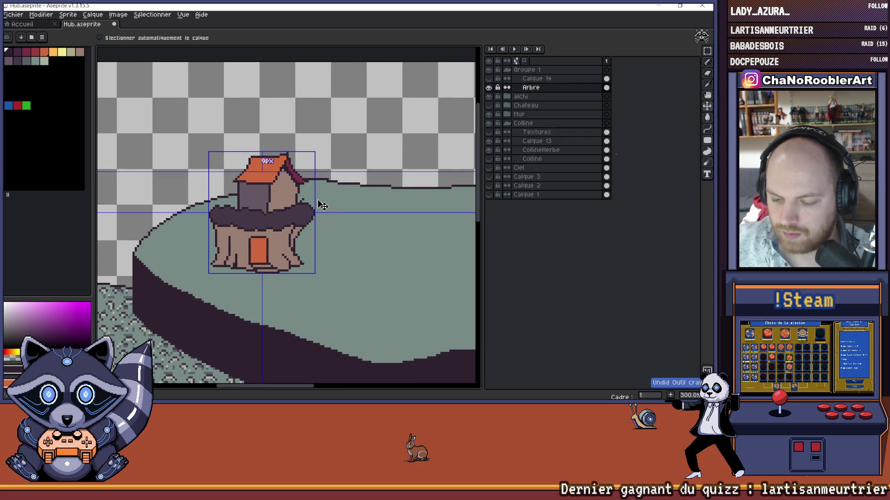
{"action": "key", "text": "ctrl"}
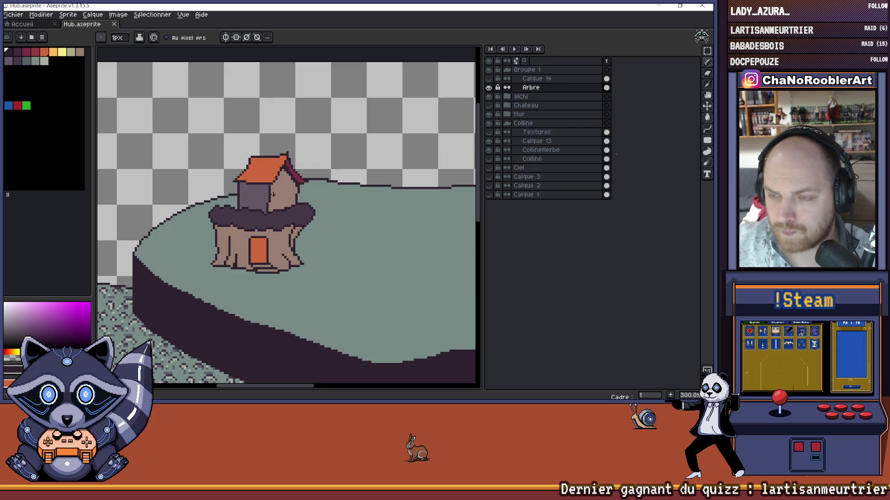
{"action": "scroll", "coordinate": [289, 195], "scroll_direction": "up", "scroll_amount": 3}
{"action": "left_click_drag", "start_coordinate": [300, 194], "coordinate": [337, 227]}
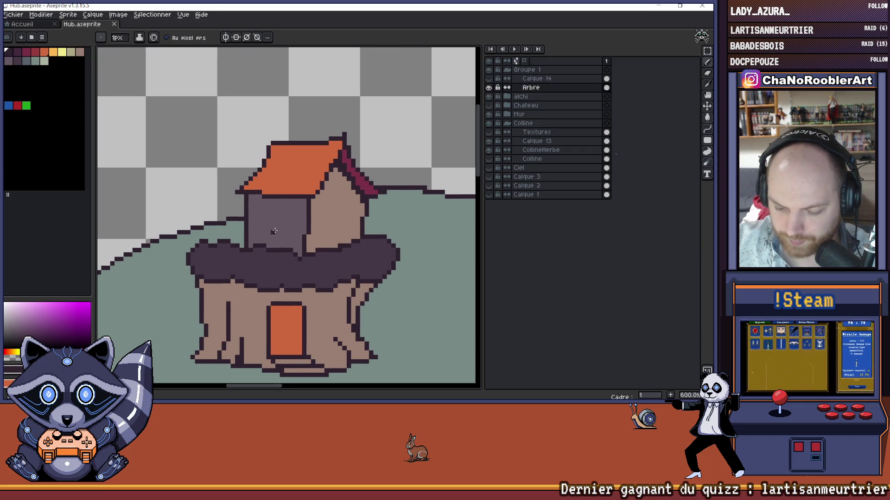
{"action": "key", "text": "ctrl+z"}
{"action": "key", "text": "ctrl+z"}
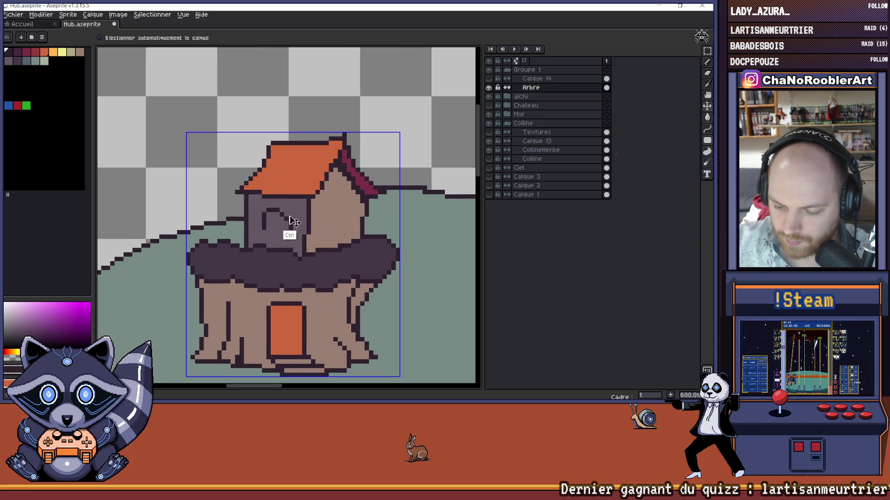
{"action": "key", "text": "ctrl+z"}
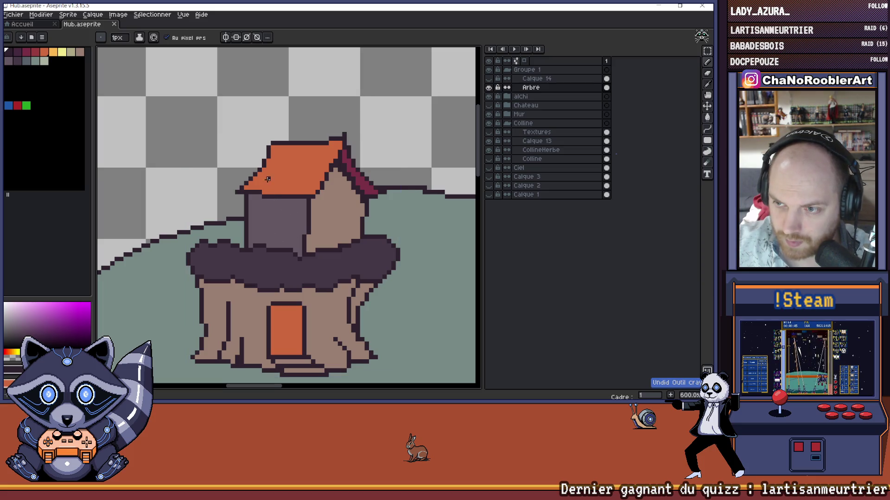
Step: Pencil a round dark window outline on the cabin's front wall
{"action": "mouse_move", "coordinate": [267, 205]}
{"action": "left_mouse_down"}
{"action": "mouse_move", "coordinate": [284, 205]}
{"action": "mouse_move", "coordinate": [291, 233]}
{"action": "mouse_move", "coordinate": [259, 226]}
{"action": "left_mouse_up"}
{"action": "key", "text": "ctrl+z"}
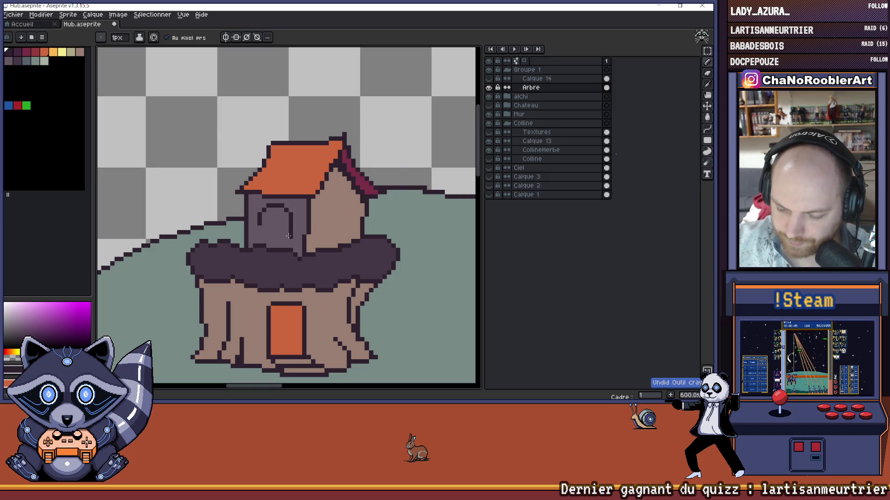
{"action": "left_click_drag", "start_coordinate": [274, 234], "coordinate": [260, 227]}
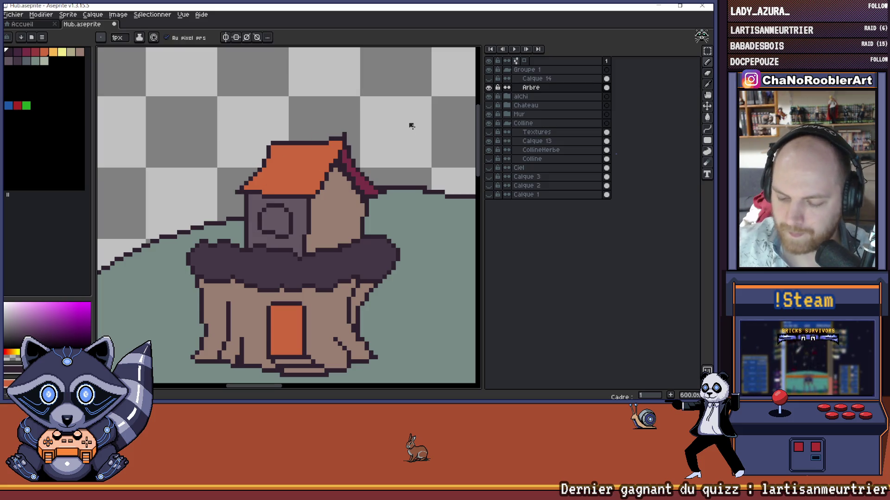
{"action": "scroll", "coordinate": [379, 139], "scroll_direction": "down", "scroll_amount": 5}
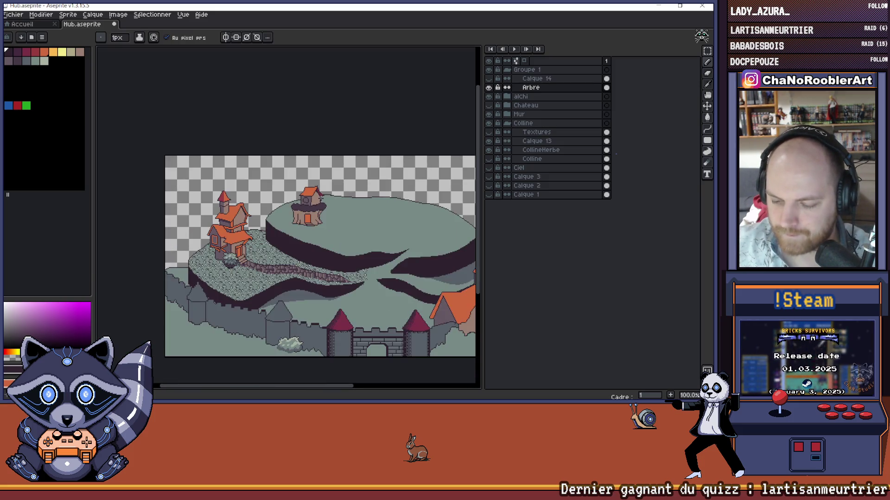
{"action": "scroll", "coordinate": [284, 207], "scroll_direction": "up", "scroll_amount": 5}
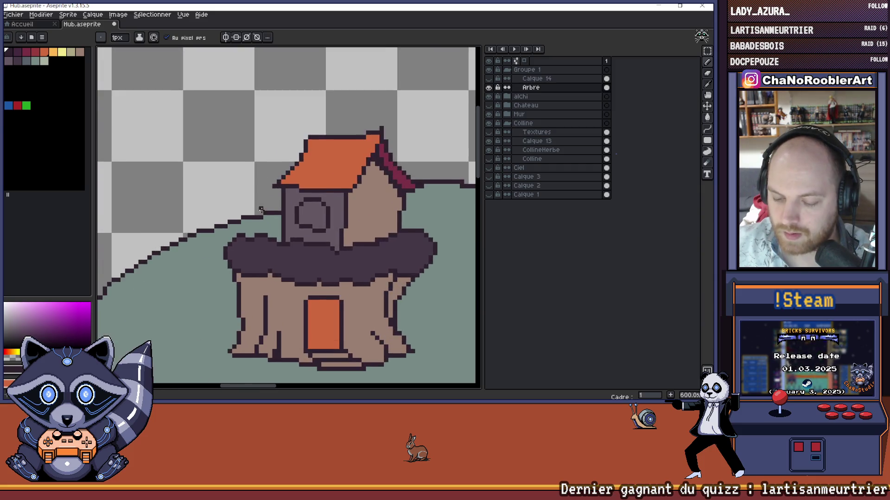
{"action": "left_click_drag", "start_coordinate": [284, 207], "coordinate": [262, 210]}
{"action": "scroll", "coordinate": [285, 212], "scroll_direction": "up", "scroll_amount": 1}
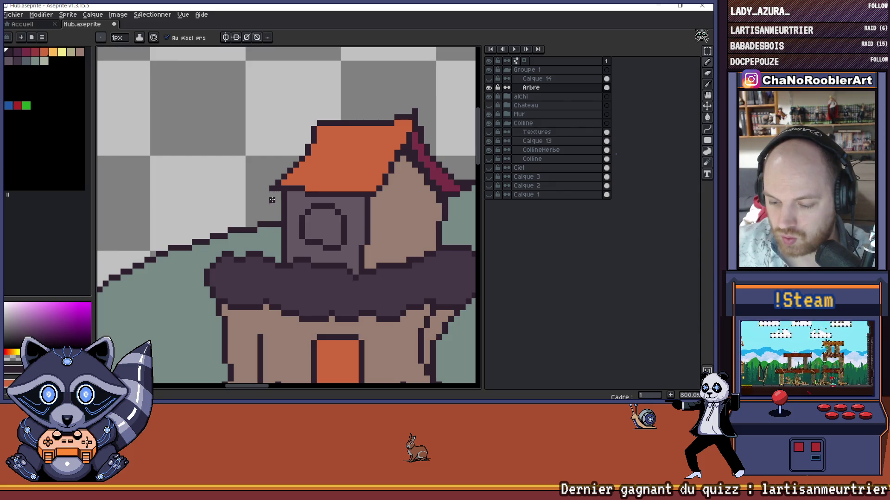
{"action": "key", "text": "b"}
{"action": "scroll", "coordinate": [278, 188], "scroll_direction": "down", "scroll_amount": 6}
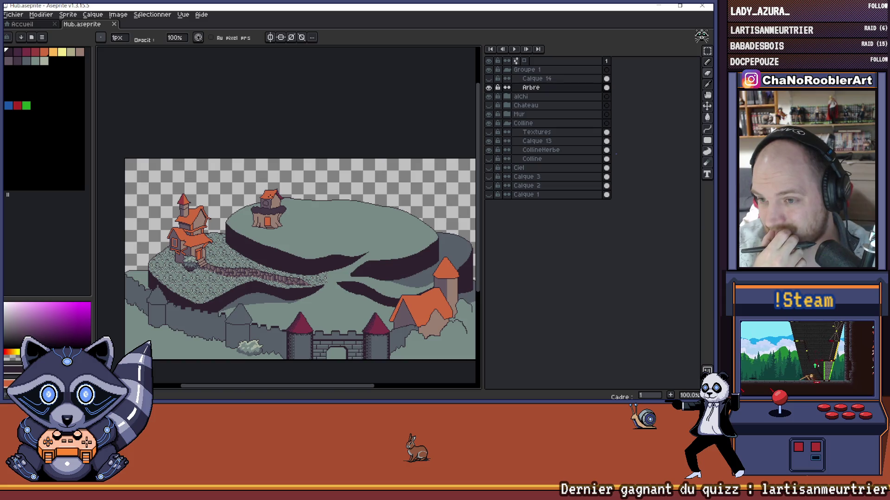
Step: Zoom and pan the view to frame the treehouse cabin and hilltop
{"action": "scroll", "coordinate": [274, 211], "scroll_direction": "up", "scroll_amount": 8}
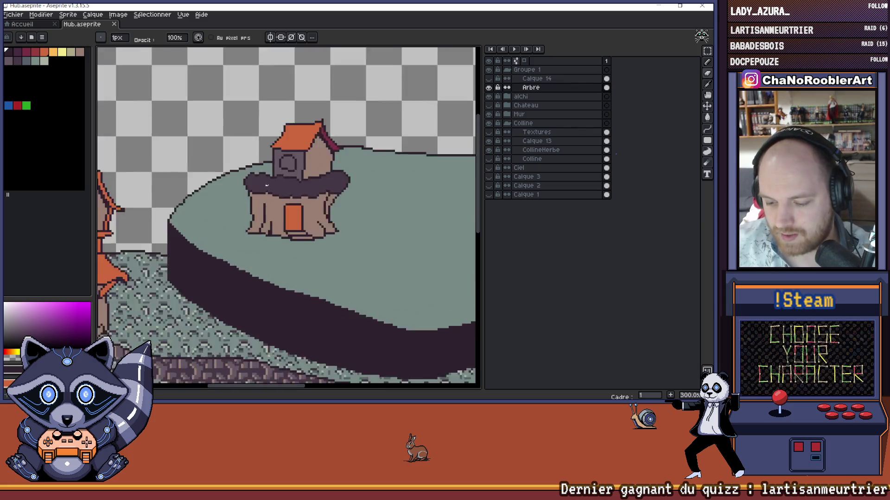
{"action": "scroll", "coordinate": [316, 186], "scroll_direction": "down", "scroll_amount": 2}
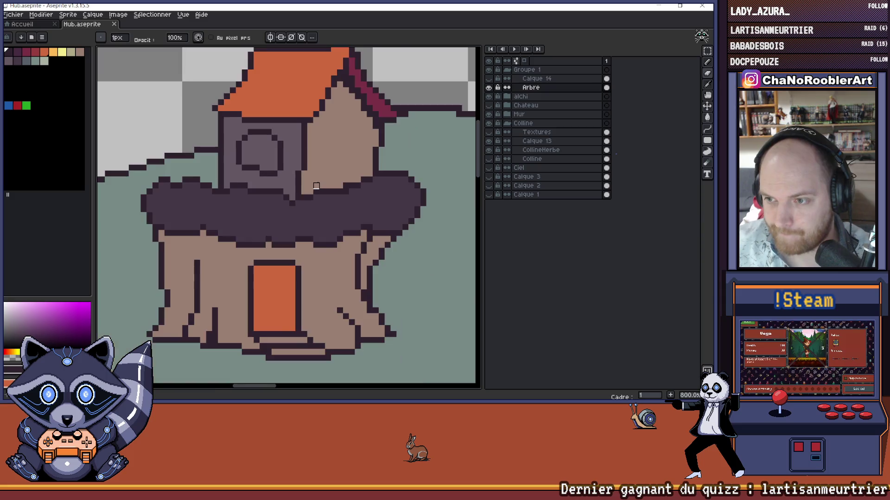
{"action": "scroll", "coordinate": [316, 186], "scroll_direction": "down", "scroll_amount": 4}
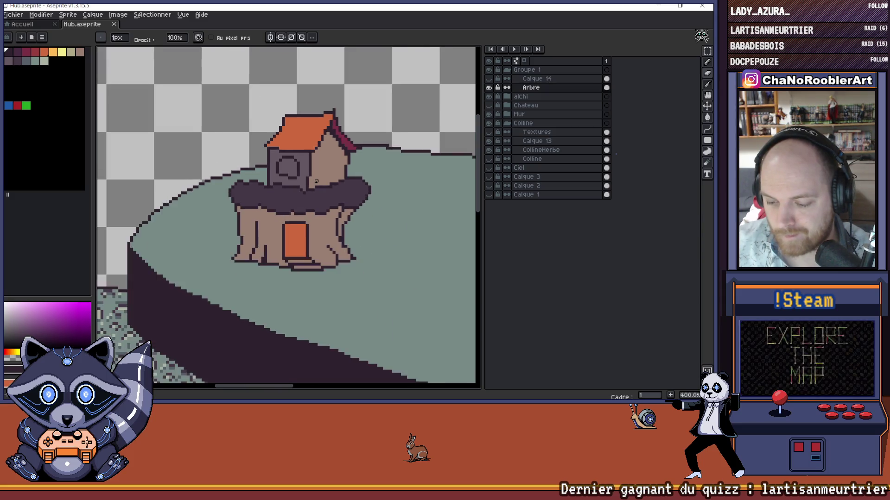
{"action": "left_click_drag", "start_coordinate": [333, 180], "coordinate": [302, 169]}
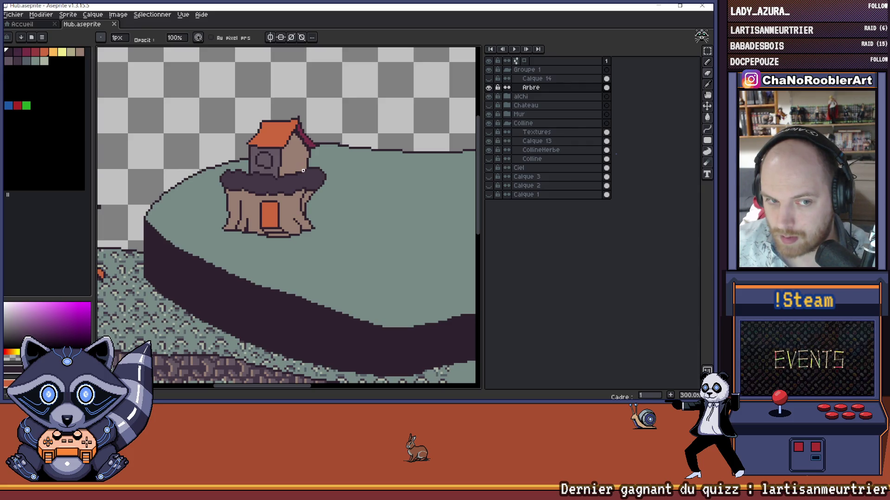
{"action": "scroll", "coordinate": [303, 171], "scroll_direction": "down", "scroll_amount": 3}
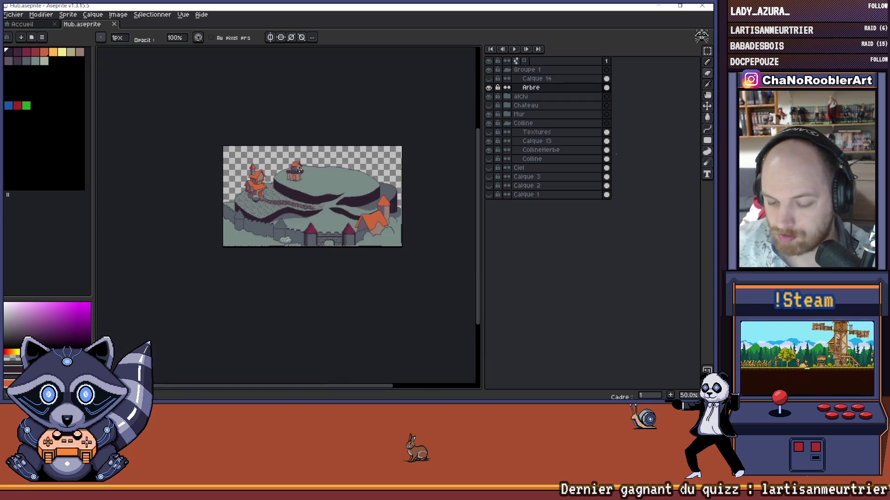
{"action": "scroll", "coordinate": [301, 171], "scroll_direction": "up", "scroll_amount": 1}
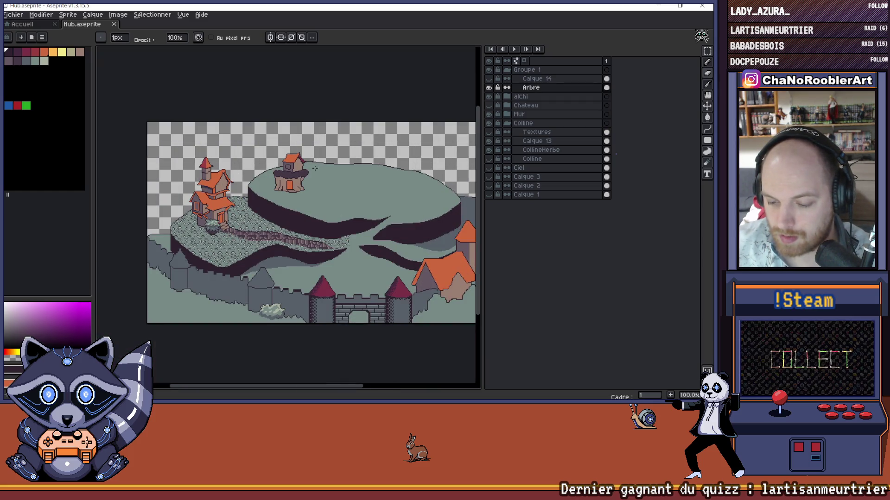
{"action": "scroll", "coordinate": [281, 165], "scroll_direction": "up", "scroll_amount": 7}
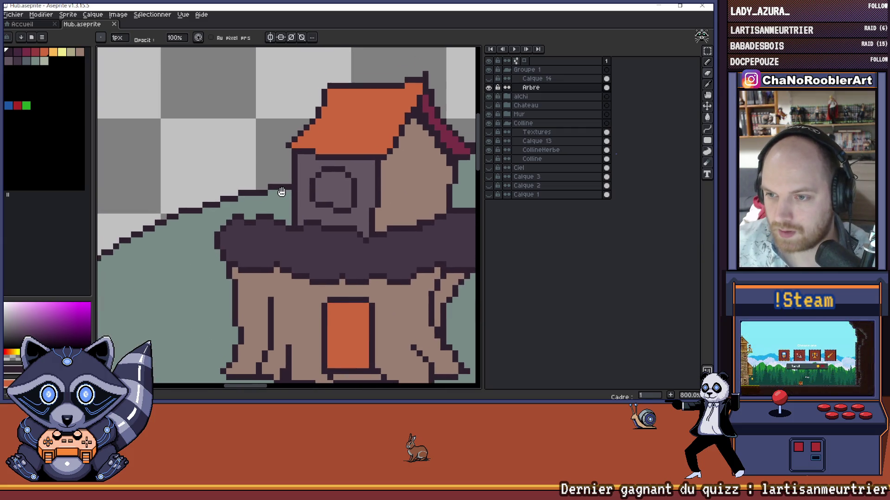
{"action": "mouse_move", "coordinate": [275, 190]}
{"action": "left_mouse_down"}
{"action": "mouse_move", "coordinate": [295, 199]}
{"action": "mouse_move", "coordinate": [283, 183]}
{"action": "left_mouse_up"}
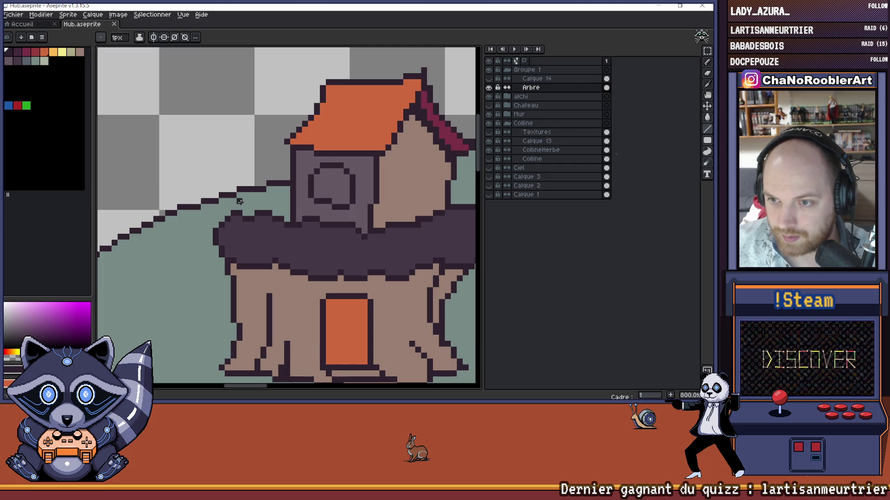
{"action": "scroll", "coordinate": [240, 204], "scroll_direction": "down", "scroll_amount": 3}
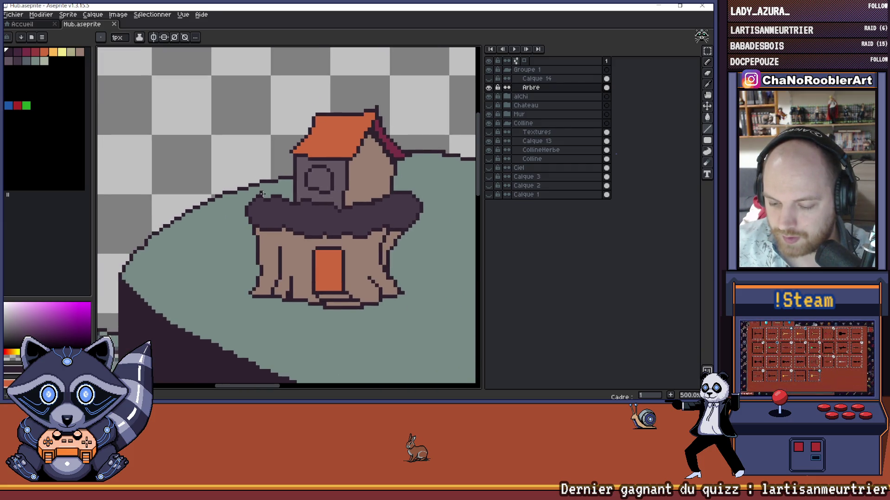
{"action": "mouse_move", "coordinate": [273, 173]}
{"action": "left_mouse_down"}
{"action": "mouse_move", "coordinate": [278, 181]}
{"action": "mouse_move", "coordinate": [271, 166]}
{"action": "left_mouse_up"}
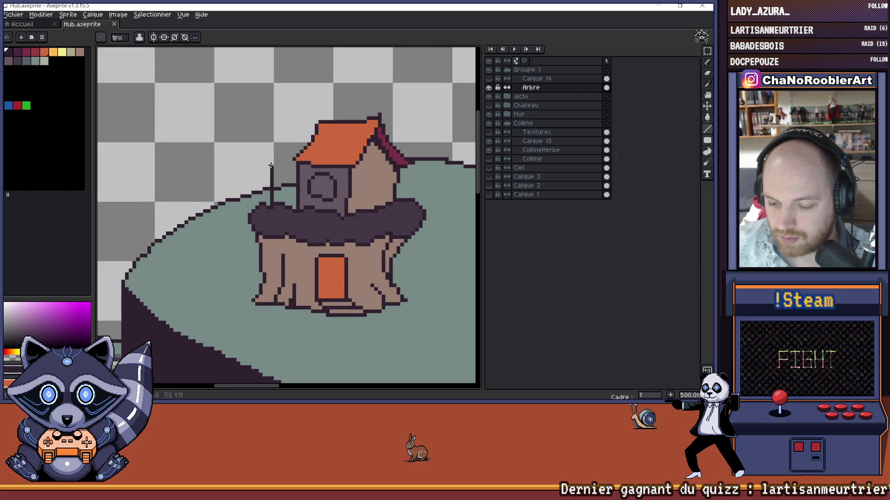
Step: Draw a pole line up past the tree, then undo it
{"action": "mouse_move", "coordinate": [271, 164]}
{"action": "left_mouse_down"}
{"action": "mouse_move", "coordinate": [277, 109]}
{"action": "mouse_move", "coordinate": [272, 164]}
{"action": "mouse_move", "coordinate": [271, 121]}
{"action": "left_mouse_up"}
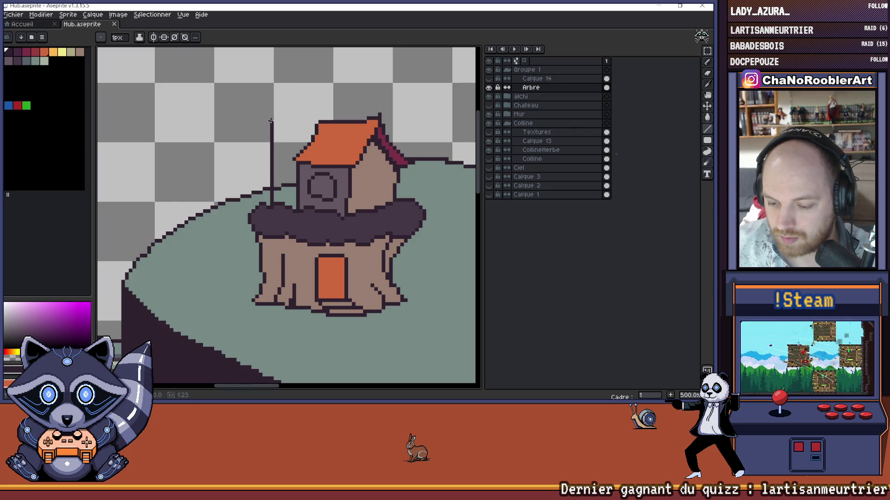
{"action": "scroll", "coordinate": [271, 121], "scroll_direction": "down", "scroll_amount": 2}
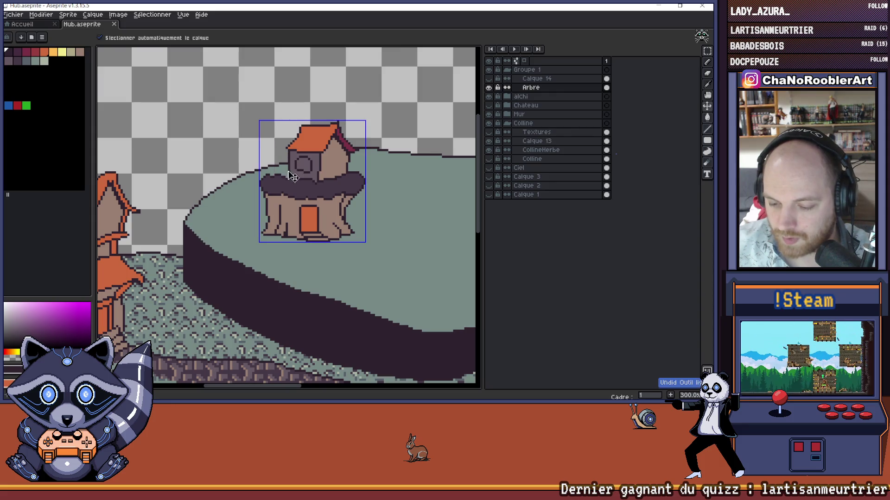
{"action": "key", "text": "ctrl+z"}
{"action": "key", "text": "ctrl+s"}
Step: Select the trunk's left part with a rectangular selection and commit the move
{"action": "left_click", "coordinate": [706, 50]}
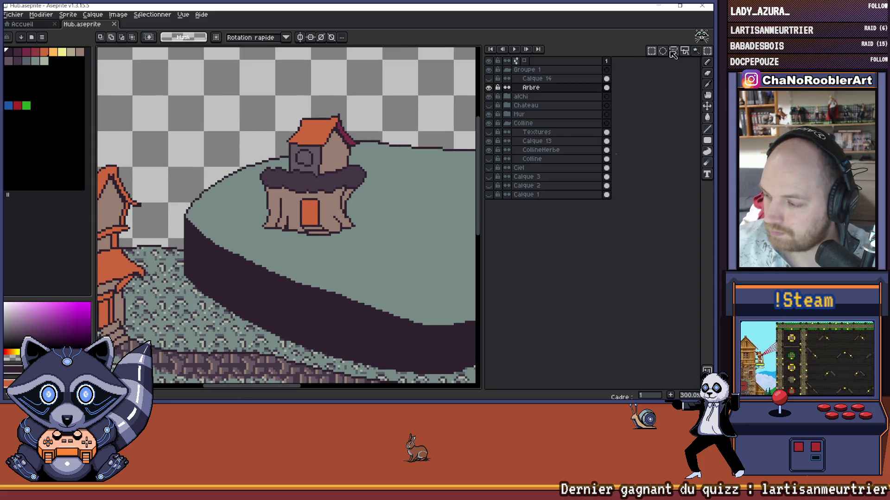
{"action": "scroll", "coordinate": [238, 172], "scroll_direction": "right", "scroll_amount": 1}
{"action": "left_click_drag", "start_coordinate": [237, 167], "coordinate": [259, 235]}
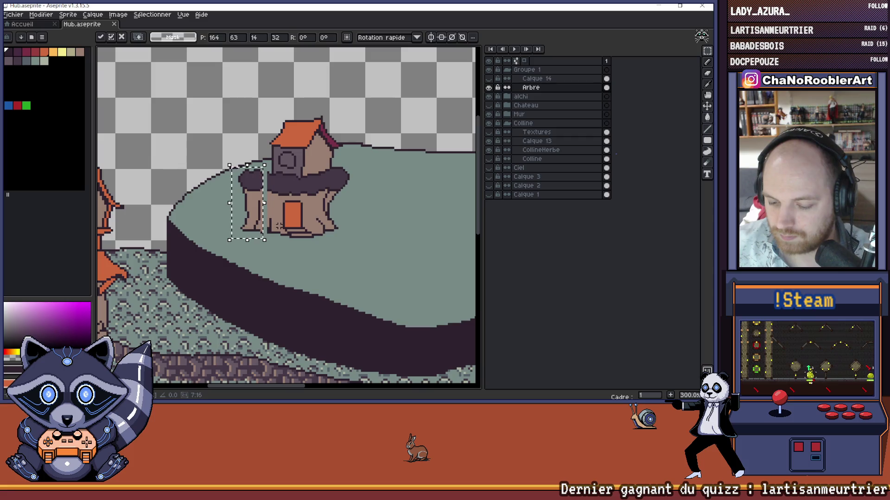
{"action": "key", "text": "Return"}
{"action": "scroll", "coordinate": [260, 236], "scroll_direction": "up", "scroll_amount": 2}
{"action": "scroll", "coordinate": [259, 235], "scroll_direction": "up", "scroll_amount": 2}
Step: Return to the pencil and sample the trunk's brown colour
{"action": "key", "text": "b"}
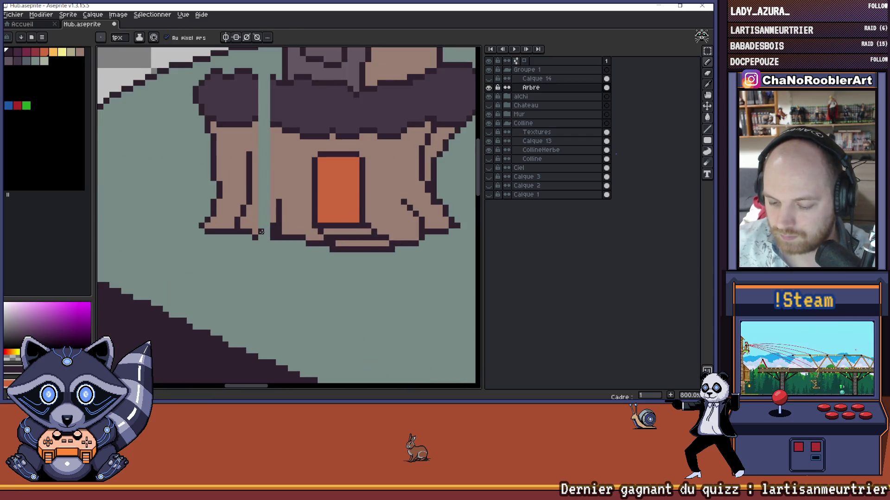
{"action": "scroll", "coordinate": [284, 231], "scroll_direction": "down", "scroll_amount": 4}
{"action": "scroll", "coordinate": [270, 176], "scroll_direction": "up", "scroll_amount": 2}
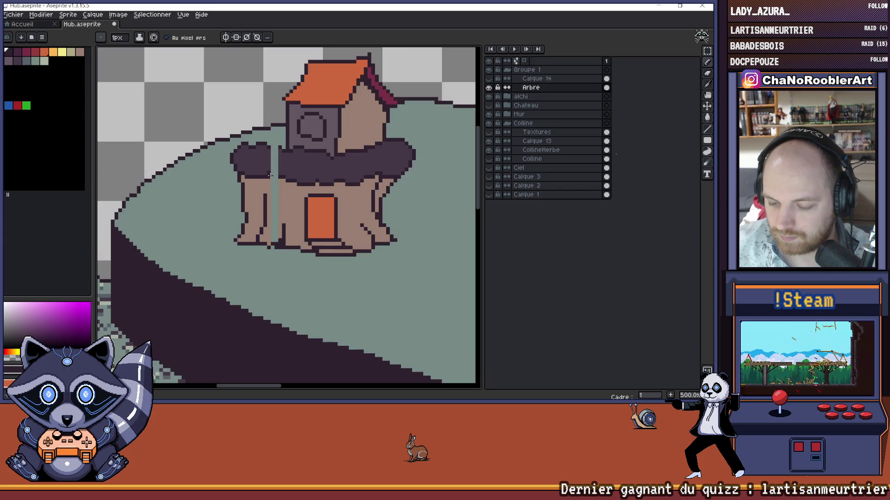
{"action": "scroll", "coordinate": [281, 153], "scroll_direction": "up", "scroll_amount": 1}
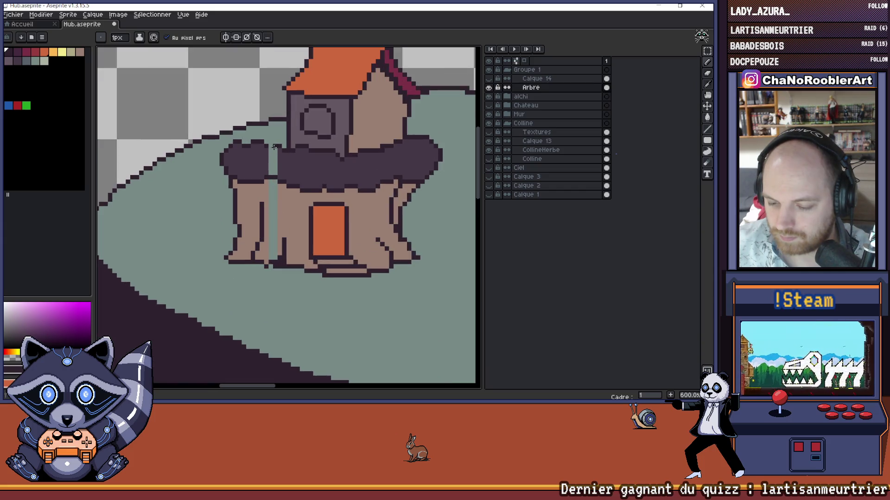
{"action": "scroll", "coordinate": [275, 146], "scroll_direction": "down", "scroll_amount": 4}
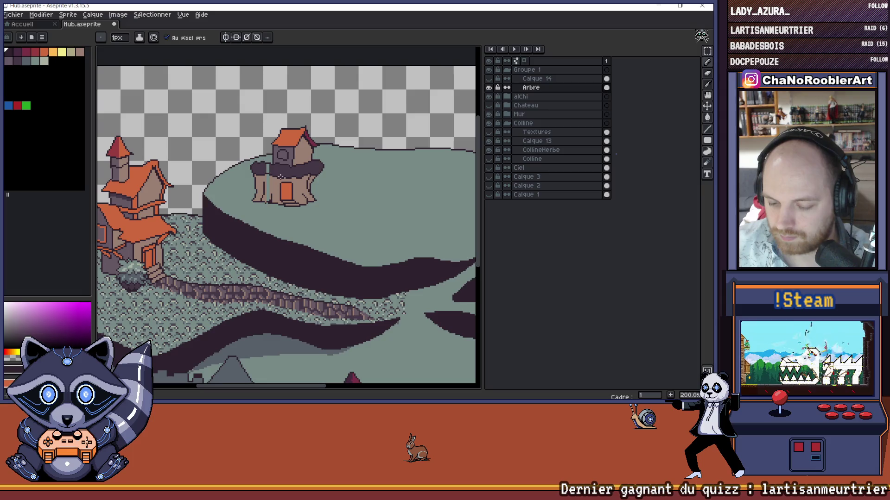
{"action": "scroll", "coordinate": [278, 176], "scroll_direction": "up", "scroll_amount": 4}
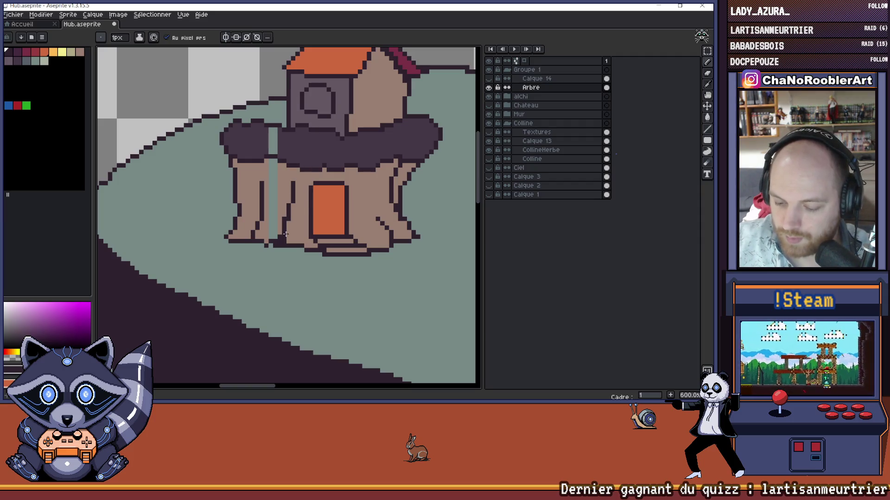
{"action": "key", "text": "b"}
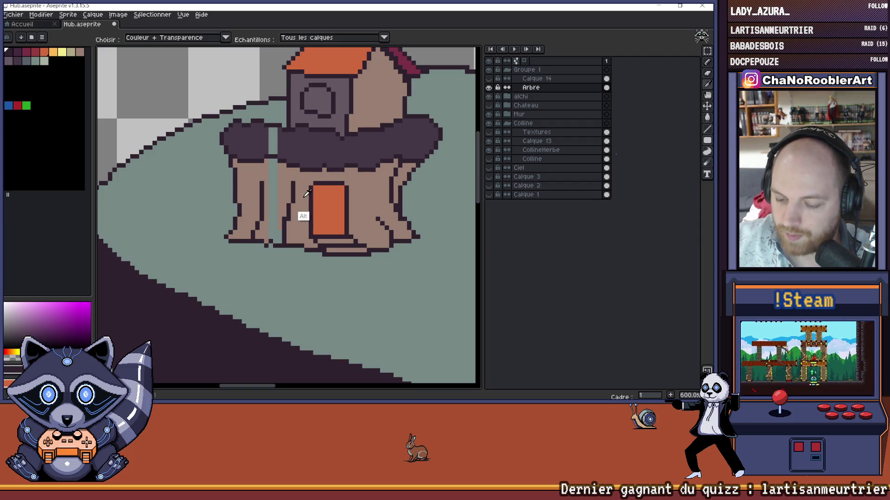
{"action": "left_click", "coordinate": [297, 223], "text": "alt"}
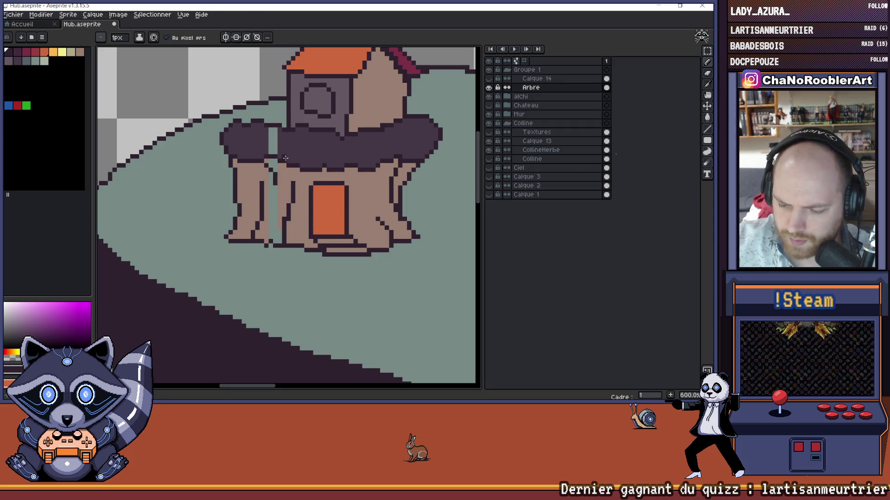
{"action": "left_click", "coordinate": [263, 185], "text": "alt"}
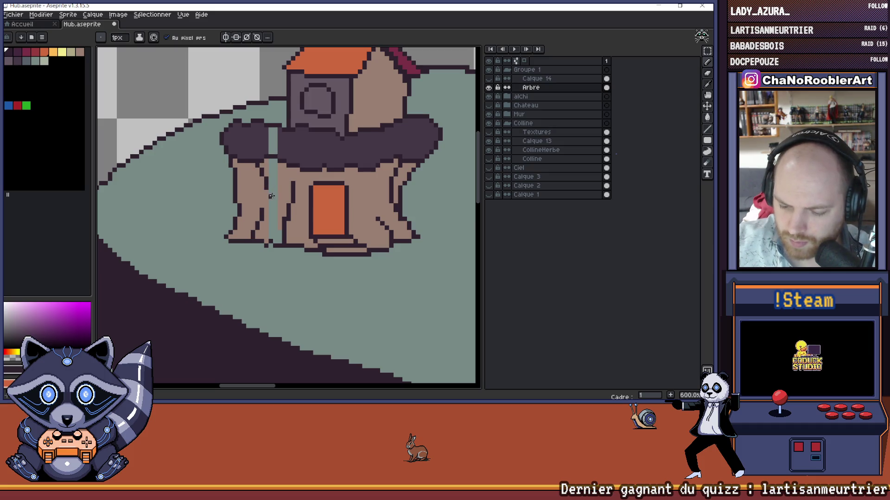
Step: Outline the left trunk edge in dark pixels and fill the light gap beside it
{"action": "mouse_move", "coordinate": [264, 161]}
{"action": "left_mouse_down"}
{"action": "mouse_move", "coordinate": [273, 187]}
{"action": "mouse_move", "coordinate": [262, 217]}
{"action": "left_mouse_up"}
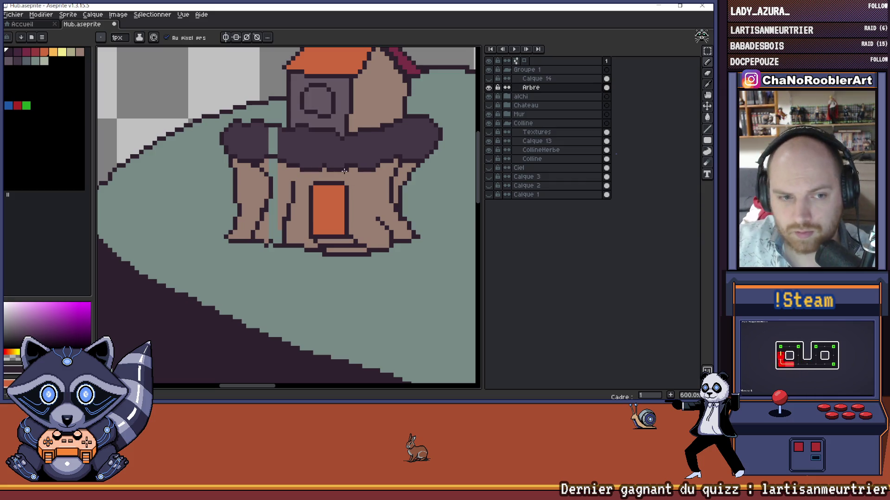
{"action": "left_click", "coordinate": [266, 166]}
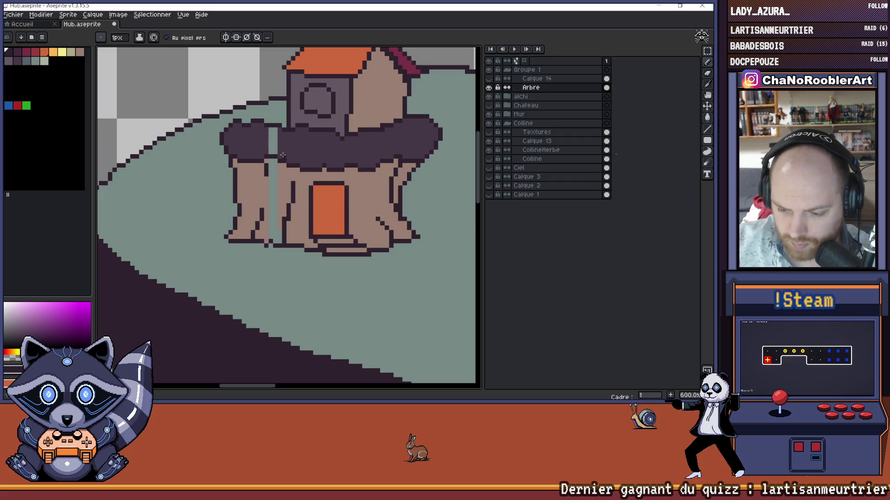
{"action": "left_click_drag", "start_coordinate": [271, 176], "coordinate": [272, 197]}
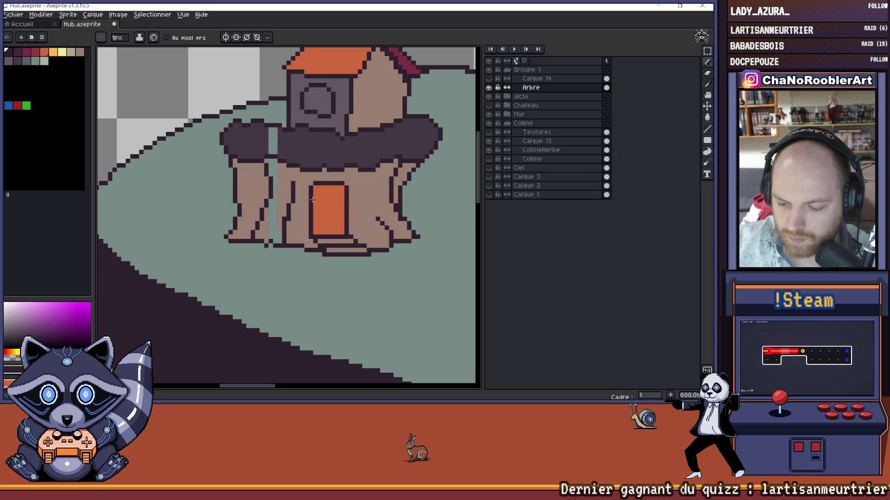
{"action": "left_click", "coordinate": [298, 175], "text": "alt"}
Step: Pick the dark outline colour and add a pixel at the trunk's upper-left edge
{"action": "key", "text": "g"}
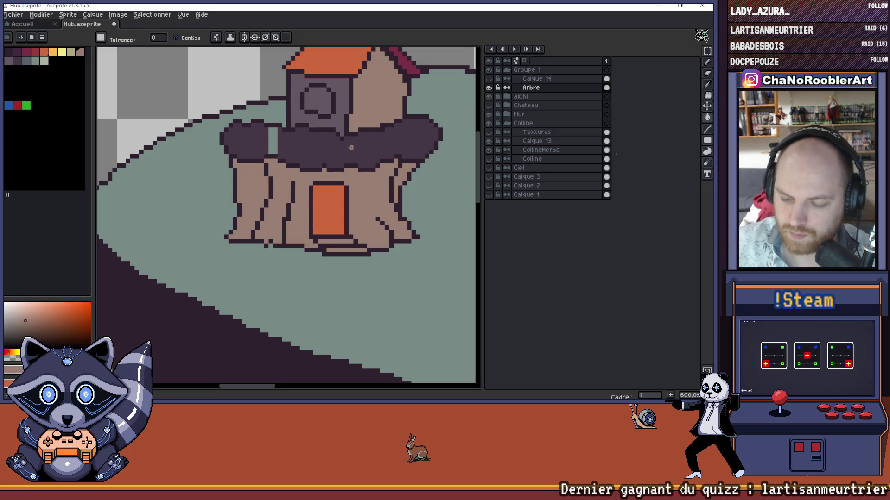
{"action": "scroll", "coordinate": [350, 148], "scroll_direction": "down", "scroll_amount": 3}
{"action": "scroll", "coordinate": [302, 184], "scroll_direction": "up", "scroll_amount": 3}
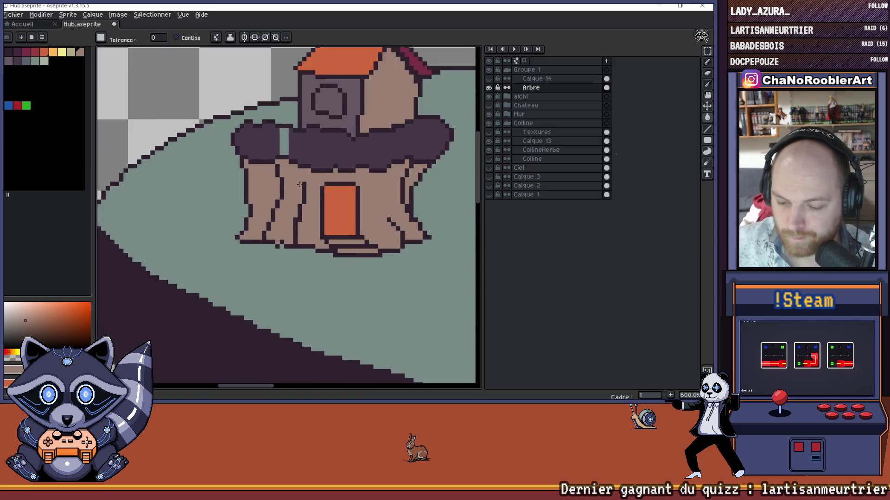
{"action": "scroll", "coordinate": [245, 183], "scroll_direction": "up", "scroll_amount": 3}
{"action": "left_click", "coordinate": [254, 255], "text": "alt"}
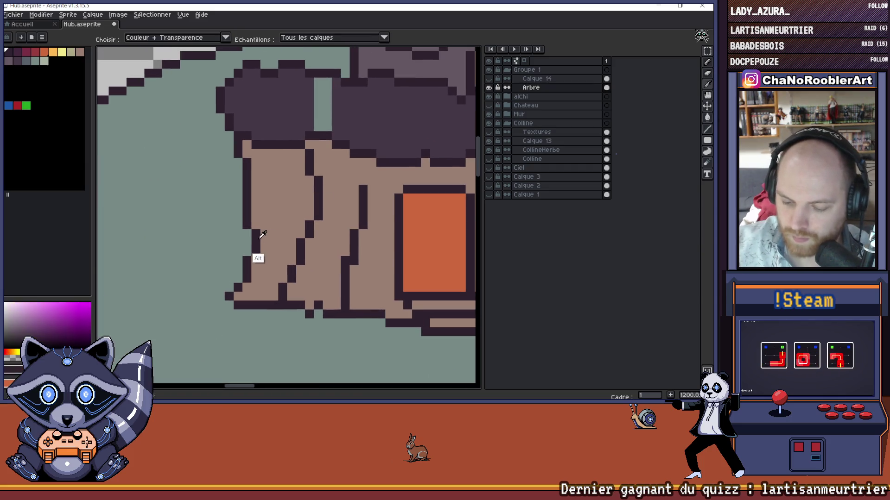
{"action": "left_click", "coordinate": [259, 150]}
Step: Erase the trunk's left outline and redraw it in dark pixels
{"action": "key", "text": "e"}
{"action": "left_click_drag", "start_coordinate": [246, 226], "coordinate": [238, 144]}
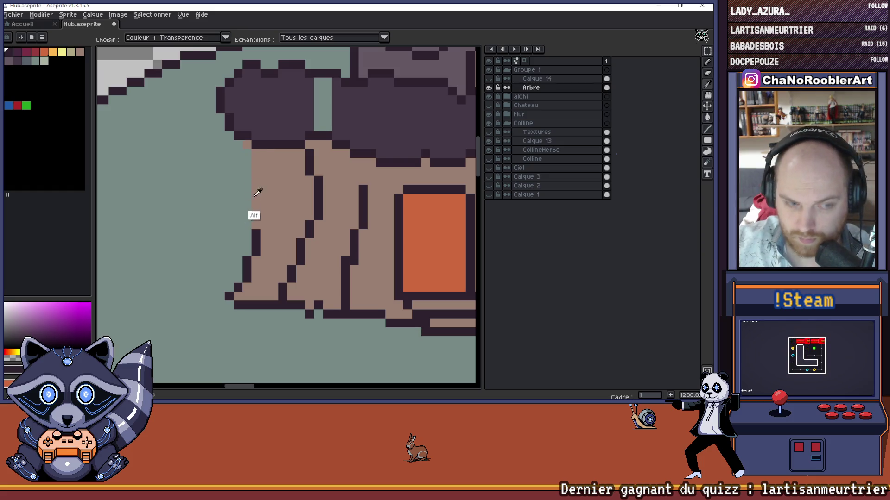
{"action": "key", "text": "e"}
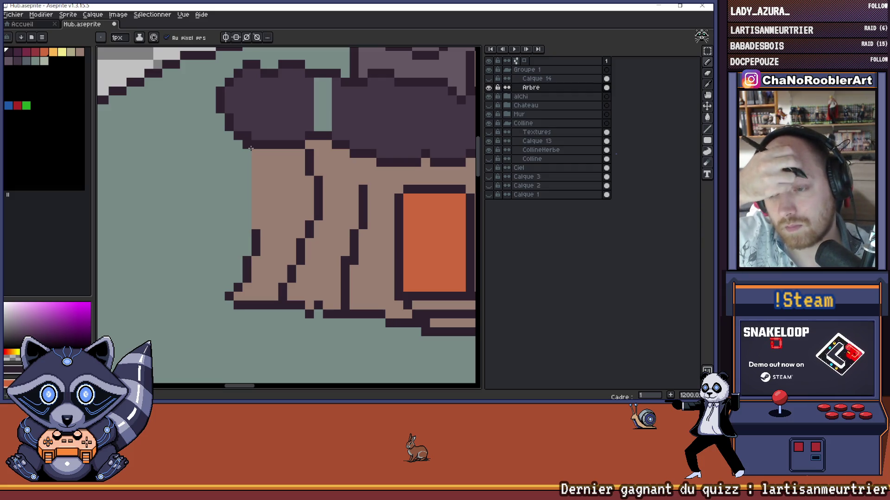
{"action": "left_click", "coordinate": [251, 155]}
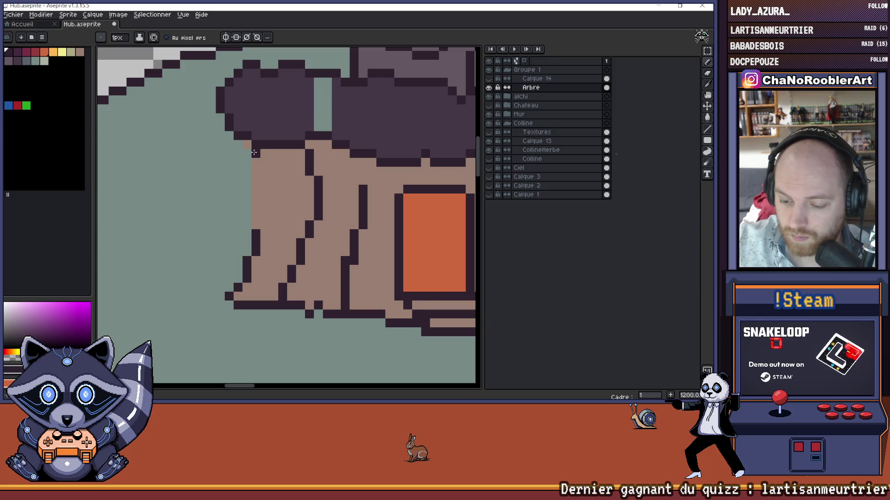
{"action": "left_click_drag", "start_coordinate": [262, 159], "coordinate": [281, 237]}
{"action": "key", "text": "ctrl+z"}
{"action": "left_click_drag", "start_coordinate": [260, 160], "coordinate": [271, 222]}
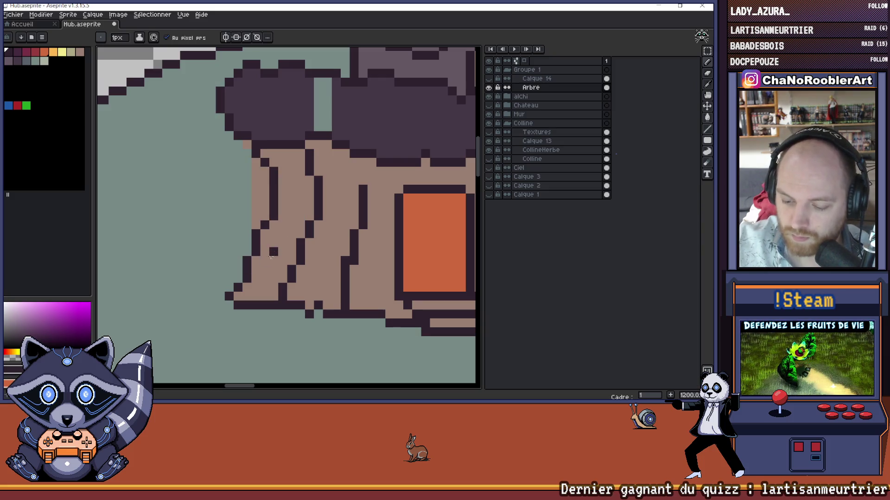
Step: Erase stray pink pixels beside the trunk and touch up the stepped outline edge
{"action": "key", "text": "e"}
{"action": "left_click", "coordinate": [256, 168]}
{"action": "left_click", "coordinate": [247, 145]}
{"action": "key", "text": "alt"}
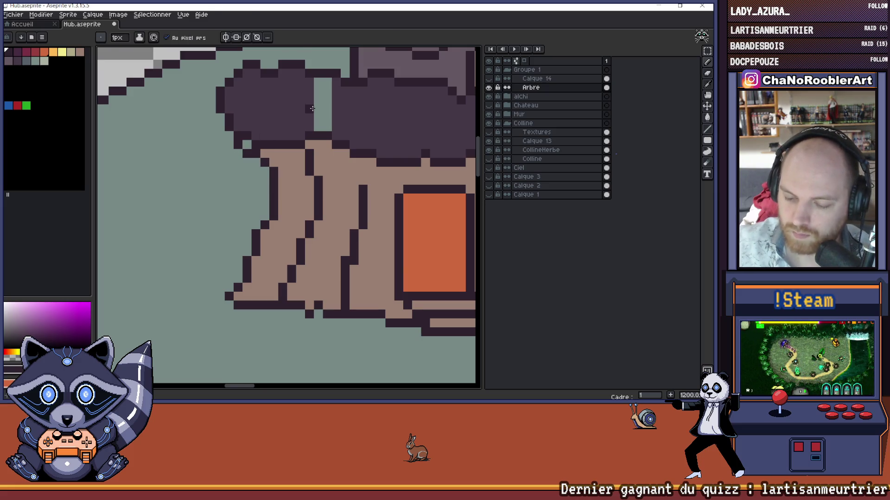
{"action": "scroll", "coordinate": [255, 103], "scroll_direction": "down", "scroll_amount": 6}
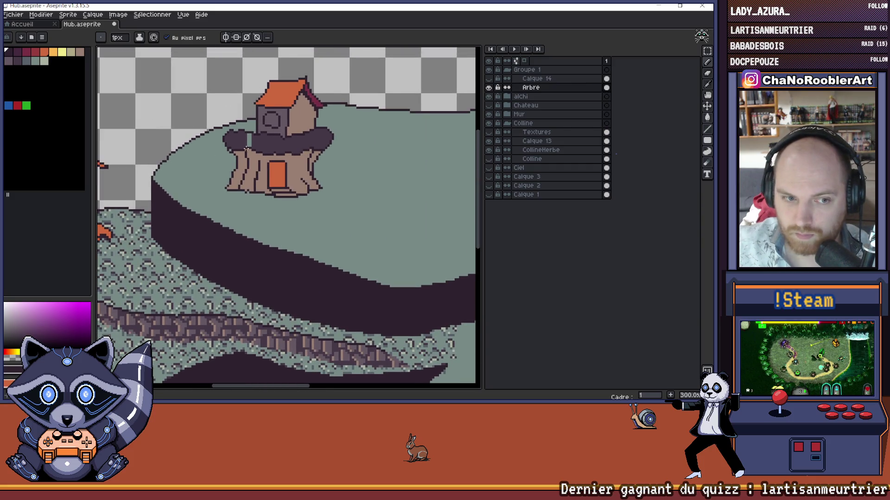
{"action": "scroll", "coordinate": [246, 148], "scroll_direction": "up", "scroll_amount": 7}
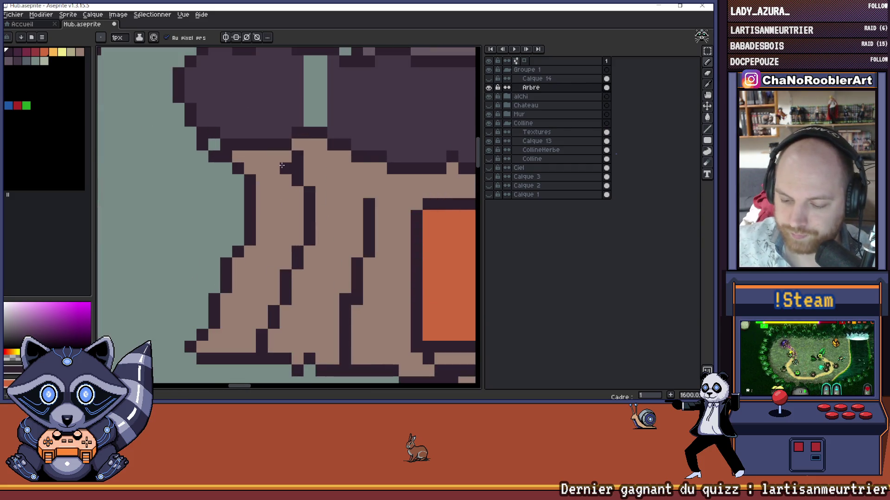
{"action": "left_click", "coordinate": [262, 204]}
{"action": "left_click", "coordinate": [262, 191]}
{"action": "key", "text": "e"}
{"action": "left_click_drag", "start_coordinate": [251, 194], "coordinate": [250, 216]}
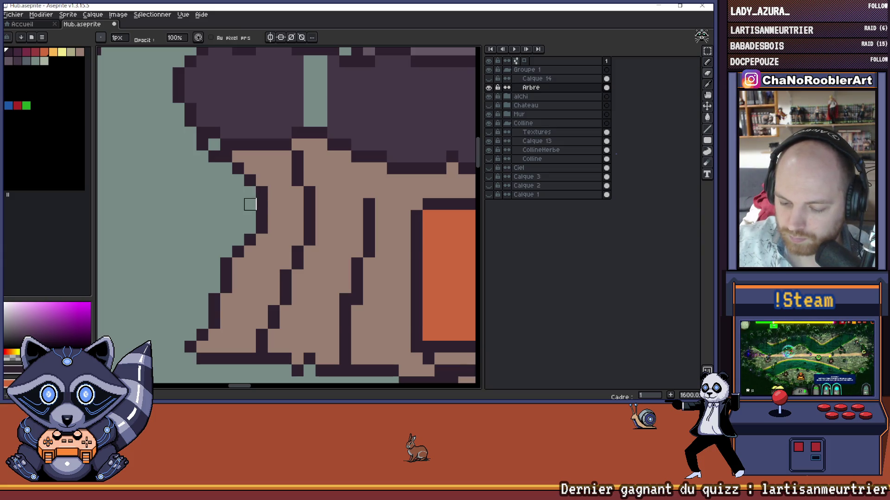
{"action": "scroll", "coordinate": [308, 119], "scroll_direction": "down", "scroll_amount": 5}
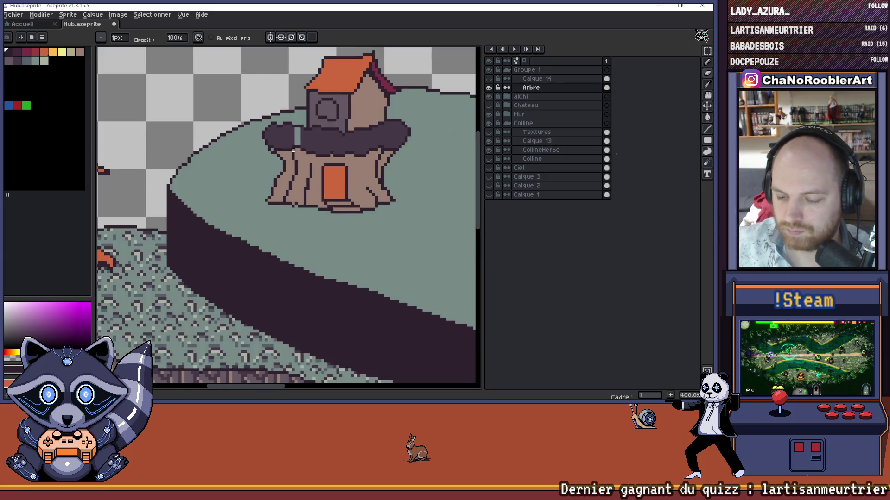
{"action": "scroll", "coordinate": [293, 153], "scroll_direction": "down", "scroll_amount": 1}
{"action": "scroll", "coordinate": [222, 176], "scroll_direction": "down", "scroll_amount": 1}
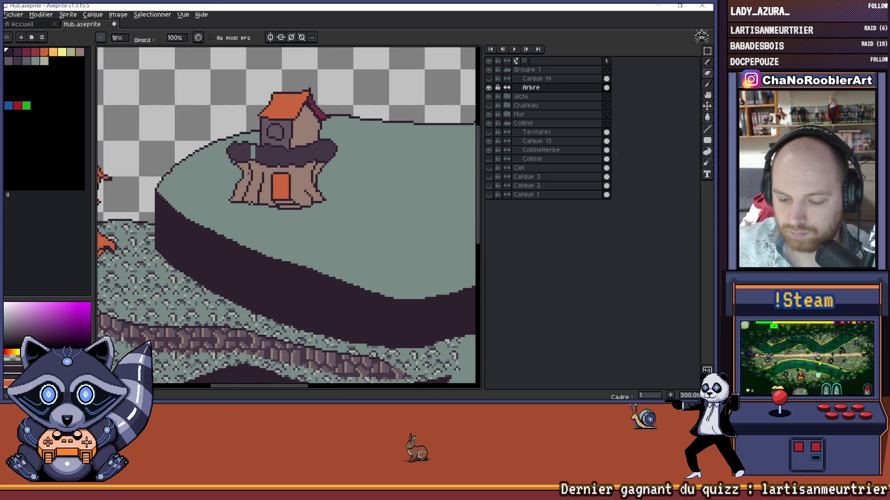
{"action": "scroll", "coordinate": [236, 178], "scroll_direction": "up", "scroll_amount": 2}
{"action": "scroll", "coordinate": [243, 178], "scroll_direction": "down", "scroll_amount": 2}
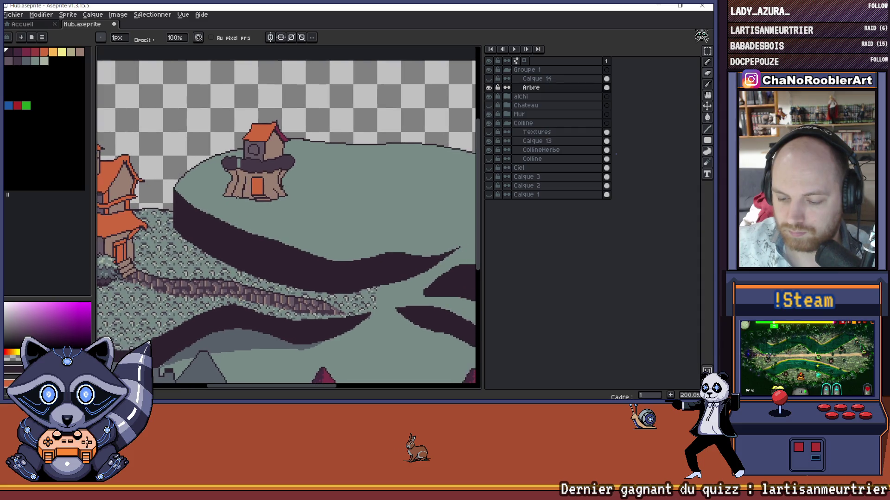
{"action": "scroll", "coordinate": [282, 187], "scroll_direction": "down", "scroll_amount": 1}
{"action": "scroll", "coordinate": [252, 178], "scroll_direction": "up", "scroll_amount": 2}
{"action": "key", "text": "g"}
{"action": "scroll", "coordinate": [266, 165], "scroll_direction": "down", "scroll_amount": 2}
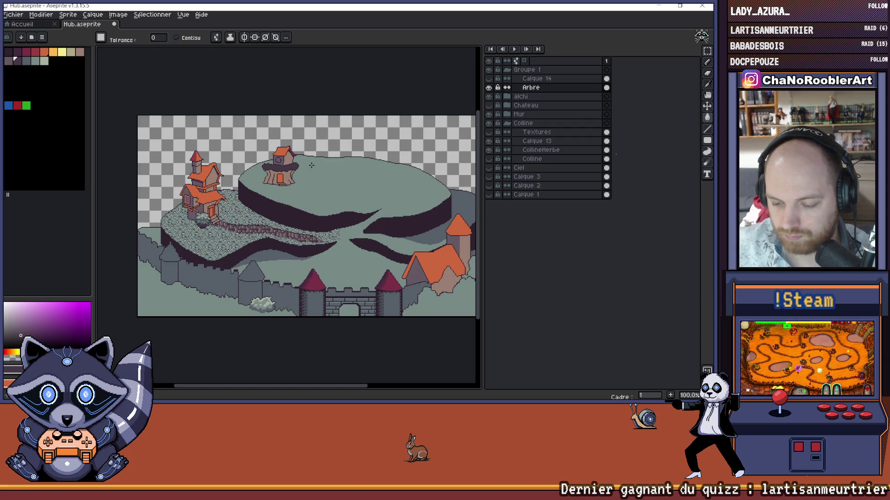
{"action": "scroll", "coordinate": [312, 165], "scroll_direction": "up", "scroll_amount": 4}
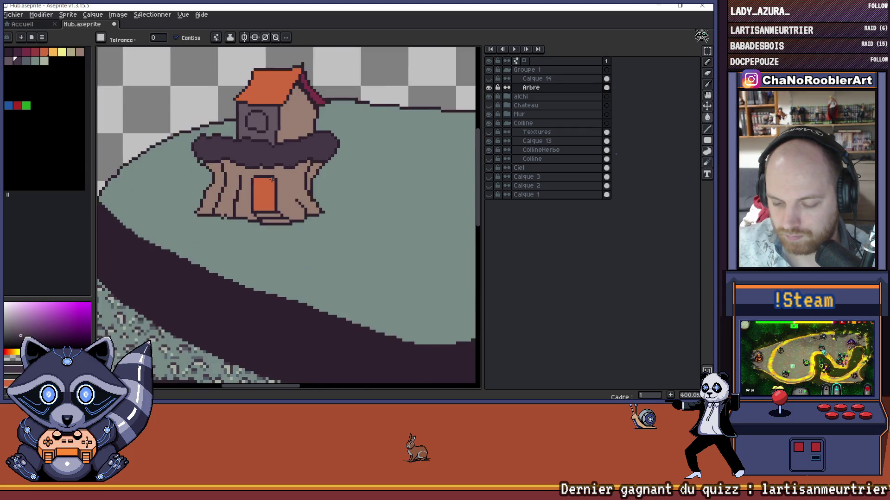
{"action": "left_click", "coordinate": [489, 79]}
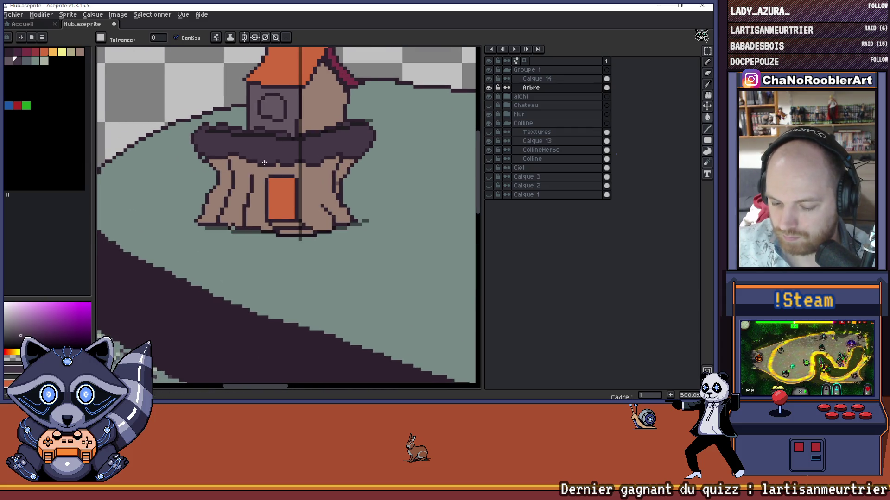
{"action": "left_click_drag", "start_coordinate": [274, 182], "coordinate": [294, 195]}
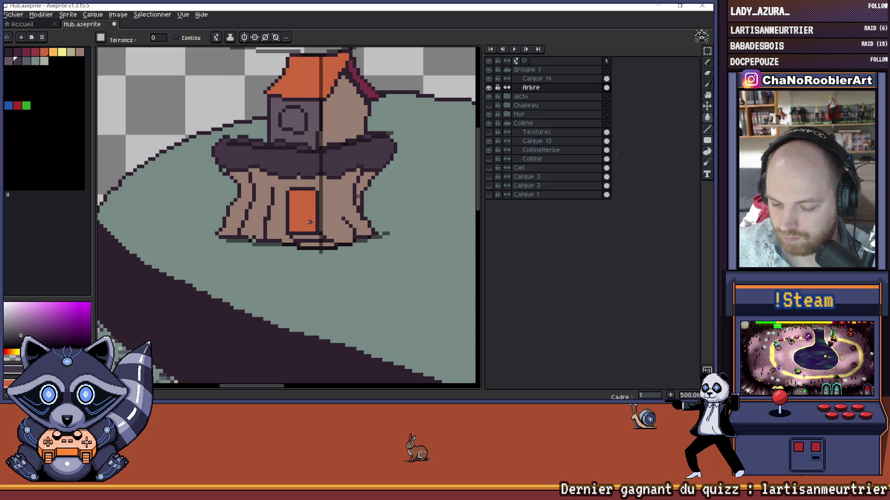
{"action": "scroll", "coordinate": [342, 249], "scroll_direction": "down", "scroll_amount": 3}
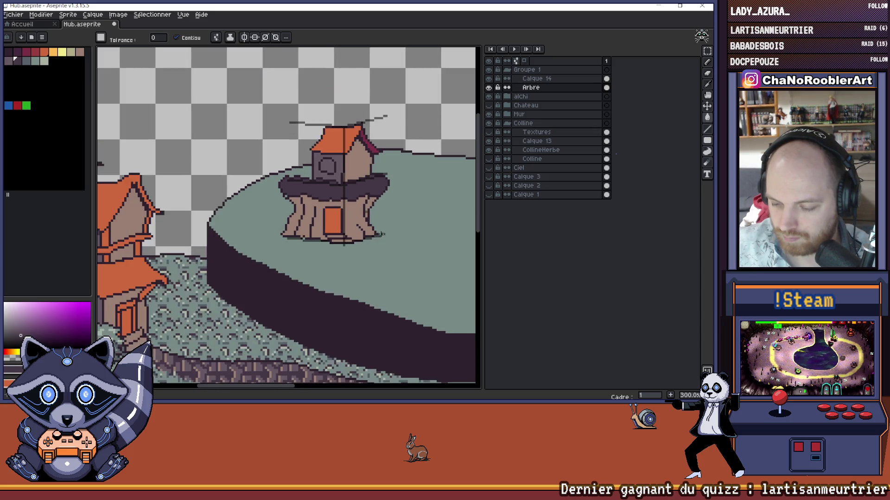
{"action": "scroll", "coordinate": [311, 240], "scroll_direction": "up", "scroll_amount": 1}
{"action": "scroll", "coordinate": [252, 240], "scroll_direction": "up", "scroll_amount": 3}
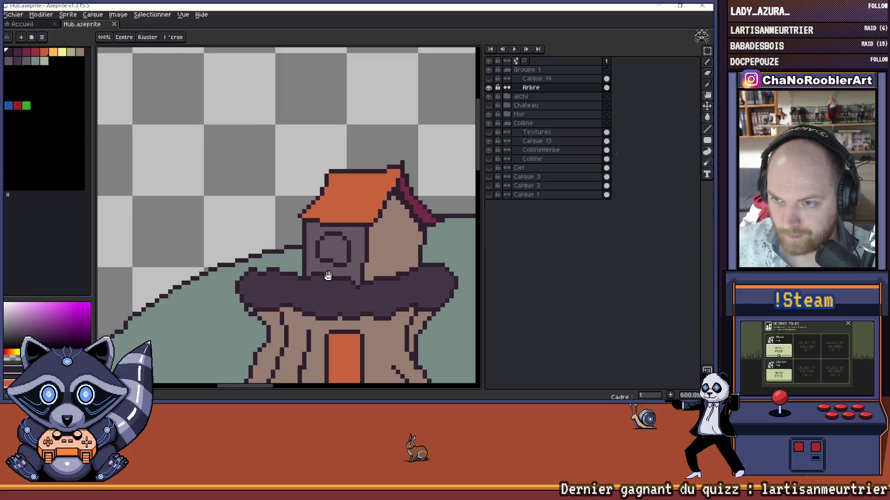
{"action": "left_click", "coordinate": [280, 271]}
Step: Undo the accidental fill and draw a dark vertical pole left of the cabin above the foliage
{"action": "key", "text": "ctrl+z"}
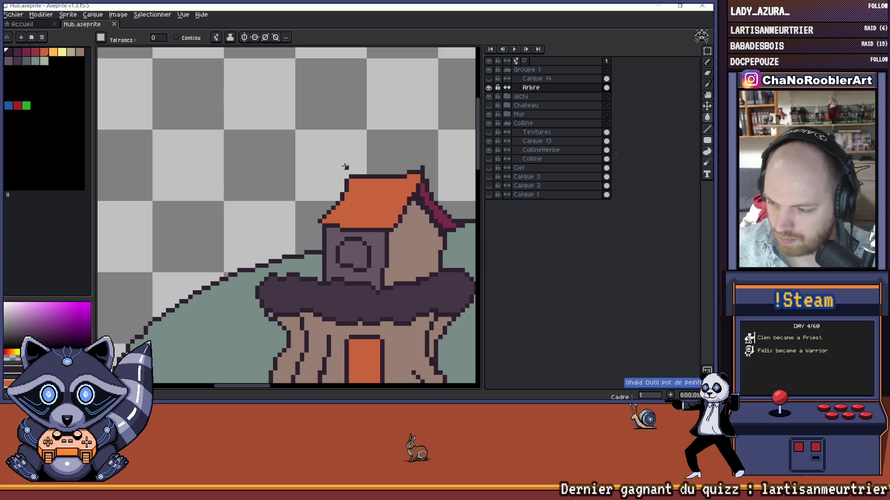
{"action": "key", "text": "b"}
{"action": "left_click_drag", "start_coordinate": [280, 276], "coordinate": [279, 224]}
{"action": "left_click_drag", "start_coordinate": [279, 181], "coordinate": [279, 224]}
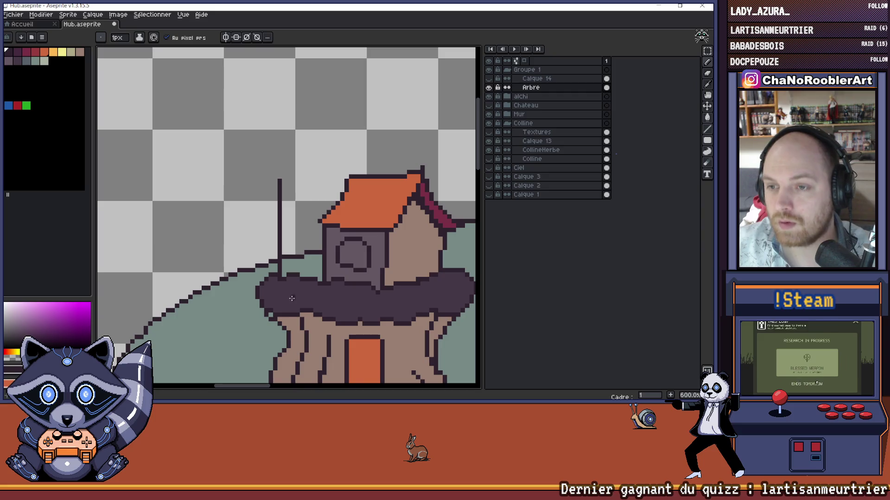
{"action": "mouse_move", "coordinate": [322, 182]}
{"action": "left_mouse_down"}
{"action": "mouse_move", "coordinate": [301, 189]}
{"action": "mouse_move", "coordinate": [314, 158]}
{"action": "mouse_move", "coordinate": [278, 135]}
{"action": "left_mouse_up"}
{"action": "scroll", "coordinate": [348, 115], "scroll_direction": "down", "scroll_amount": 3}
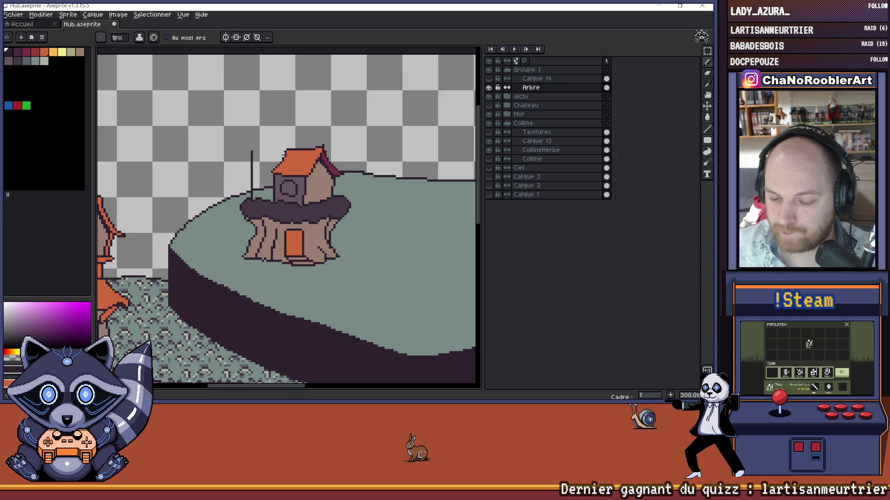
{"action": "key", "text": "ctrl"}
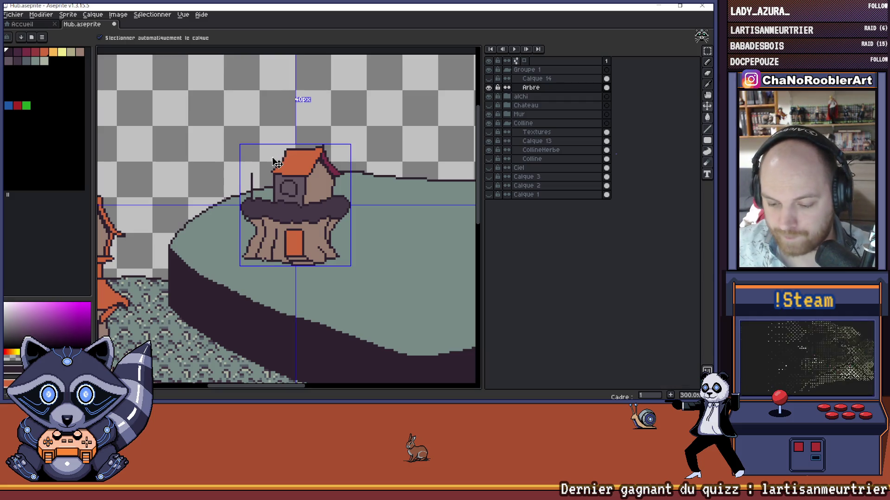
{"action": "scroll", "coordinate": [268, 158], "scroll_direction": "up", "scroll_amount": 2}
{"action": "left_click_drag", "start_coordinate": [268, 159], "coordinate": [280, 160]}
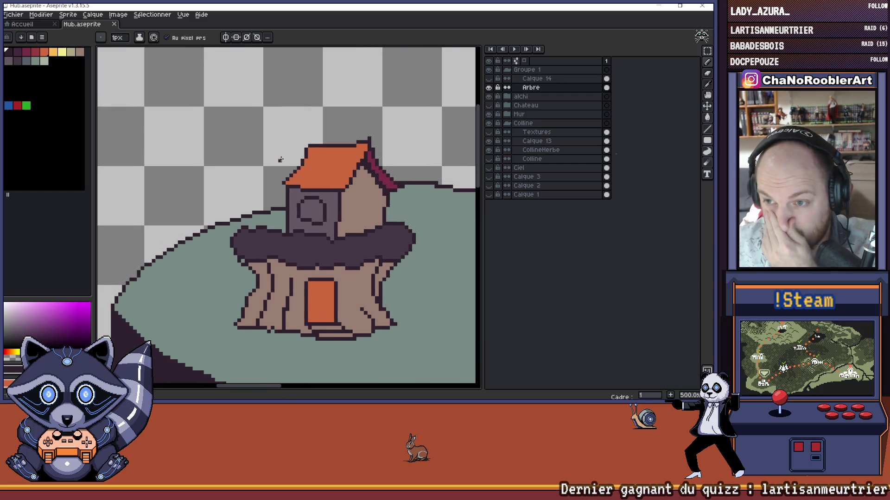
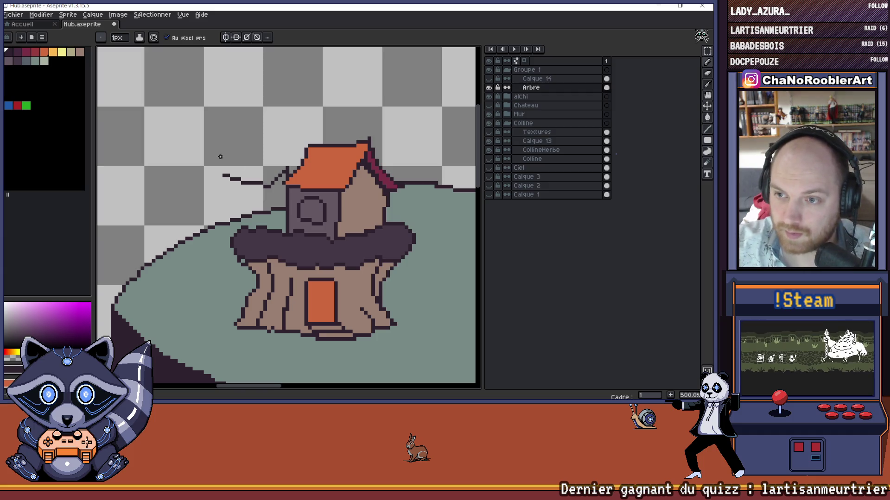
Step: Undo the extra branch strokes drawn left of the roof
{"action": "key", "text": "ctrl+z"}
{"action": "left_click_drag", "start_coordinate": [225, 177], "coordinate": [267, 185]}
{"action": "key", "text": "ctrl+z"}
{"action": "key", "text": "ctrl+z"}
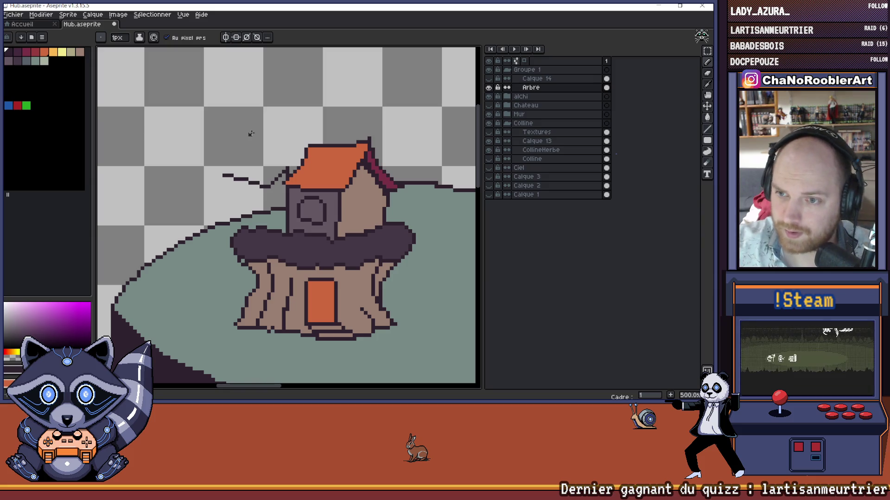
{"action": "key", "text": "ctrl+z"}
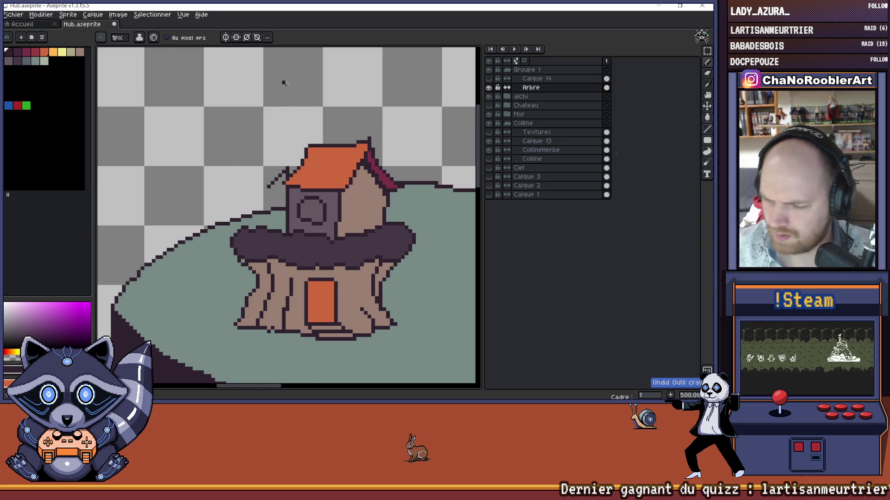
Step: Show Calque 14 and shift its selected sketch strokes one pixel up and one pixel left
{"action": "left_click", "coordinate": [489, 78]}
{"action": "left_click_drag", "start_coordinate": [347, 85], "coordinate": [332, 93]}
{"action": "left_click", "coordinate": [707, 51]}
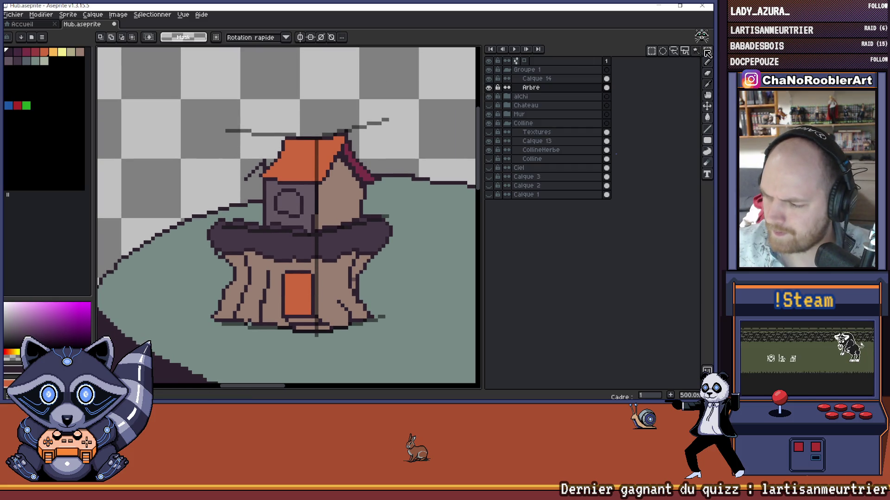
{"action": "left_click", "coordinate": [538, 78]}
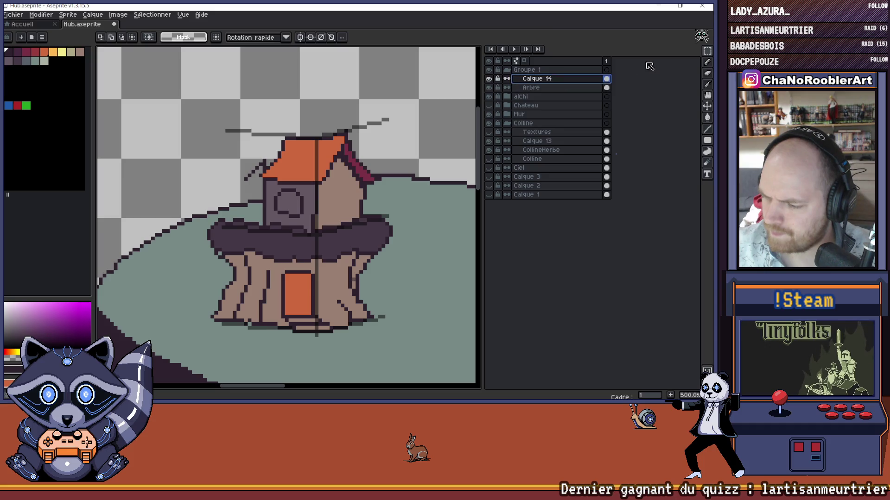
{"action": "mouse_move", "coordinate": [196, 100]}
{"action": "left_mouse_down"}
{"action": "mouse_move", "coordinate": [227, 95]}
{"action": "mouse_move", "coordinate": [350, 148]}
{"action": "mouse_move", "coordinate": [265, 181]}
{"action": "left_mouse_up"}
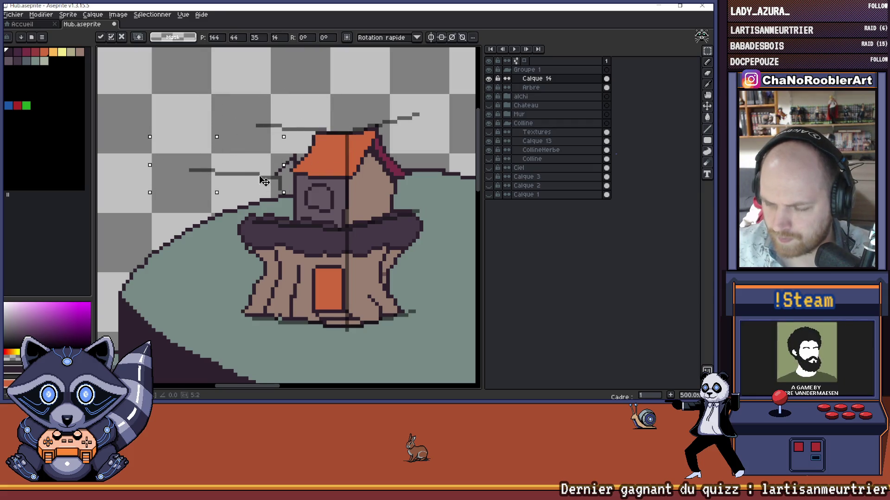
{"action": "key", "text": "Up"}
{"action": "key", "text": "Left"}
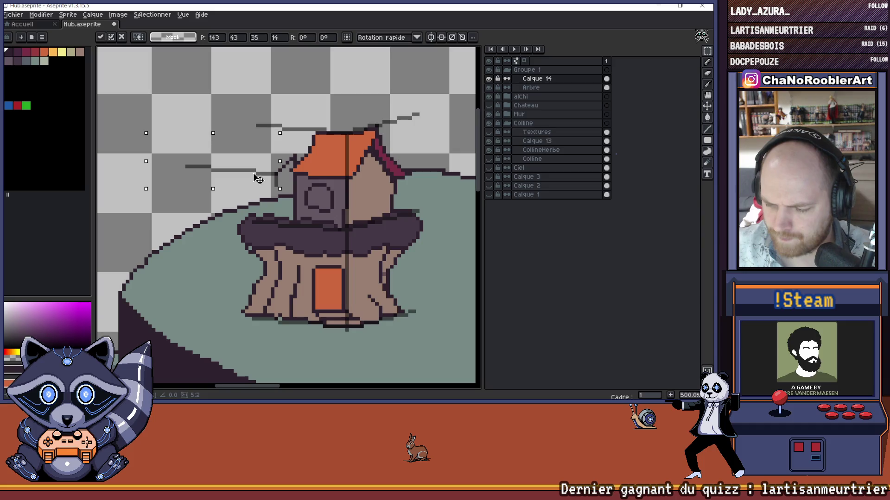
{"action": "key", "text": "Return"}
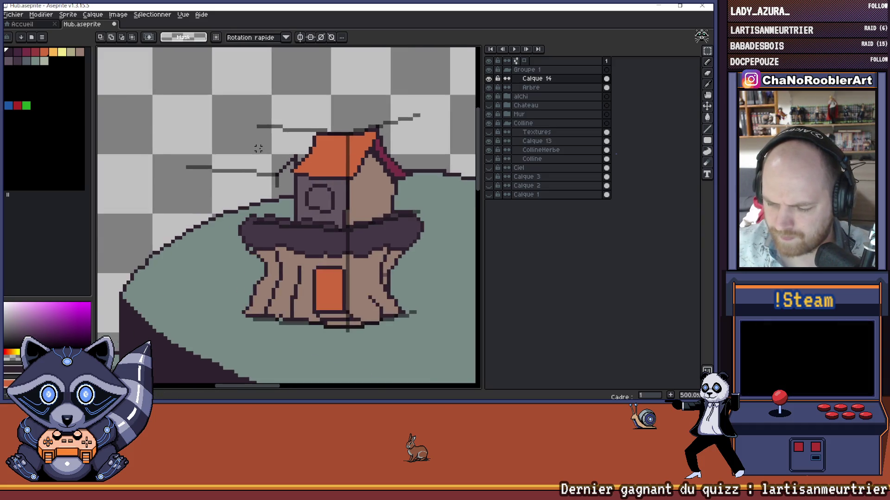
Step: Return to the pencil tool for single-pixel drawing
{"action": "scroll", "coordinate": [259, 146], "scroll_direction": "up", "scroll_amount": 2}
{"action": "key", "text": "b"}
{"action": "scroll", "coordinate": [305, 183], "scroll_direction": "down", "scroll_amount": 2}
{"action": "scroll", "coordinate": [303, 184], "scroll_direction": "up", "scroll_amount": 2}
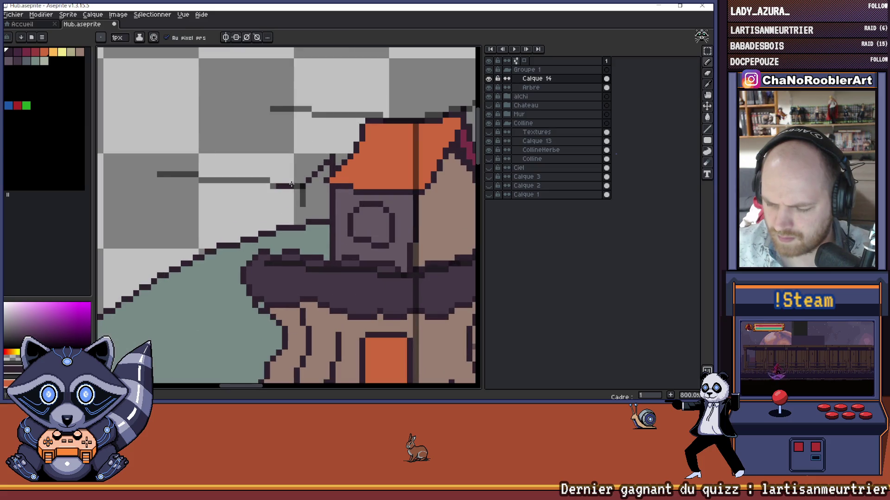
{"action": "left_click", "coordinate": [243, 180]}
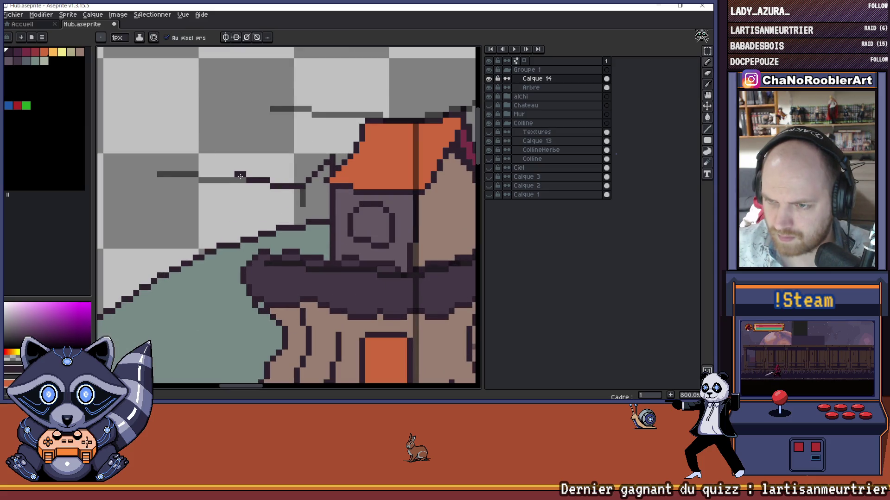
{"action": "scroll", "coordinate": [296, 174], "scroll_direction": "down", "scroll_amount": 3}
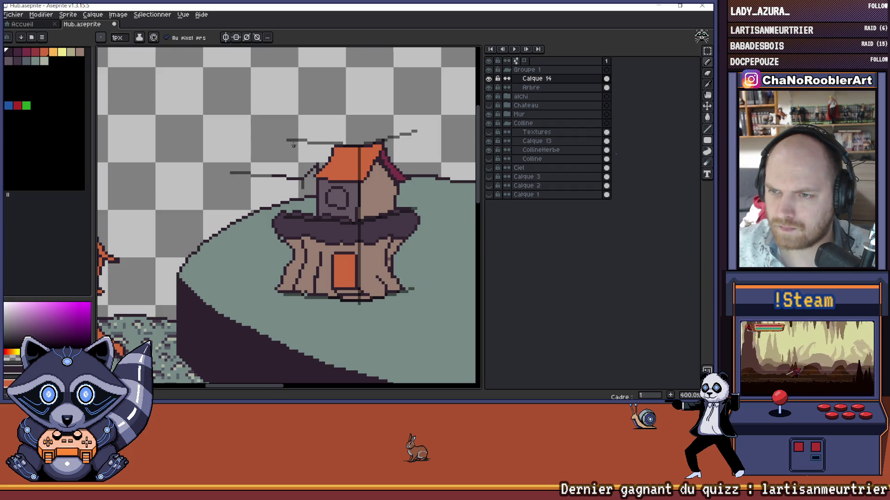
{"action": "scroll", "coordinate": [321, 158], "scroll_direction": "up", "scroll_amount": 4}
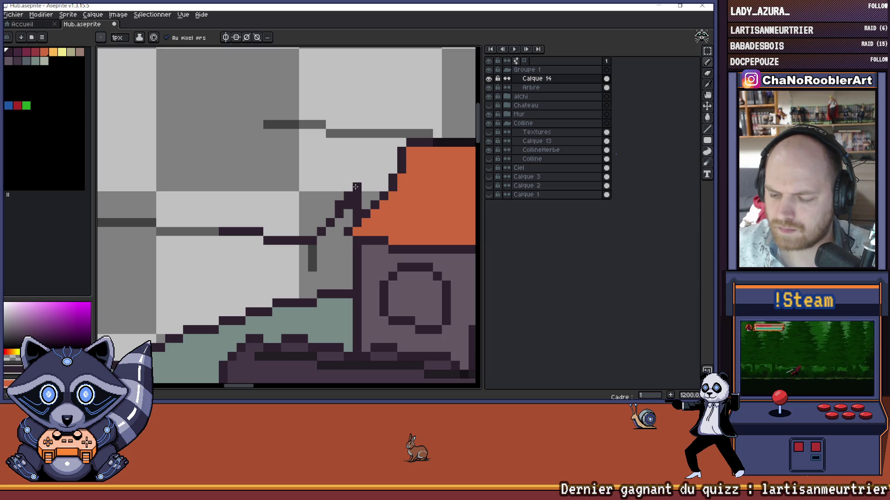
{"action": "key", "text": "e"}
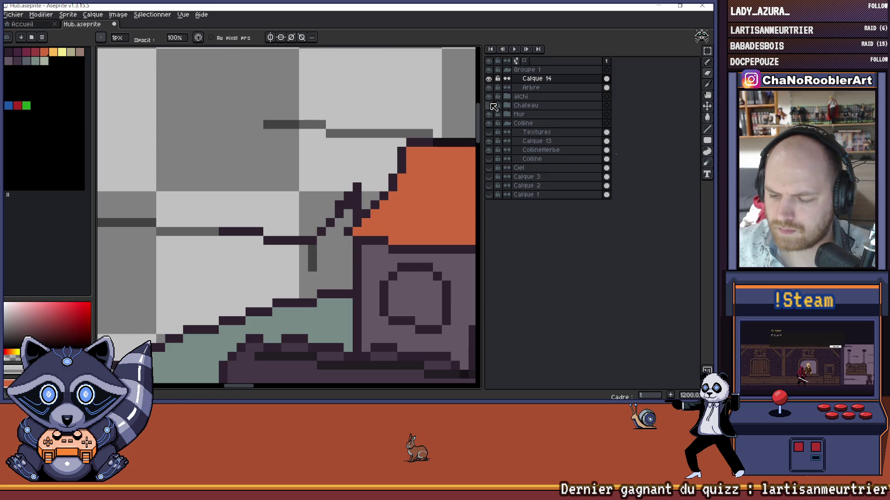
{"action": "key", "text": "ctrl+z"}
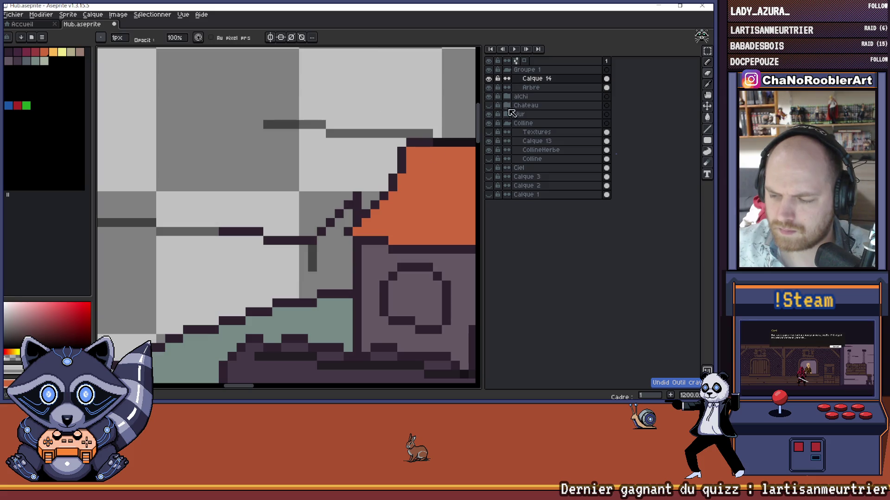
{"action": "left_click", "coordinate": [490, 79]}
{"action": "left_click", "coordinate": [493, 88]}
{"action": "scroll", "coordinate": [301, 147], "scroll_direction": "down", "scroll_amount": 4}
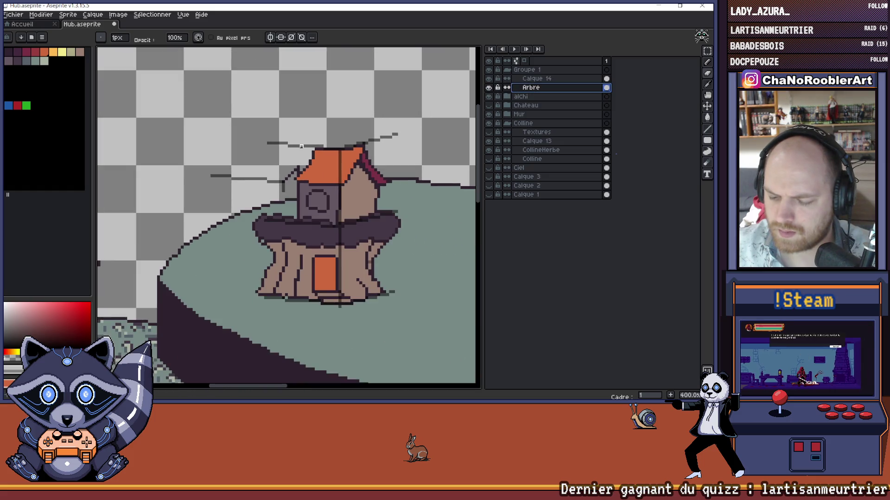
{"action": "scroll", "coordinate": [301, 147], "scroll_direction": "down", "scroll_amount": 1}
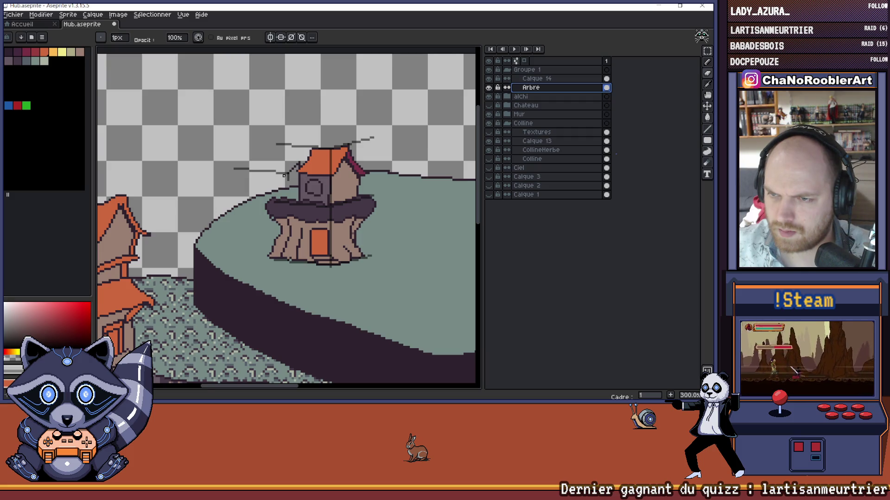
{"action": "scroll", "coordinate": [284, 176], "scroll_direction": "up", "scroll_amount": 2}
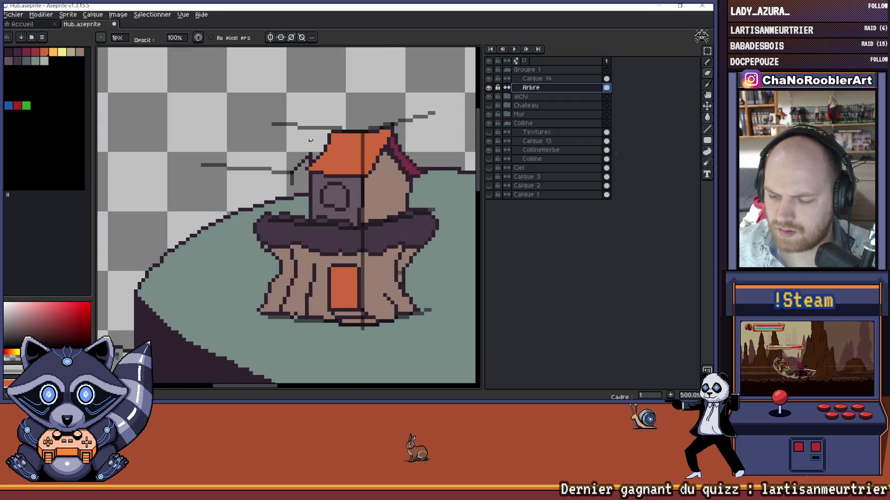
{"action": "scroll", "coordinate": [314, 132], "scroll_direction": "up", "scroll_amount": 1}
{"action": "left_click_drag", "start_coordinate": [314, 132], "coordinate": [347, 147]}
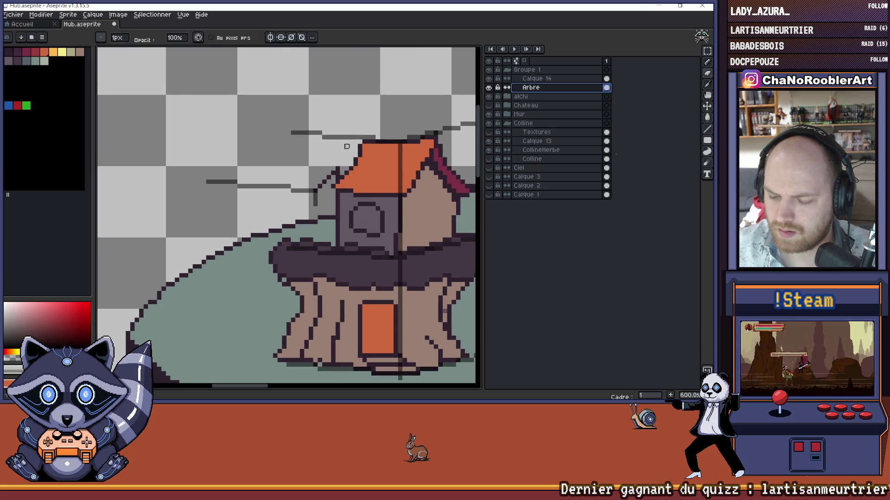
{"action": "scroll", "coordinate": [318, 123], "scroll_direction": "down", "scroll_amount": 3}
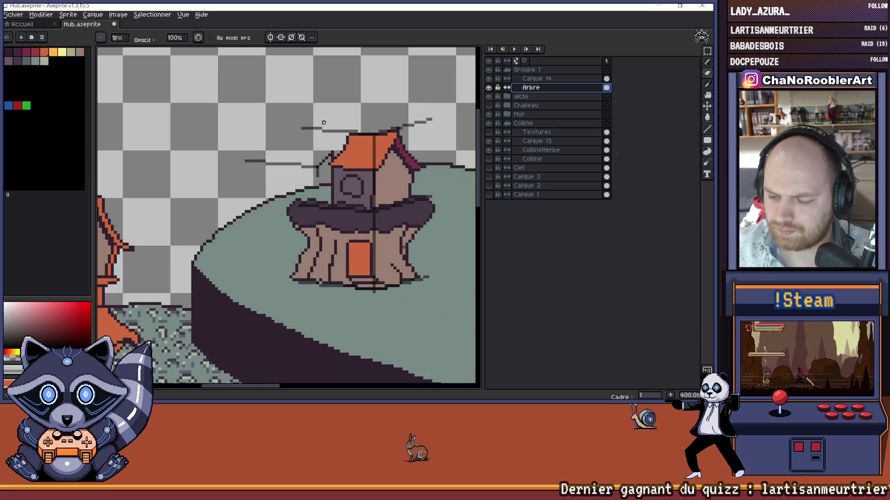
{"action": "scroll", "coordinate": [329, 126], "scroll_direction": "up", "scroll_amount": 2}
{"action": "scroll", "coordinate": [329, 126], "scroll_direction": "down", "scroll_amount": 2}
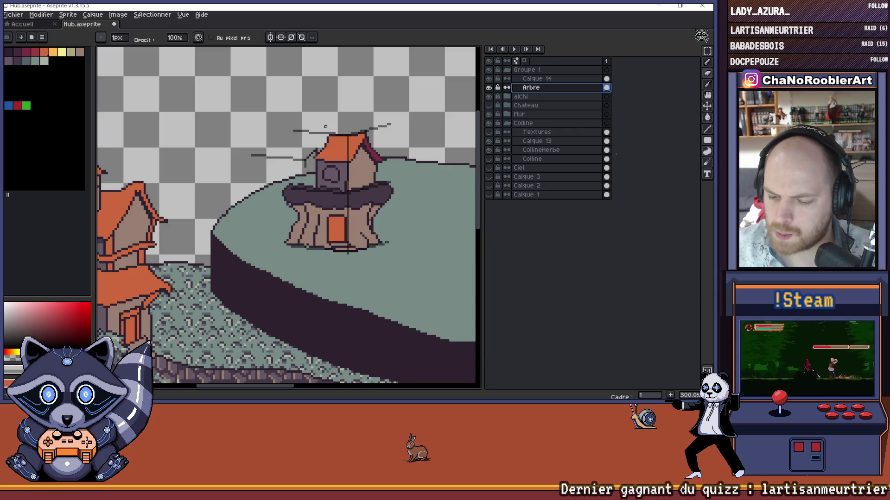
{"action": "left_click", "coordinate": [489, 88]}
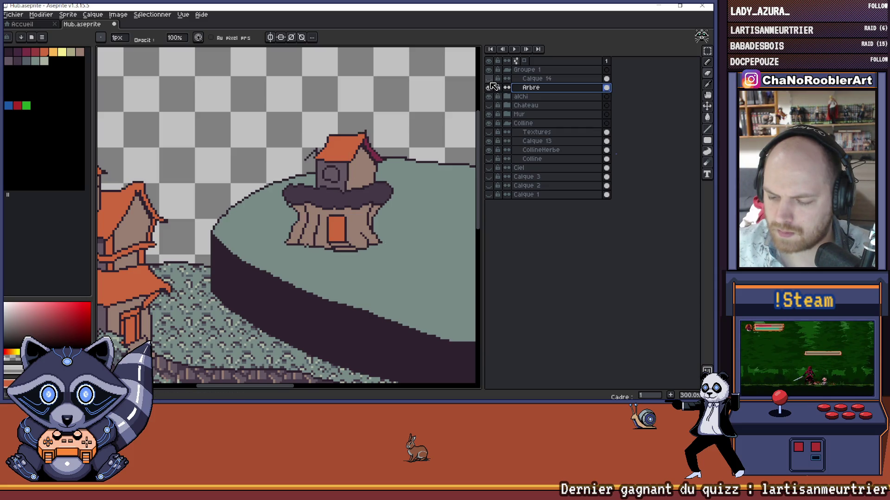
{"action": "left_click", "coordinate": [489, 81]}
{"action": "scroll", "coordinate": [350, 125], "scroll_direction": "up", "scroll_amount": 4}
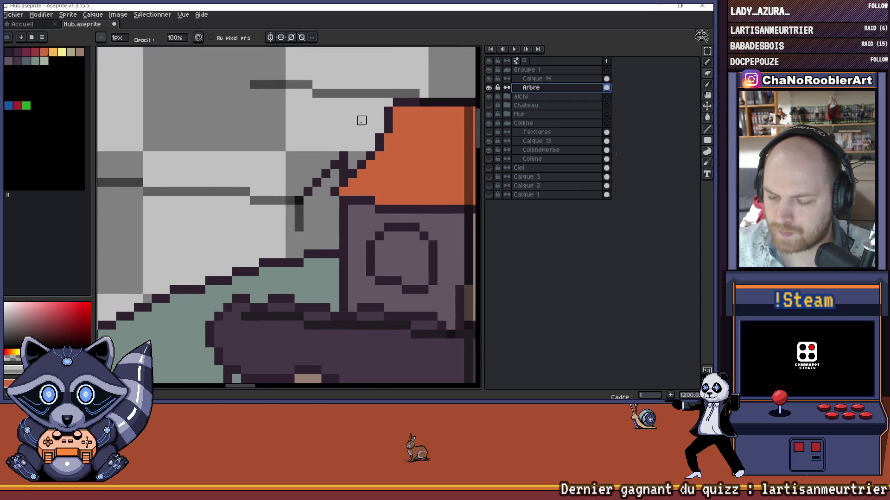
{"action": "scroll", "coordinate": [353, 132], "scroll_direction": "down", "scroll_amount": 2}
{"action": "left_click", "coordinate": [535, 79]}
{"action": "left_click", "coordinate": [706, 50]}
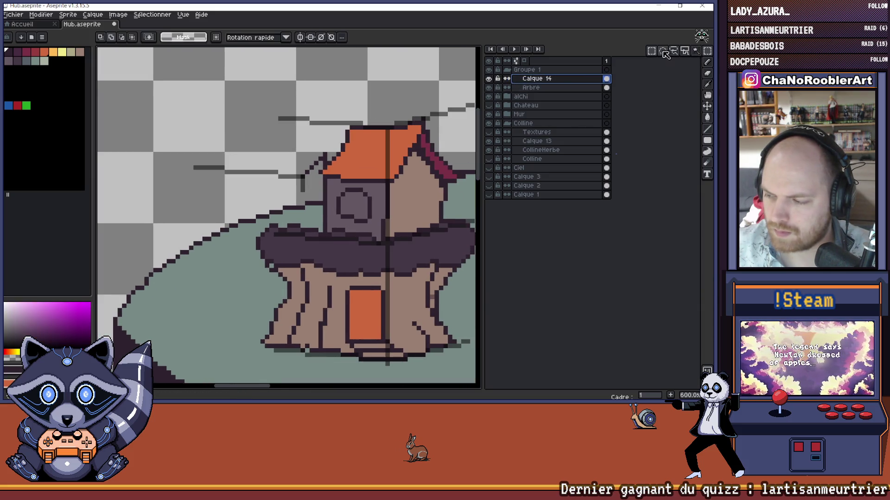
Step: Select the roof area of the sketch and commit the moved roof sketch
{"action": "mouse_move", "coordinate": [252, 96]}
{"action": "left_mouse_down"}
{"action": "mouse_move", "coordinate": [383, 145]}
{"action": "mouse_move", "coordinate": [368, 135]}
{"action": "mouse_move", "coordinate": [352, 152]}
{"action": "mouse_move", "coordinate": [320, 156]}
{"action": "mouse_move", "coordinate": [377, 167]}
{"action": "left_mouse_up"}
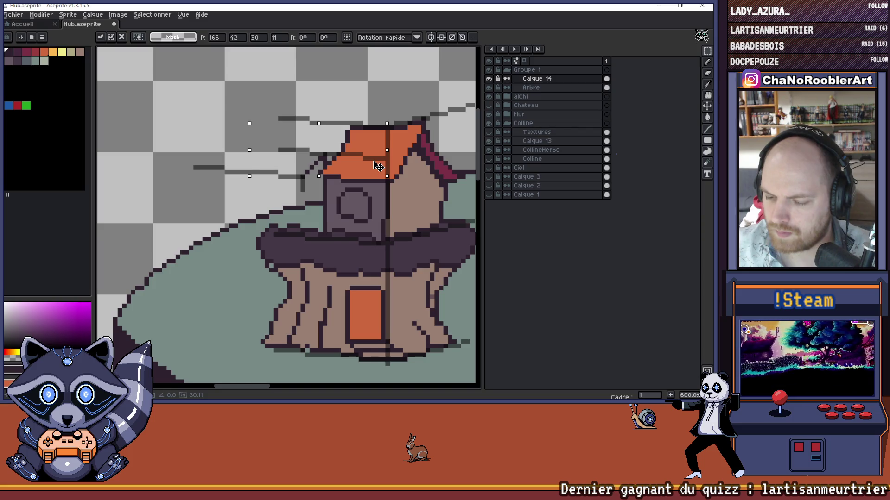
{"action": "key", "text": "Return"}
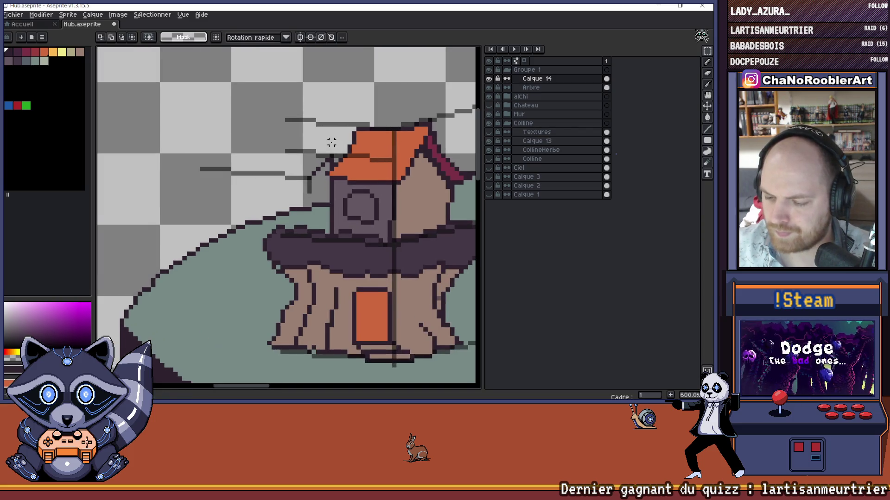
{"action": "scroll", "coordinate": [332, 142], "scroll_direction": "up", "scroll_amount": 2}
{"action": "left_click_drag", "start_coordinate": [349, 140], "coordinate": [363, 147]}
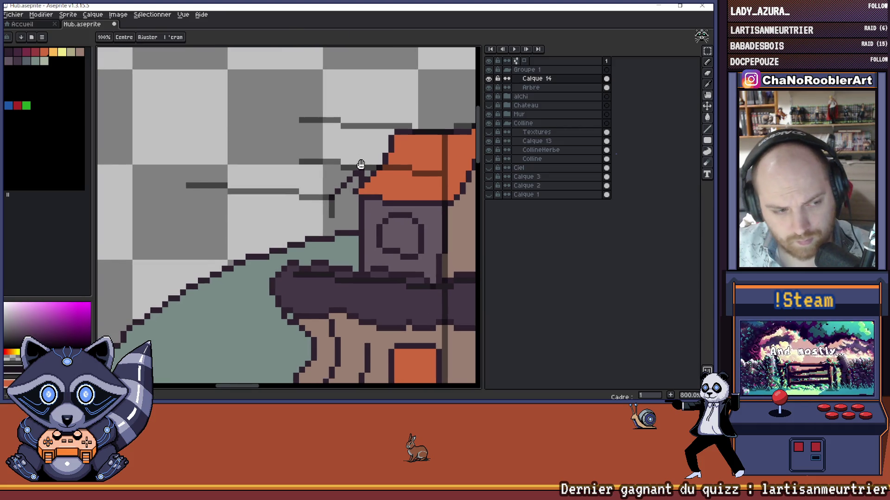
Step: On the Arbre layer, pick the dark colour and draw branch lines left of the roof
{"action": "left_click", "coordinate": [556, 87]}
{"action": "key", "text": "i"}
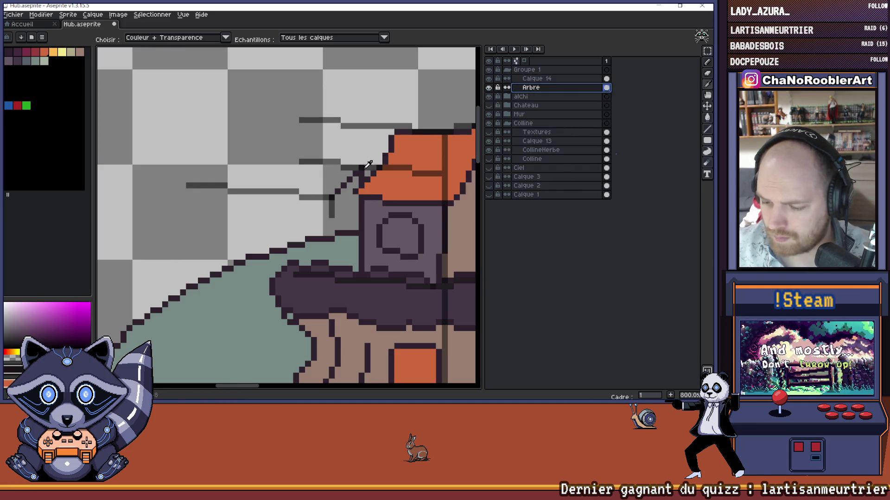
{"action": "key", "text": "b"}
{"action": "left_click_drag", "start_coordinate": [363, 167], "coordinate": [343, 167]}
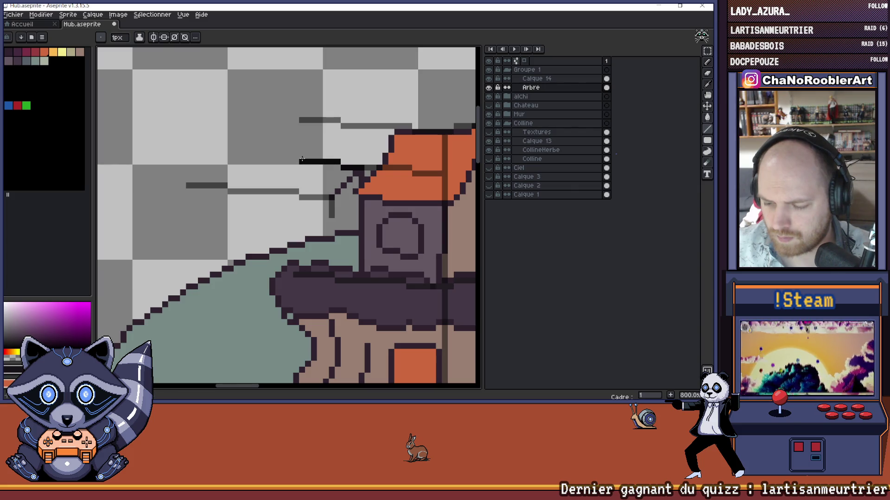
{"action": "scroll", "coordinate": [336, 140], "scroll_direction": "down", "scroll_amount": 3}
{"action": "left_click_drag", "start_coordinate": [365, 138], "coordinate": [332, 143]}
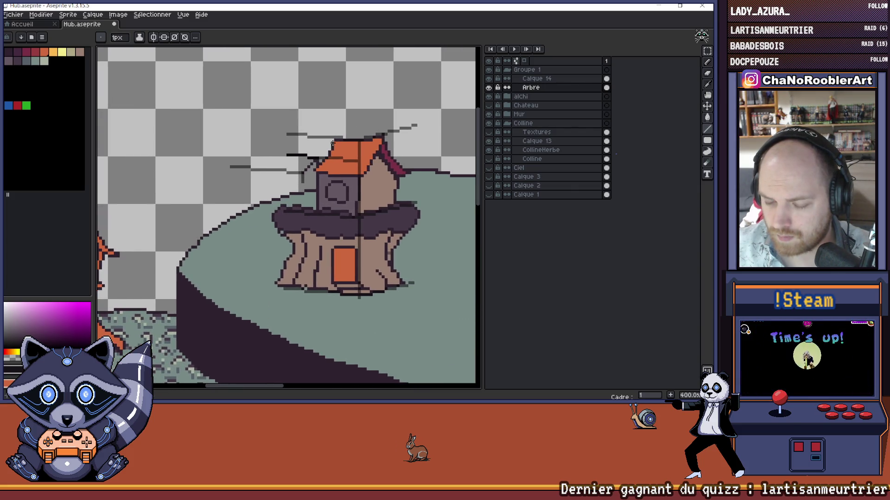
{"action": "scroll", "coordinate": [319, 144], "scroll_direction": "up", "scroll_amount": 3}
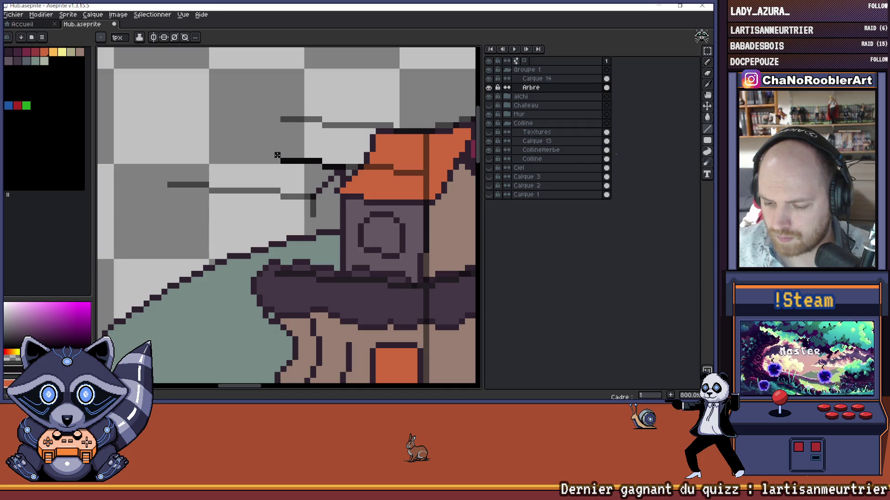
{"action": "scroll", "coordinate": [306, 146], "scroll_direction": "down", "scroll_amount": 3}
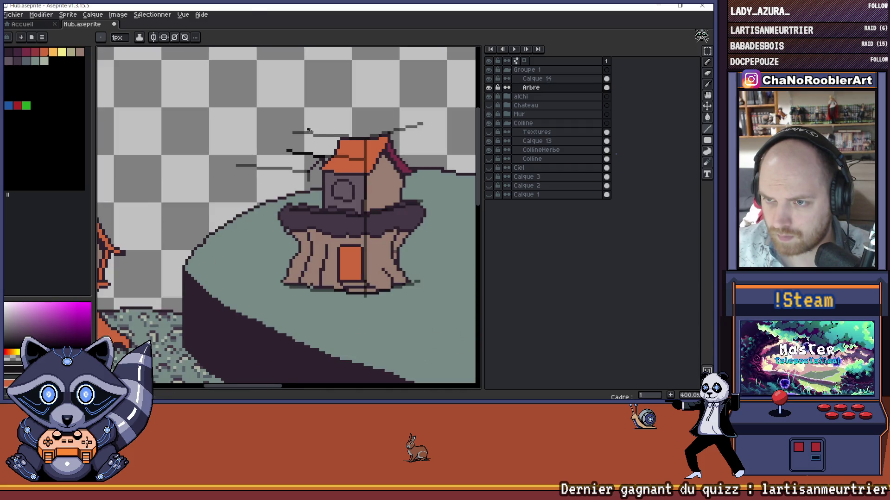
{"action": "scroll", "coordinate": [299, 129], "scroll_direction": "up", "scroll_amount": 2}
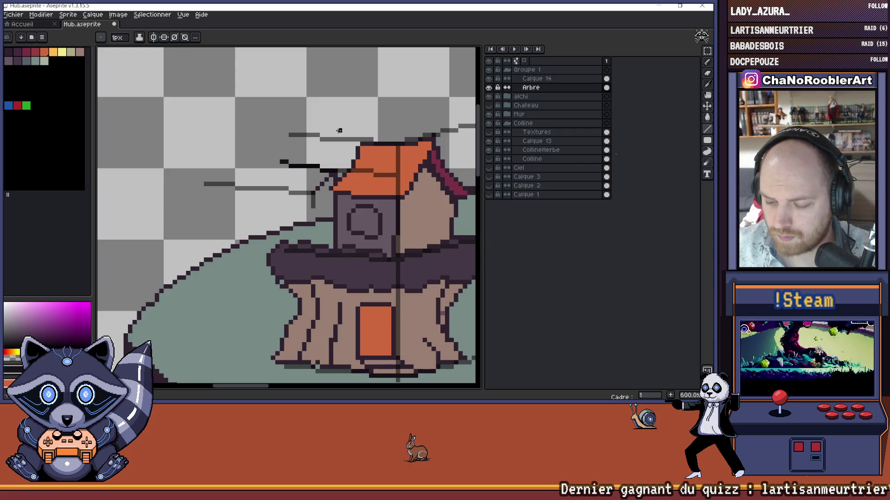
{"action": "scroll", "coordinate": [339, 130], "scroll_direction": "up", "scroll_amount": 1}
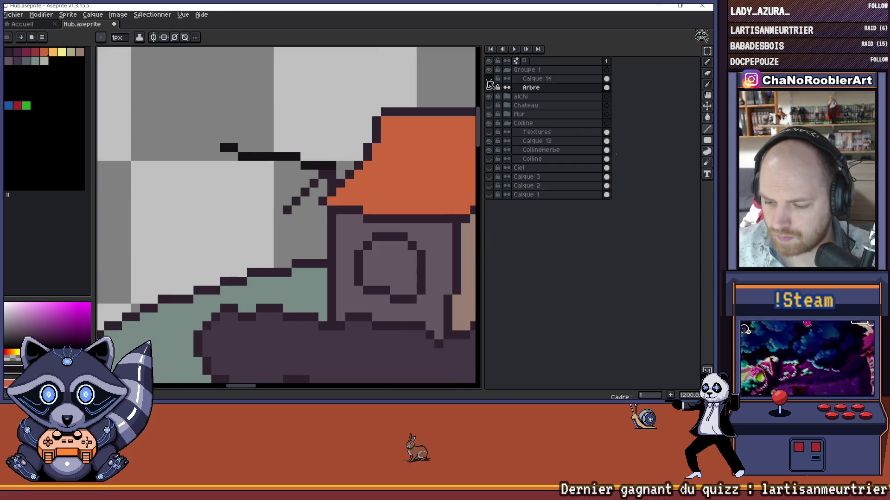
{"action": "scroll", "coordinate": [363, 134], "scroll_direction": "up", "scroll_amount": 3}
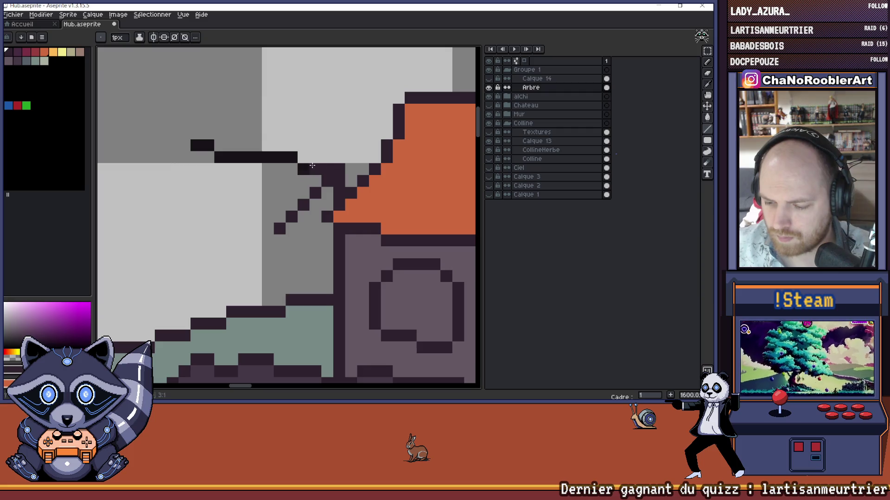
{"action": "left_click_drag", "start_coordinate": [293, 158], "coordinate": [220, 157]}
{"action": "scroll", "coordinate": [204, 145], "scroll_direction": "down", "scroll_amount": 3}
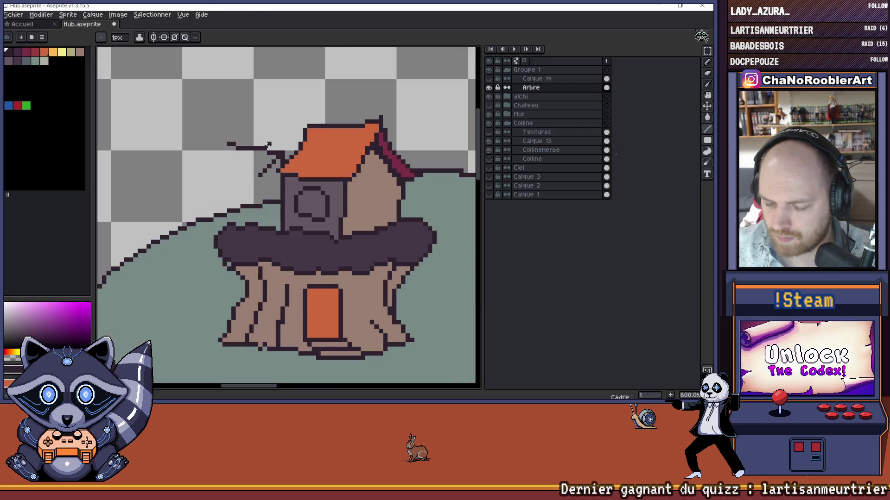
{"action": "left_click_drag", "start_coordinate": [294, 144], "coordinate": [328, 133]}
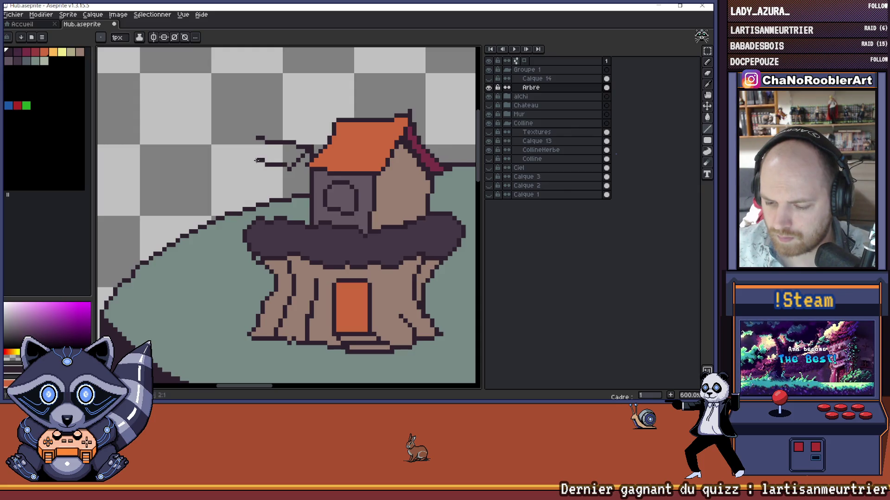
{"action": "scroll", "coordinate": [286, 158], "scroll_direction": "down", "scroll_amount": 3}
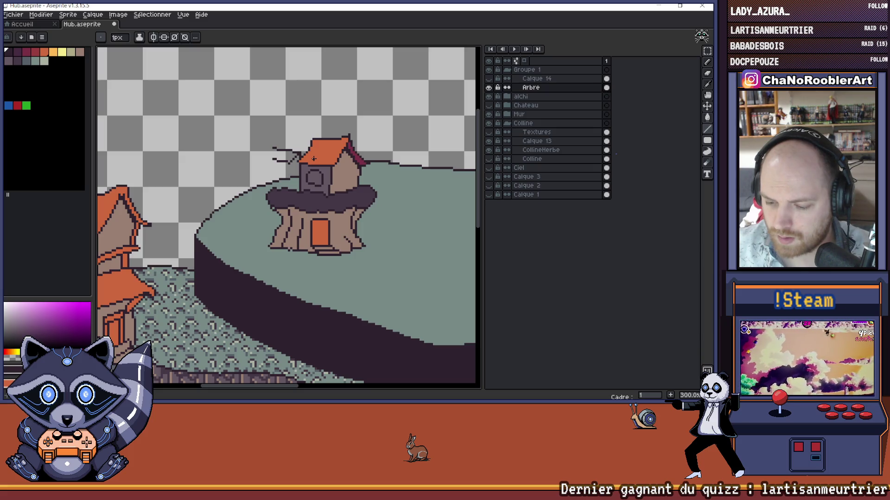
{"action": "scroll", "coordinate": [282, 152], "scroll_direction": "up", "scroll_amount": 4}
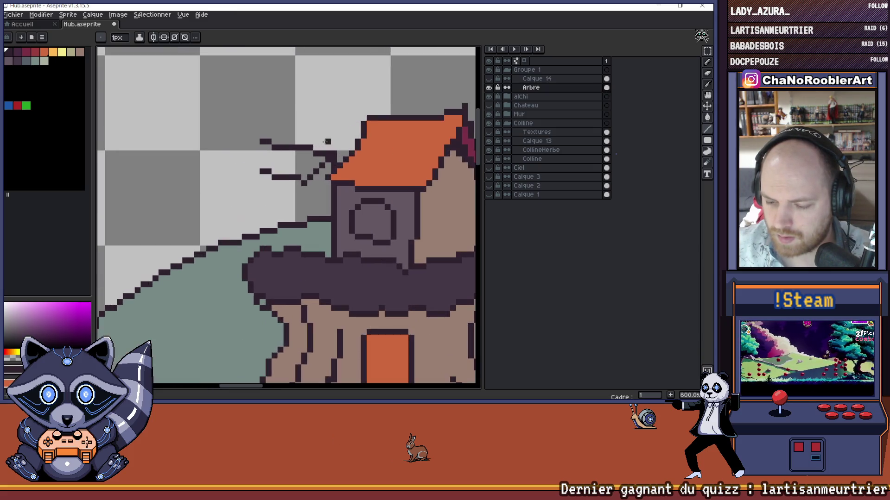
Step: Undo the last branch line, then draw a dark branch above the roof and rework it
{"action": "key", "text": "ctrl+z"}
{"action": "key", "text": "b"}
{"action": "scroll", "coordinate": [340, 152], "scroll_direction": "down", "scroll_amount": 1}
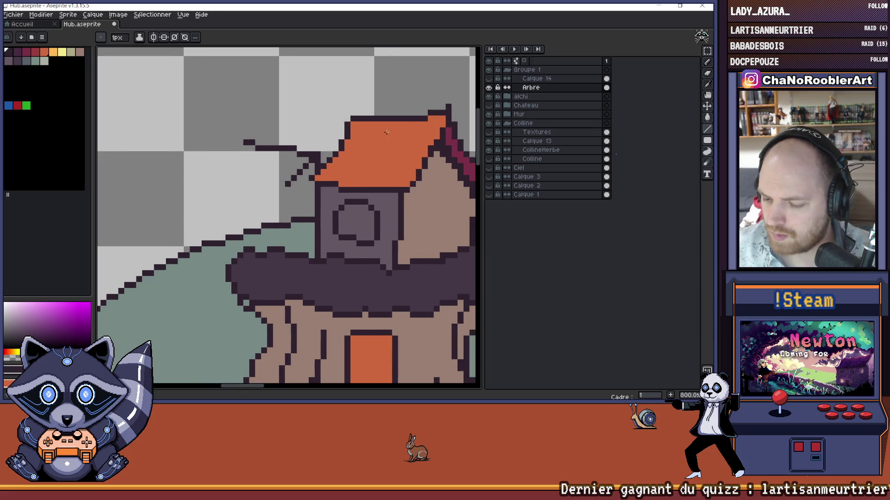
{"action": "scroll", "coordinate": [336, 160], "scroll_direction": "up", "scroll_amount": 1}
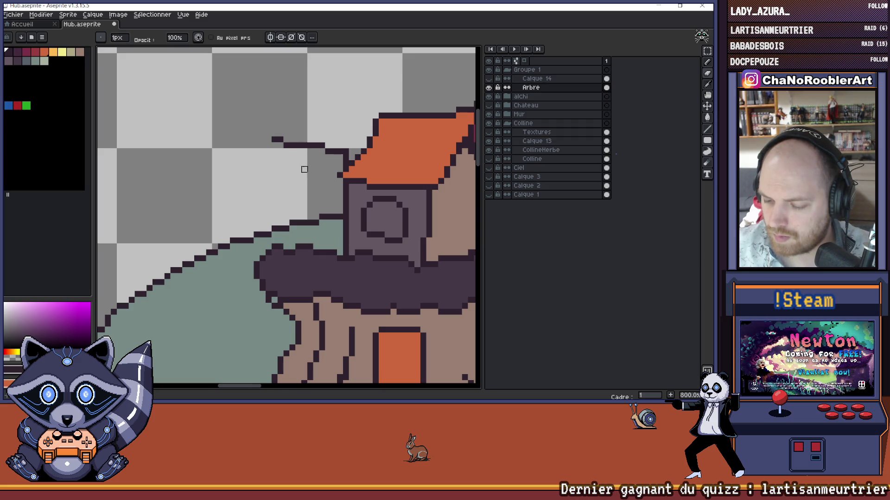
{"action": "scroll", "coordinate": [304, 169], "scroll_direction": "down", "scroll_amount": 3}
{"action": "scroll", "coordinate": [330, 148], "scroll_direction": "up", "scroll_amount": 2}
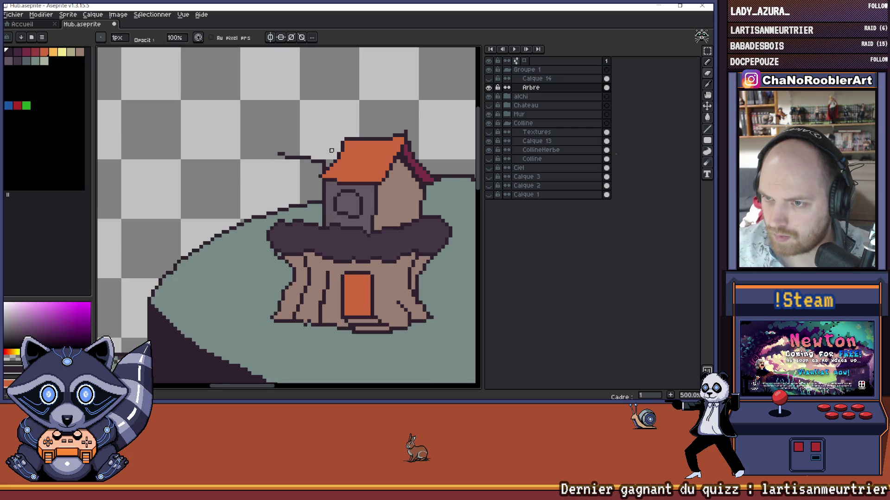
{"action": "left_click_drag", "start_coordinate": [327, 138], "coordinate": [324, 139]}
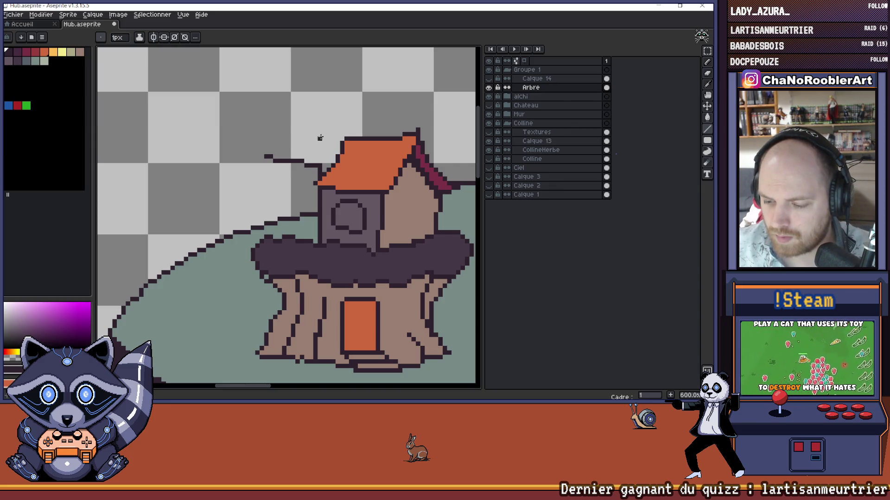
{"action": "scroll", "coordinate": [328, 134], "scroll_direction": "down", "scroll_amount": 5}
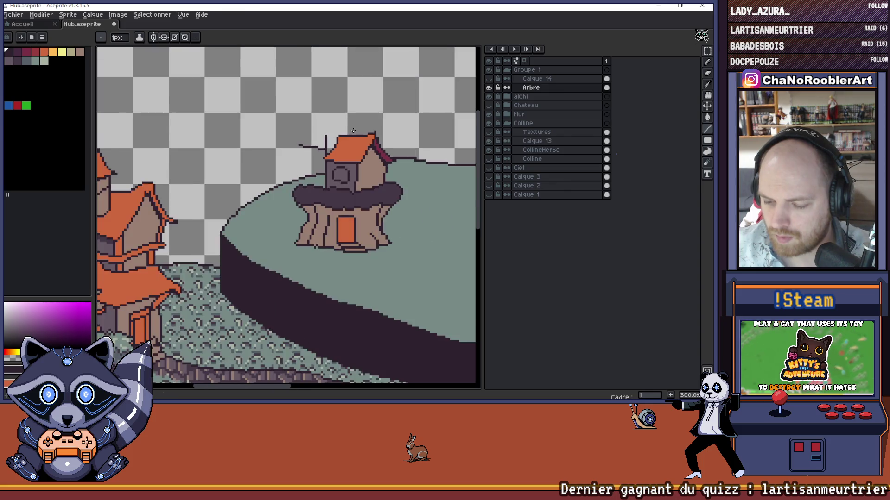
{"action": "scroll", "coordinate": [333, 131], "scroll_direction": "up", "scroll_amount": 6}
{"action": "scroll", "coordinate": [332, 130], "scroll_direction": "up", "scroll_amount": 1}
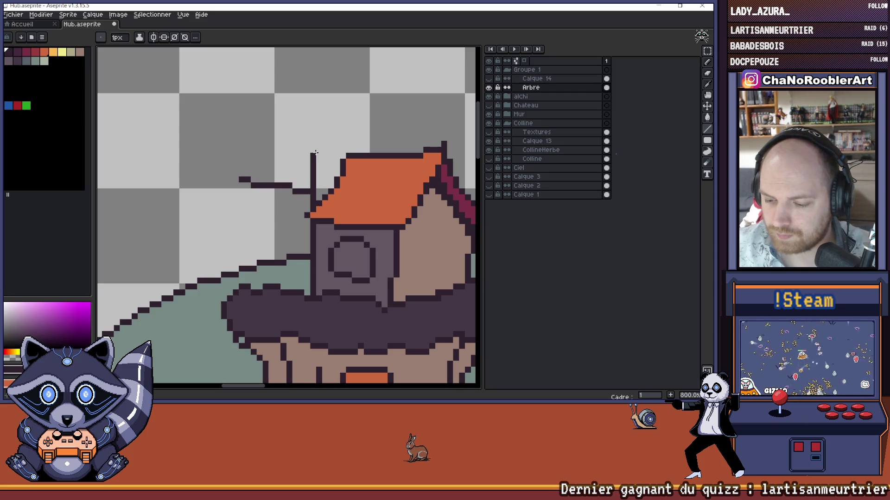
{"action": "scroll", "coordinate": [289, 116], "scroll_direction": "down", "scroll_amount": 4}
{"action": "scroll", "coordinate": [297, 120], "scroll_direction": "up", "scroll_amount": 1}
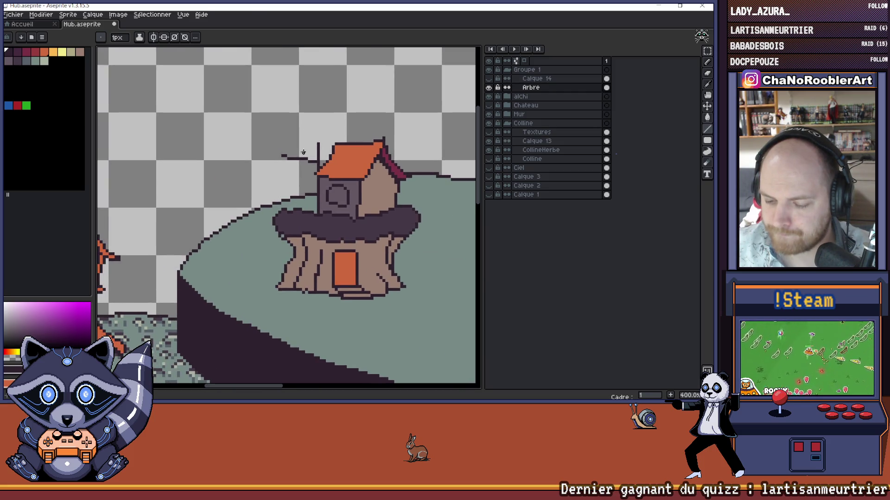
{"action": "scroll", "coordinate": [308, 182], "scroll_direction": "down", "scroll_amount": 3}
{"action": "scroll", "coordinate": [309, 176], "scroll_direction": "up", "scroll_amount": 6}
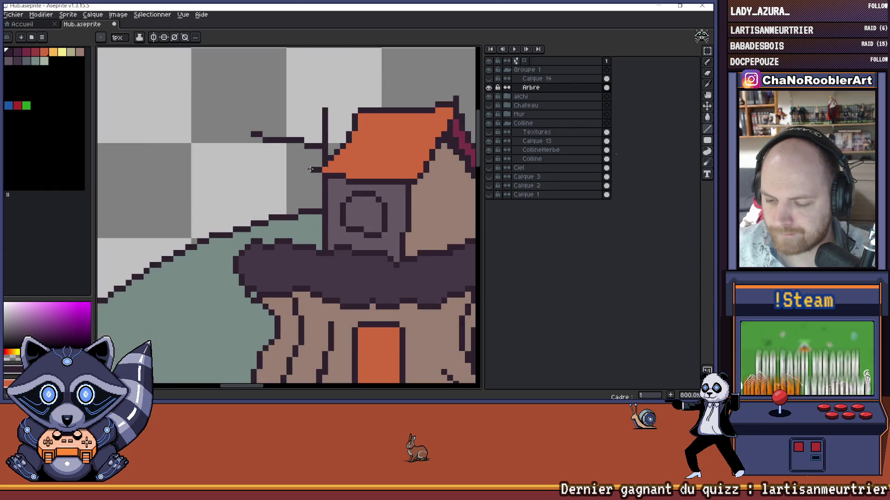
{"action": "scroll", "coordinate": [310, 168], "scroll_direction": "down", "scroll_amount": 4}
{"action": "scroll", "coordinate": [310, 168], "scroll_direction": "down", "scroll_amount": 3}
{"action": "scroll", "coordinate": [310, 168], "scroll_direction": "up", "scroll_amount": 1}
{"action": "scroll", "coordinate": [310, 169], "scroll_direction": "up", "scroll_amount": 3}
{"action": "scroll", "coordinate": [310, 169], "scroll_direction": "down", "scroll_amount": 3}
{"action": "scroll", "coordinate": [315, 167], "scroll_direction": "down", "scroll_amount": 1}
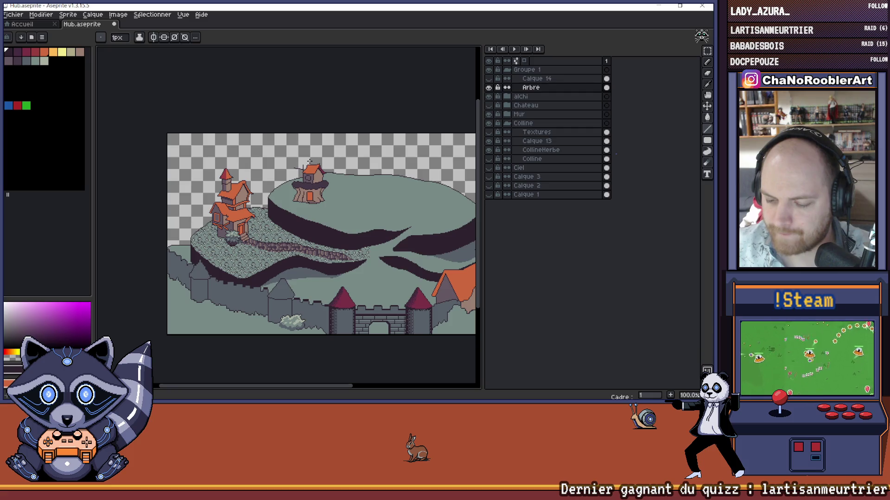
{"action": "scroll", "coordinate": [308, 162], "scroll_direction": "right", "scroll_amount": 2}
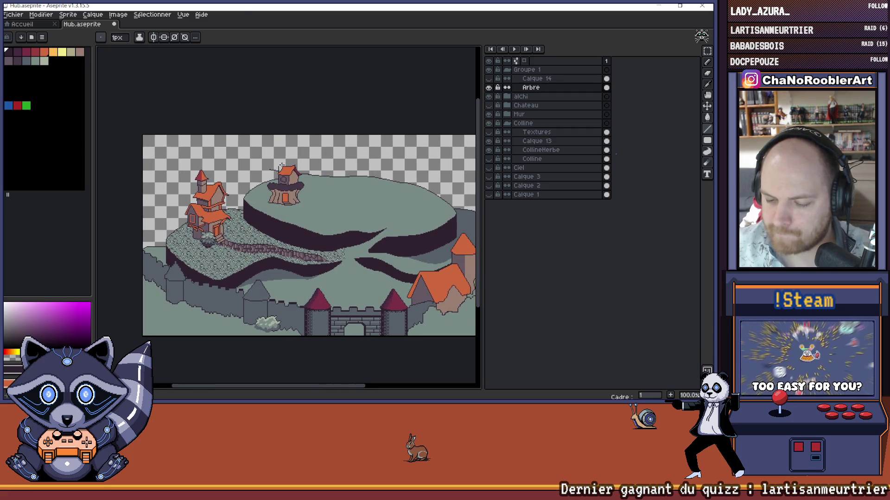
{"action": "scroll", "coordinate": [283, 163], "scroll_direction": "up", "scroll_amount": 4}
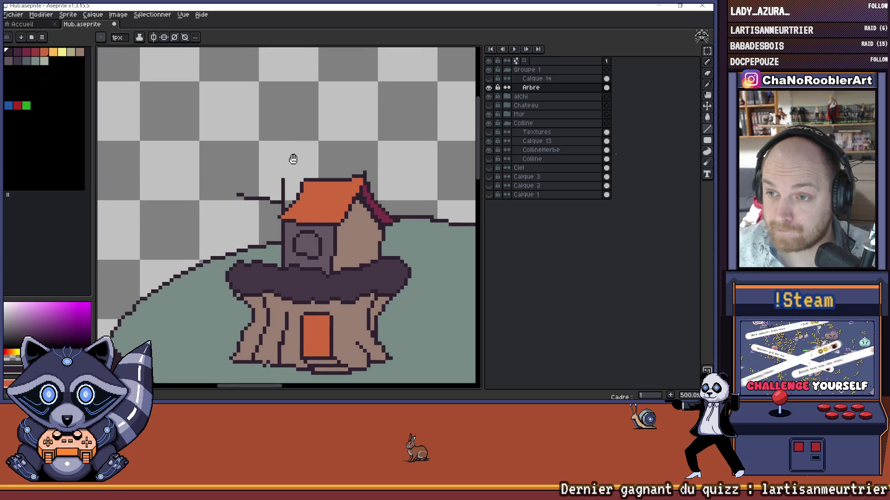
{"action": "left_click_drag", "start_coordinate": [293, 159], "coordinate": [297, 163]}
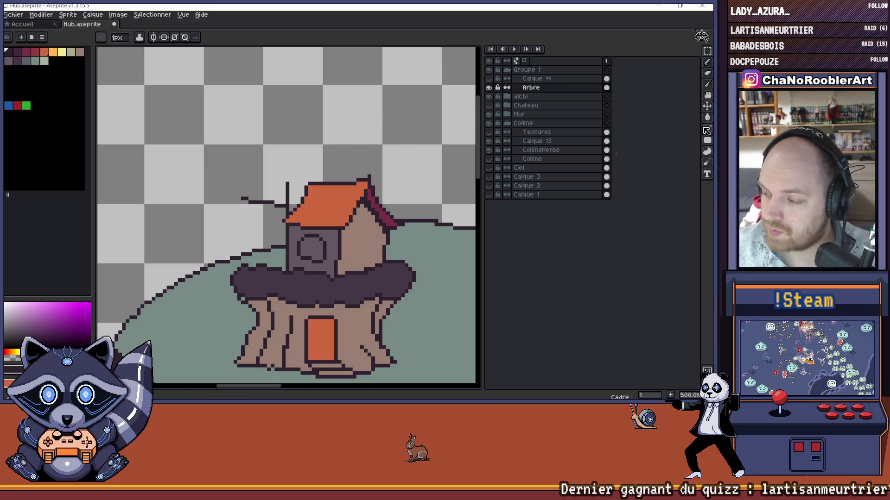
{"action": "scroll", "coordinate": [280, 181], "scroll_direction": "up", "scroll_amount": 1}
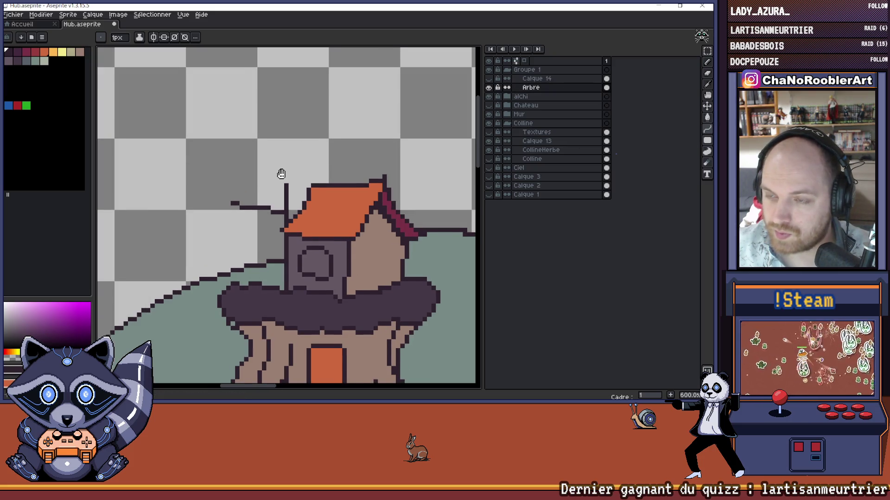
{"action": "left_click_drag", "start_coordinate": [286, 181], "coordinate": [320, 185]}
{"action": "key", "text": "ctrl+z"}
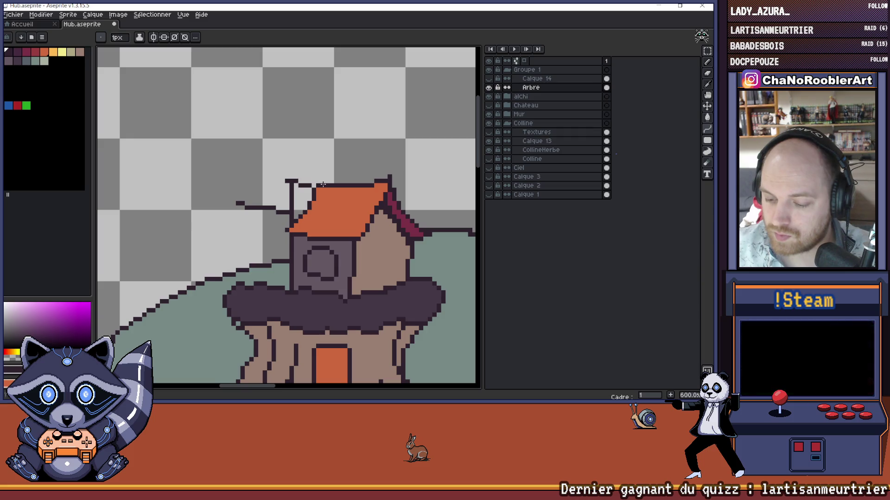
{"action": "scroll", "coordinate": [328, 177], "scroll_direction": "down", "scroll_amount": 2}
{"action": "scroll", "coordinate": [345, 158], "scroll_direction": "down", "scroll_amount": 1}
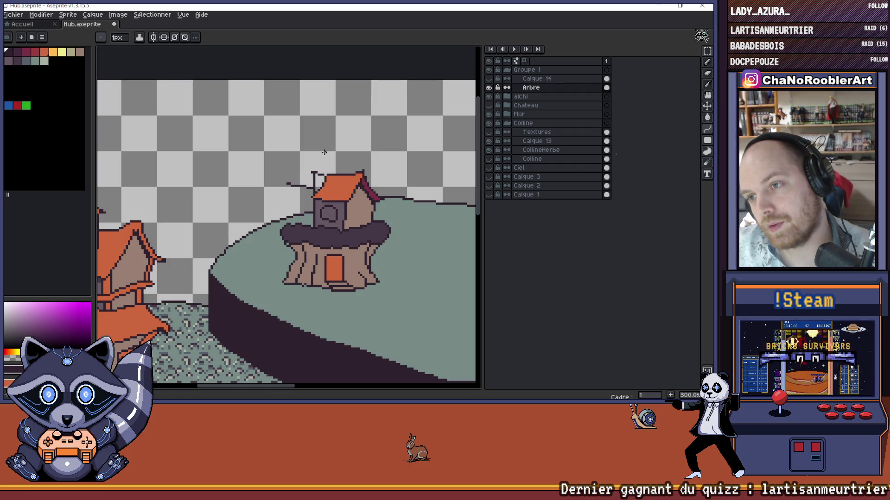
Step: Frame the roof's top-left corner and undo the stray line
{"action": "key", "text": "v"}
{"action": "key", "text": "b"}
{"action": "left_click_drag", "start_coordinate": [335, 158], "coordinate": [298, 163]}
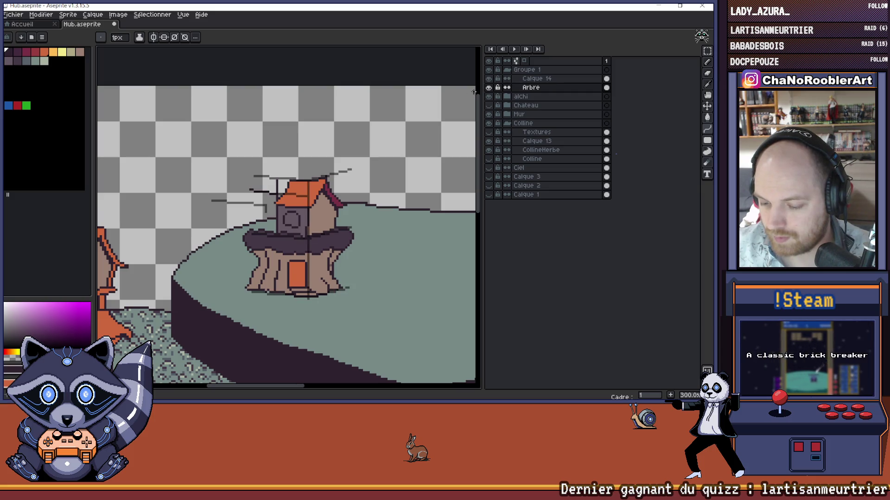
{"action": "scroll", "coordinate": [390, 151], "scroll_direction": "up", "scroll_amount": 1}
{"action": "left_click_drag", "start_coordinate": [368, 155], "coordinate": [389, 146]}
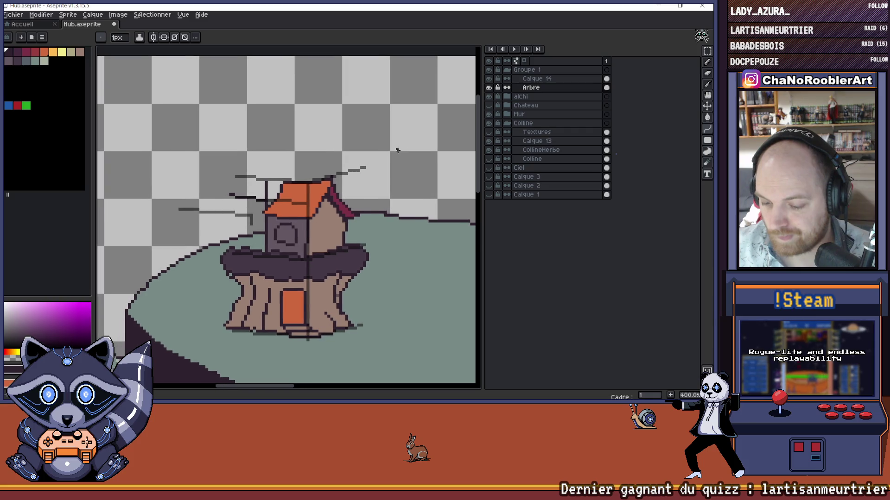
{"action": "scroll", "coordinate": [294, 160], "scroll_direction": "up", "scroll_amount": 2}
{"action": "scroll", "coordinate": [293, 159], "scroll_direction": "up", "scroll_amount": 2}
{"action": "left_click_drag", "start_coordinate": [290, 157], "coordinate": [310, 157]}
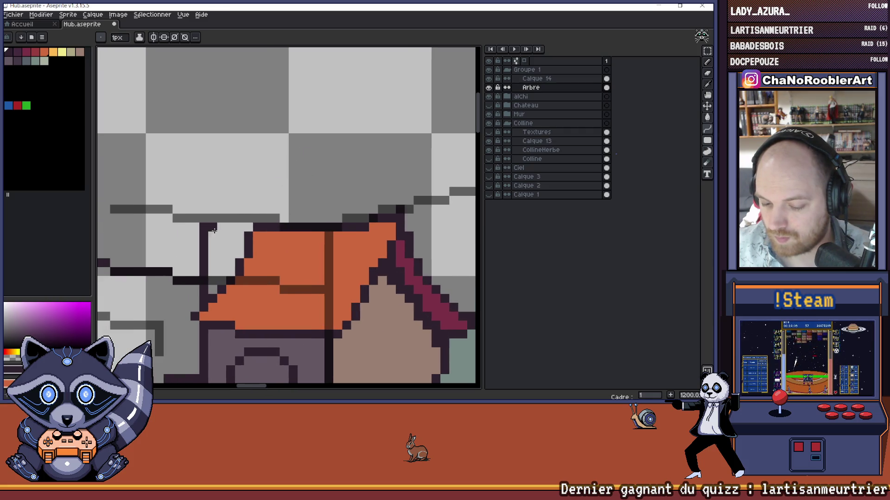
{"action": "scroll", "coordinate": [220, 227], "scroll_direction": "down", "scroll_amount": 1}
{"action": "scroll", "coordinate": [220, 227], "scroll_direction": "down", "scroll_amount": 1}
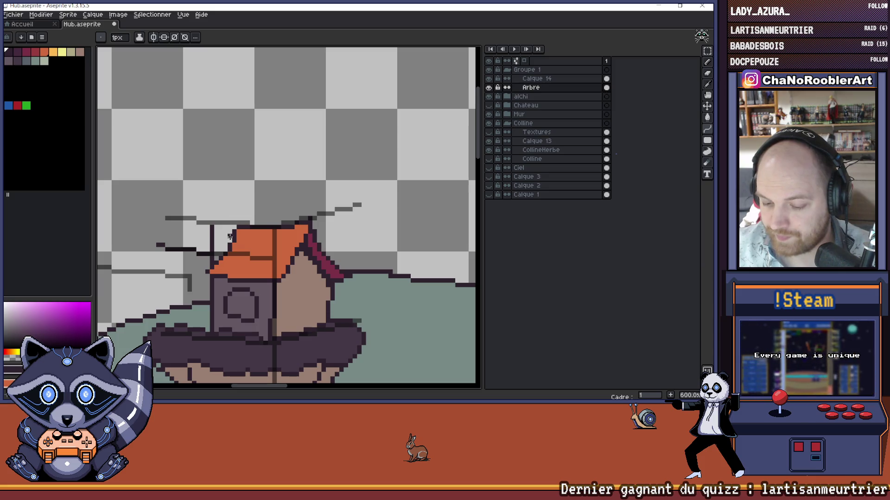
{"action": "left_click_drag", "start_coordinate": [257, 197], "coordinate": [274, 199]}
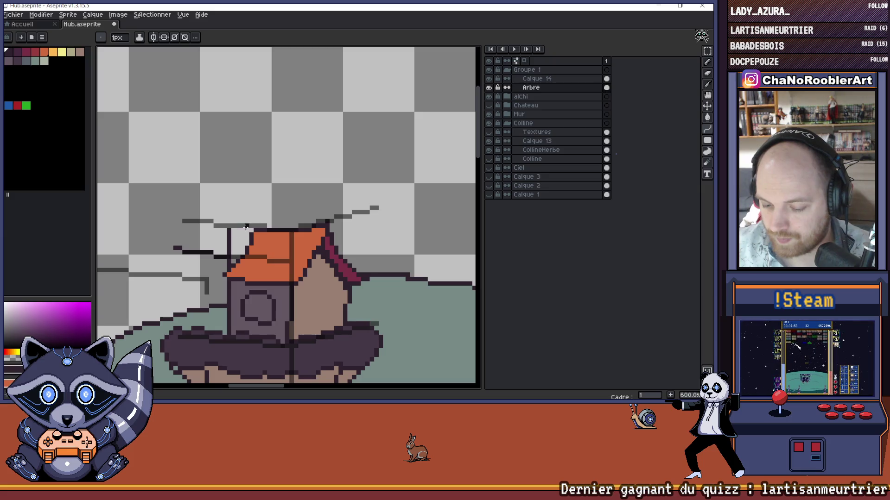
{"action": "key", "text": "ctrl+z"}
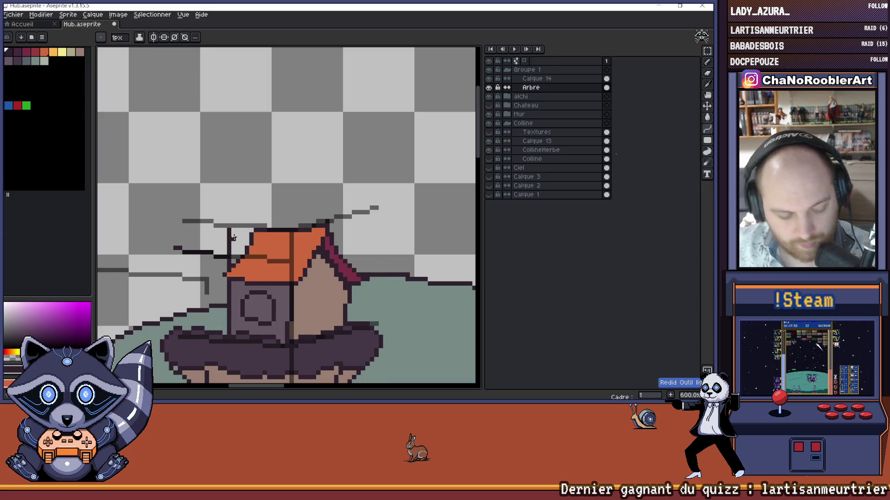
Step: Pencil dark pixels joining the post to the roof's top-left corner
{"action": "scroll", "coordinate": [237, 233], "scroll_direction": "up", "scroll_amount": 1}
{"action": "scroll", "coordinate": [243, 230], "scroll_direction": "up", "scroll_amount": 1}
{"action": "scroll", "coordinate": [248, 228], "scroll_direction": "down", "scroll_amount": 1}
{"action": "scroll", "coordinate": [249, 227], "scroll_direction": "up", "scroll_amount": 2}
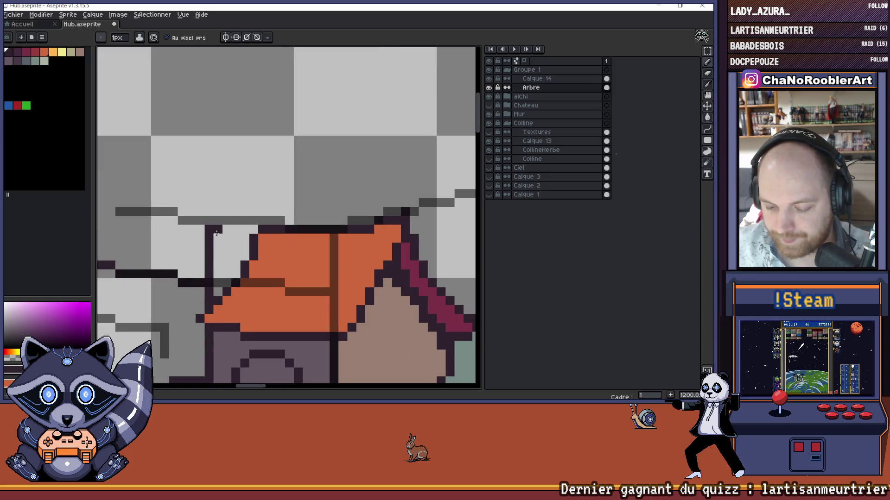
{"action": "left_click_drag", "start_coordinate": [221, 236], "coordinate": [227, 238]}
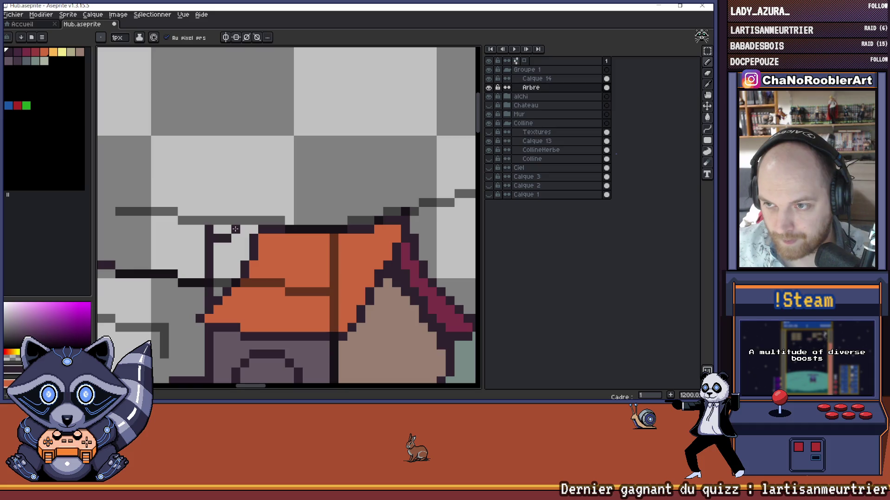
{"action": "scroll", "coordinate": [236, 229], "scroll_direction": "down", "scroll_amount": 3}
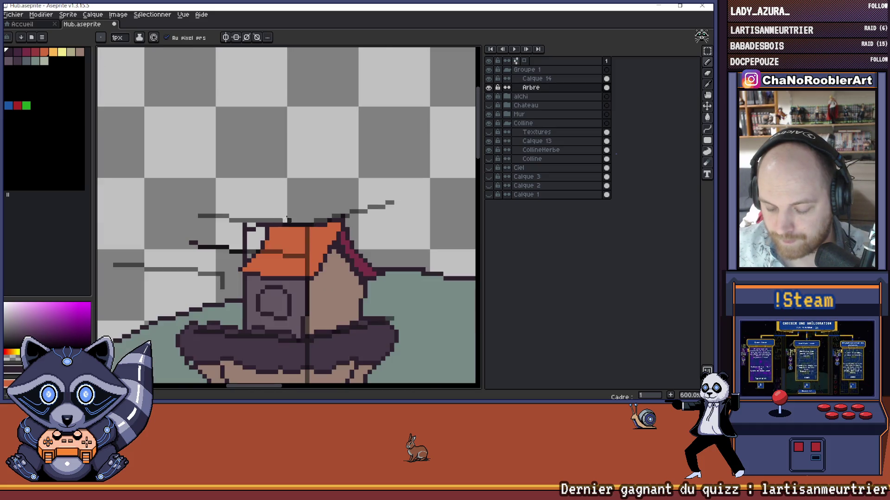
Step: Toggle visibility of the alchi group and the Arbre layer
{"action": "left_click", "coordinate": [489, 96]}
{"action": "left_click", "coordinate": [488, 95]}
{"action": "left_click", "coordinate": [488, 87]}
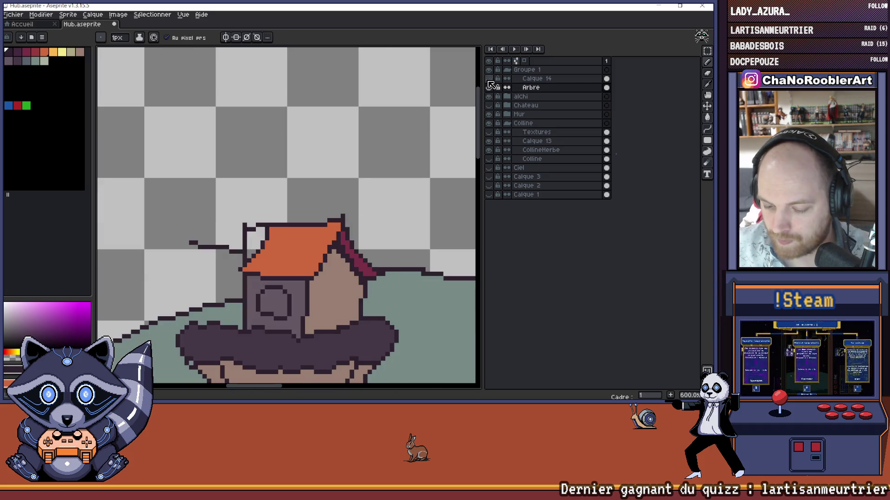
{"action": "scroll", "coordinate": [344, 169], "scroll_direction": "down", "scroll_amount": 5}
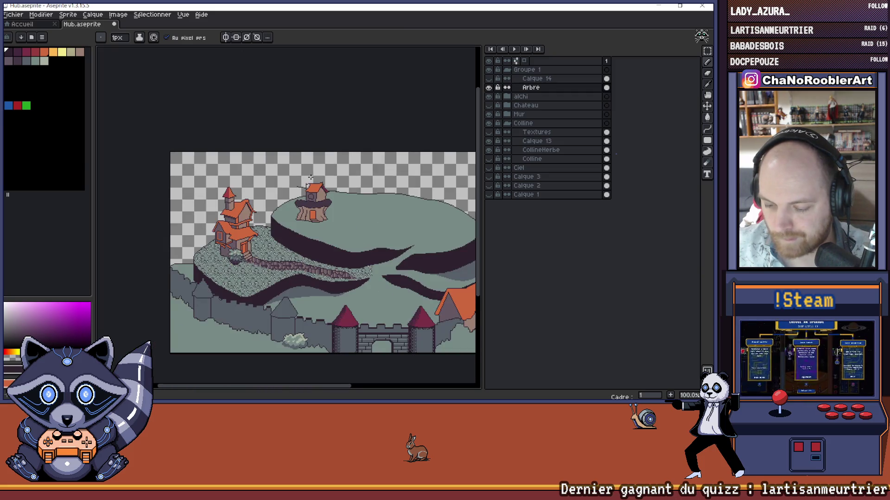
{"action": "scroll", "coordinate": [309, 178], "scroll_direction": "up", "scroll_amount": 2}
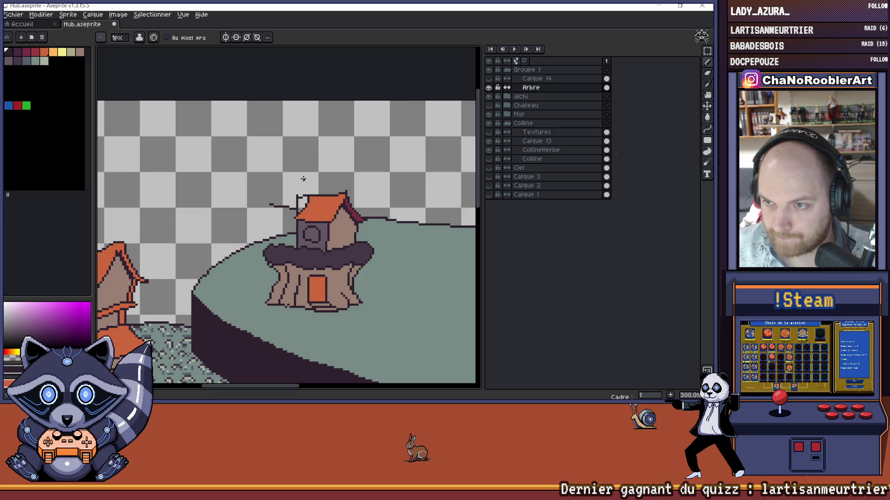
{"action": "scroll", "coordinate": [287, 201], "scroll_direction": "up", "scroll_amount": 3}
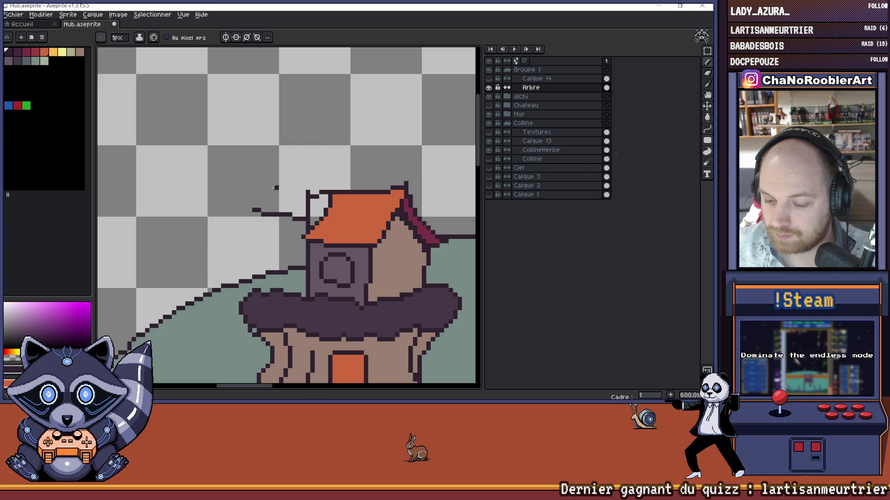
{"action": "left_click_drag", "start_coordinate": [268, 180], "coordinate": [273, 160]}
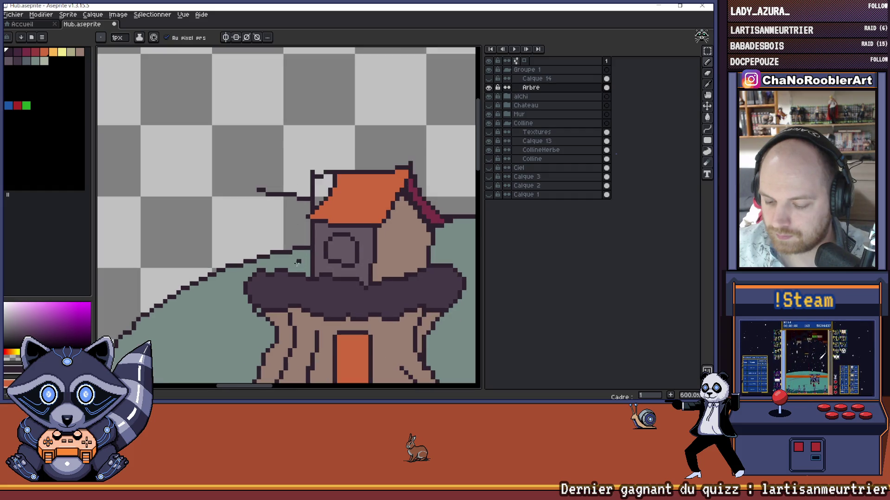
{"action": "scroll", "coordinate": [290, 185], "scroll_direction": "up", "scroll_amount": 3}
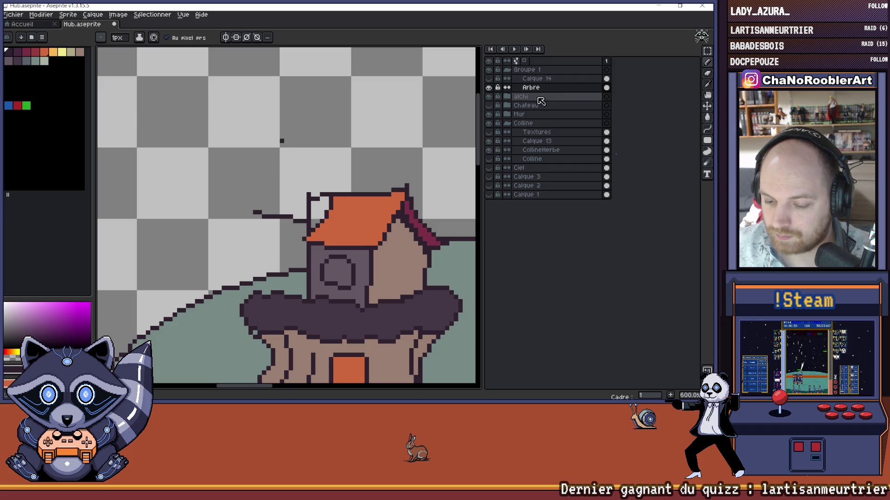
{"action": "left_click", "coordinate": [700, 130]}
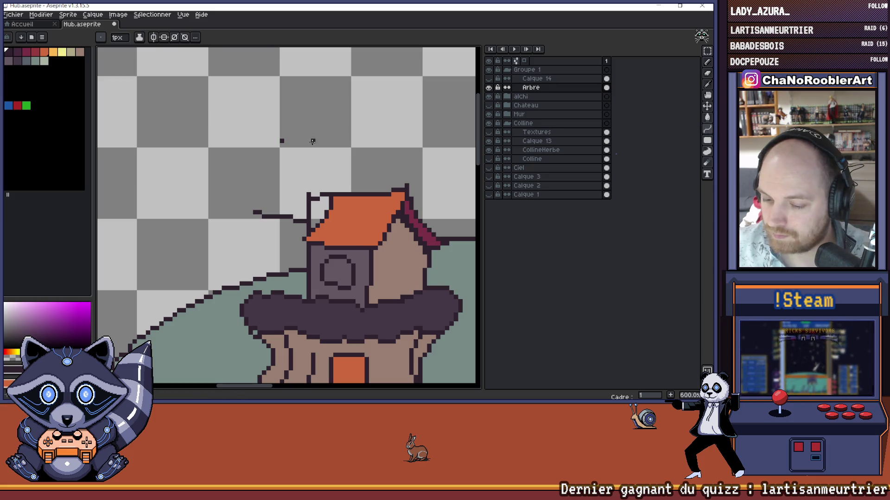
Step: Draw a tall diagonal pole line rising from behind the roof
{"action": "mouse_move", "coordinate": [281, 139]}
{"action": "left_mouse_down"}
{"action": "mouse_move", "coordinate": [301, 199]}
{"action": "mouse_move", "coordinate": [308, 196]}
{"action": "left_mouse_up"}
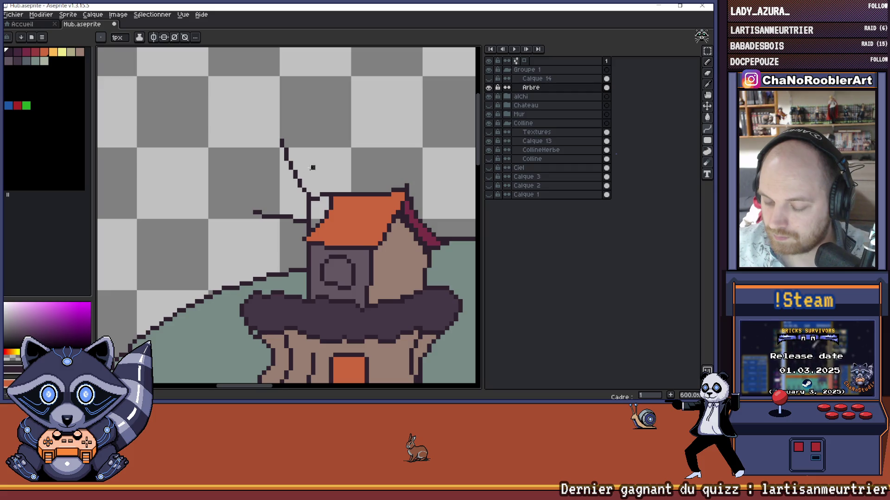
{"action": "scroll", "coordinate": [308, 172], "scroll_direction": "down", "scroll_amount": 3}
{"action": "scroll", "coordinate": [303, 146], "scroll_direction": "up", "scroll_amount": 2}
{"action": "scroll", "coordinate": [303, 146], "scroll_direction": "up", "scroll_amount": 2}
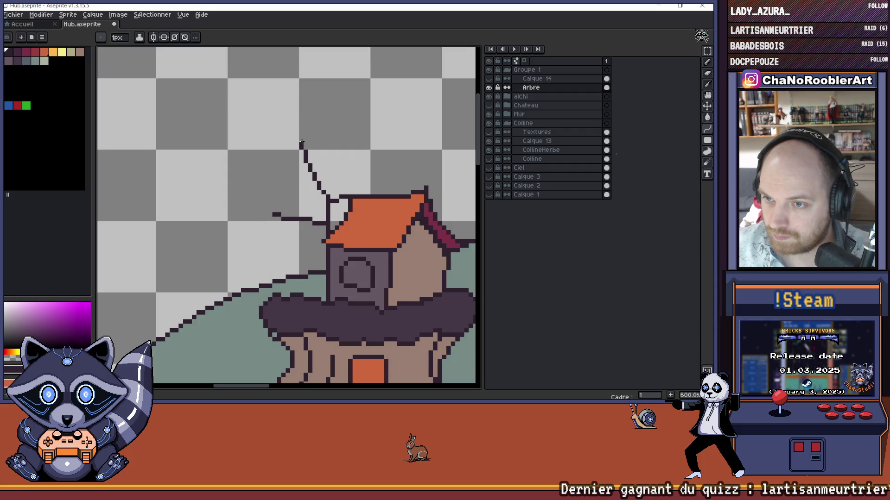
{"action": "left_click_drag", "start_coordinate": [264, 165], "coordinate": [287, 172]}
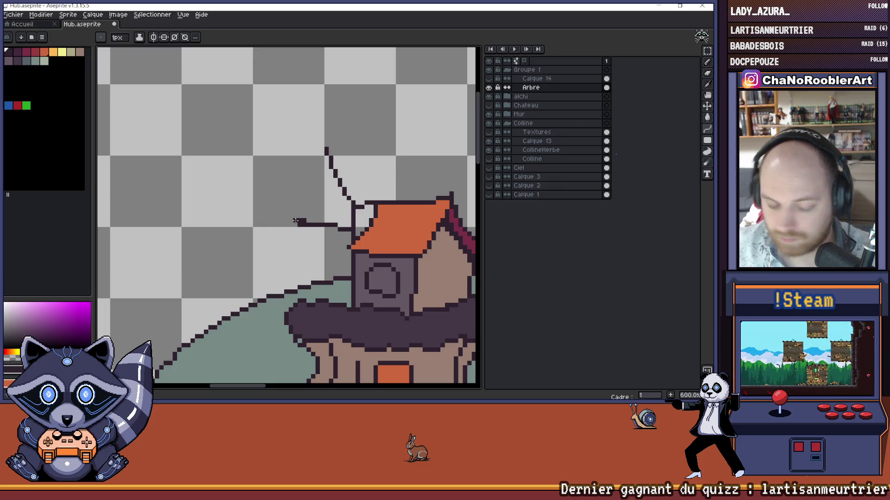
Step: Add a short upturned tip to the left branch with pencil and eraser
{"action": "key", "text": "i"}
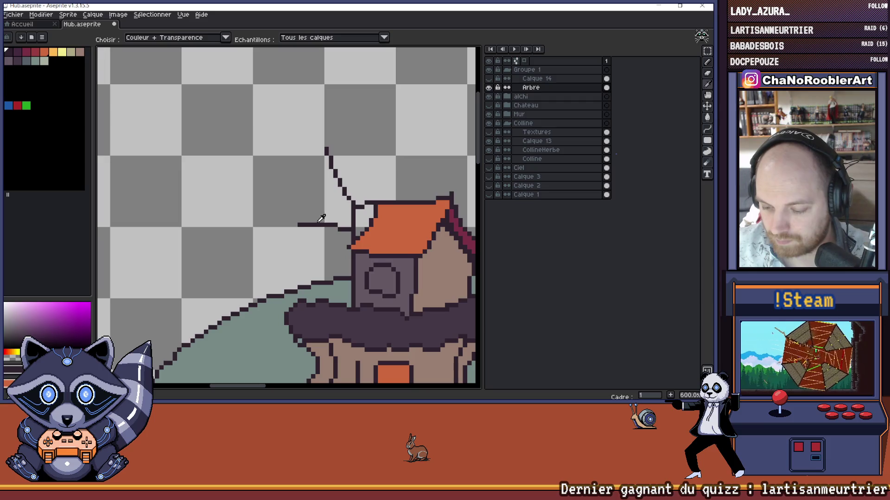
{"action": "key", "text": "b"}
{"action": "scroll", "coordinate": [317, 213], "scroll_direction": "down", "scroll_amount": 2}
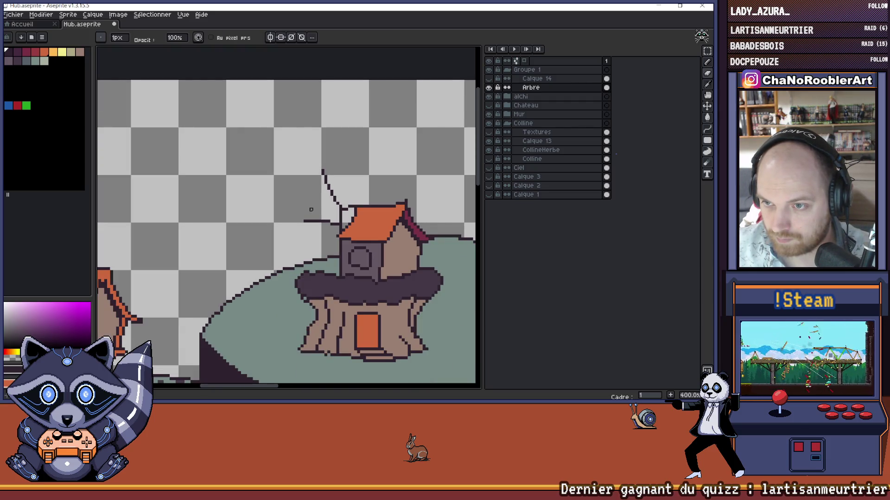
{"action": "scroll", "coordinate": [310, 209], "scroll_direction": "up", "scroll_amount": 2}
{"action": "key", "text": "e"}
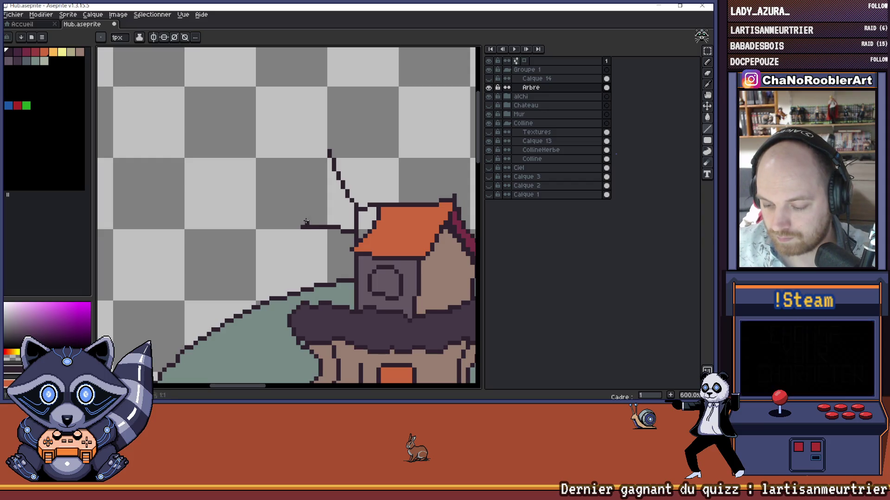
{"action": "scroll", "coordinate": [323, 183], "scroll_direction": "down", "scroll_amount": 2}
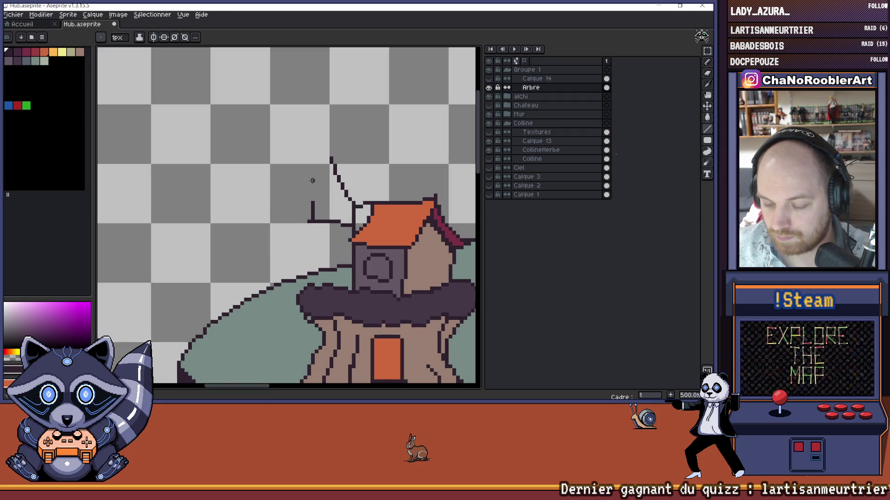
{"action": "scroll", "coordinate": [312, 180], "scroll_direction": "up", "scroll_amount": 2}
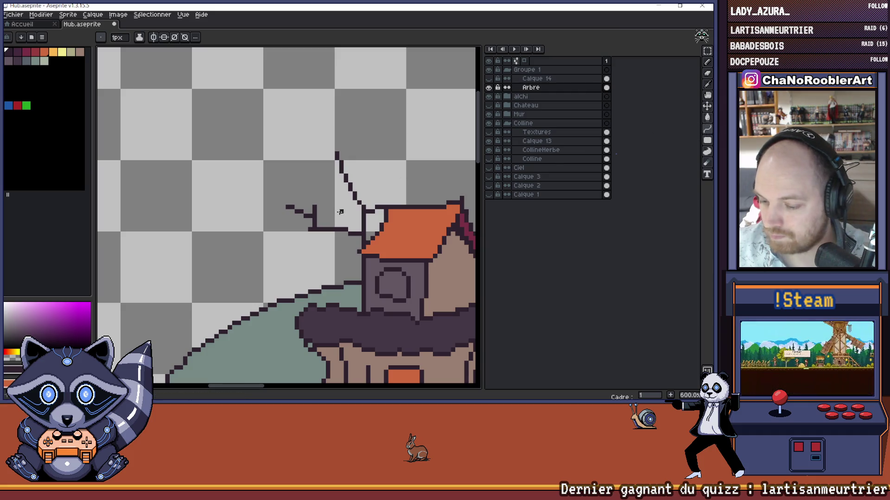
Step: Draw the pennant's diagonal edge from the branch up to the pole tip
{"action": "left_click_drag", "start_coordinate": [287, 206], "coordinate": [335, 154]}
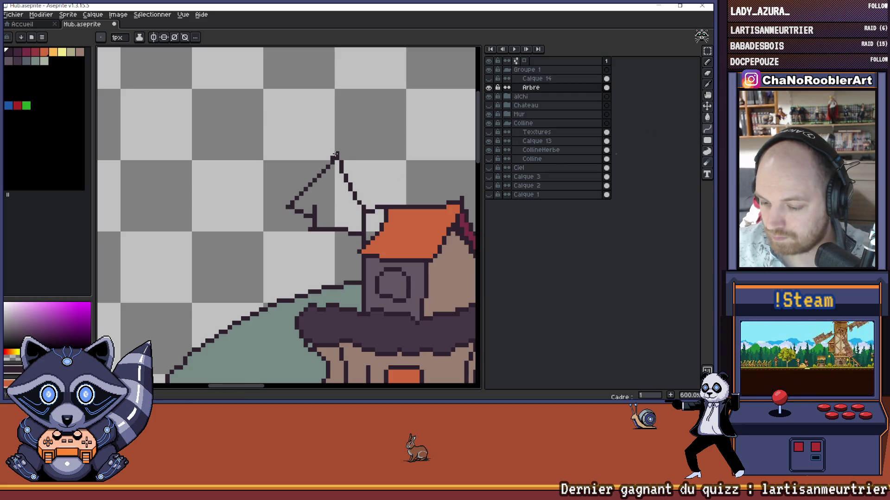
{"action": "key", "text": "ctrl+z"}
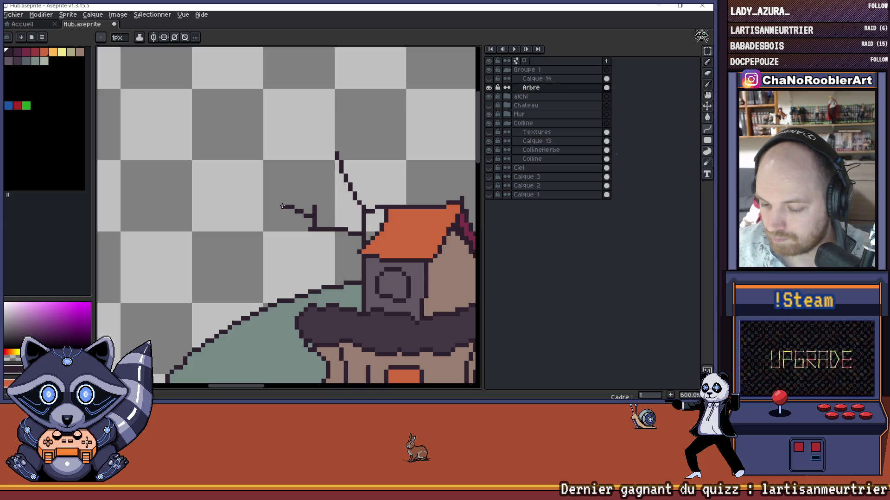
{"action": "mouse_move", "coordinate": [288, 207]}
{"action": "left_mouse_down"}
{"action": "mouse_move", "coordinate": [332, 139]}
{"action": "mouse_move", "coordinate": [314, 181]}
{"action": "left_mouse_up"}
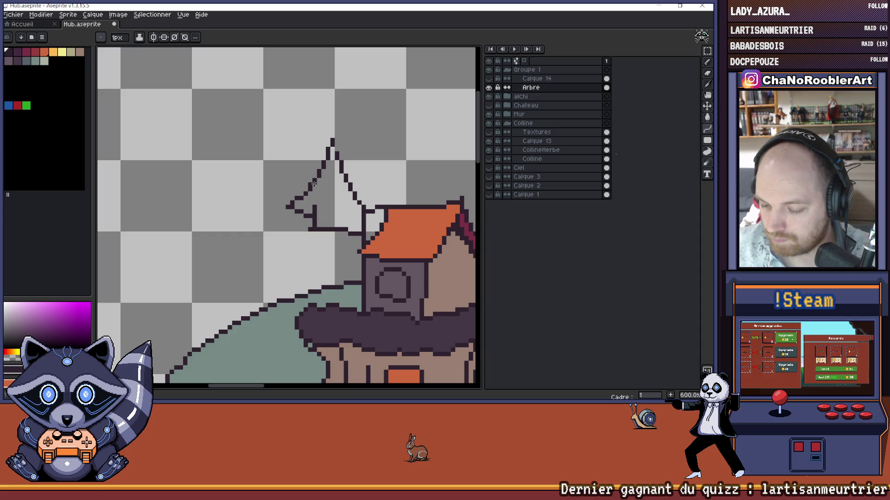
{"action": "scroll", "coordinate": [314, 184], "scroll_direction": "down", "scroll_amount": 5}
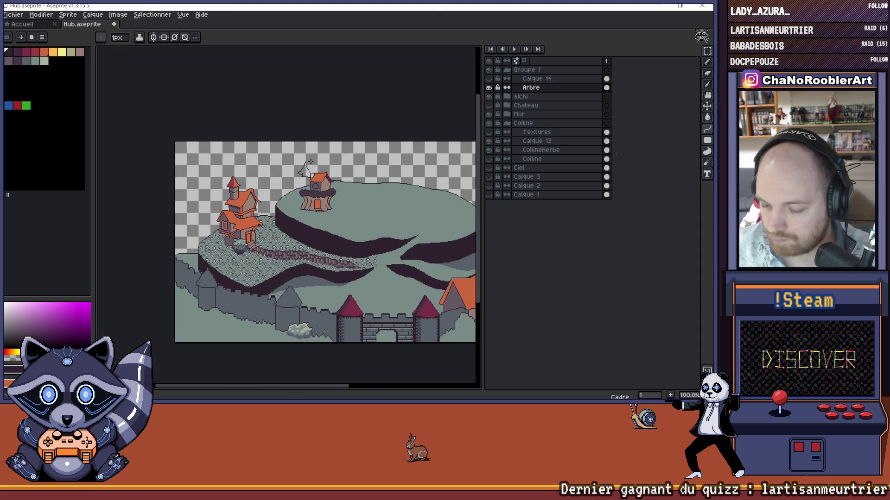
{"action": "scroll", "coordinate": [310, 160], "scroll_direction": "up", "scroll_amount": 6}
{"action": "scroll", "coordinate": [327, 170], "scroll_direction": "down", "scroll_amount": 2}
{"action": "left_click_drag", "start_coordinate": [293, 175], "coordinate": [337, 163]}
Step: Pick the house wall colour, fill the flag interior, then undo the fill
{"action": "key", "text": "space"}
{"action": "scroll", "coordinate": [326, 172], "scroll_direction": "down", "scroll_amount": 2}
{"action": "scroll", "coordinate": [326, 160], "scroll_direction": "down", "scroll_amount": 1}
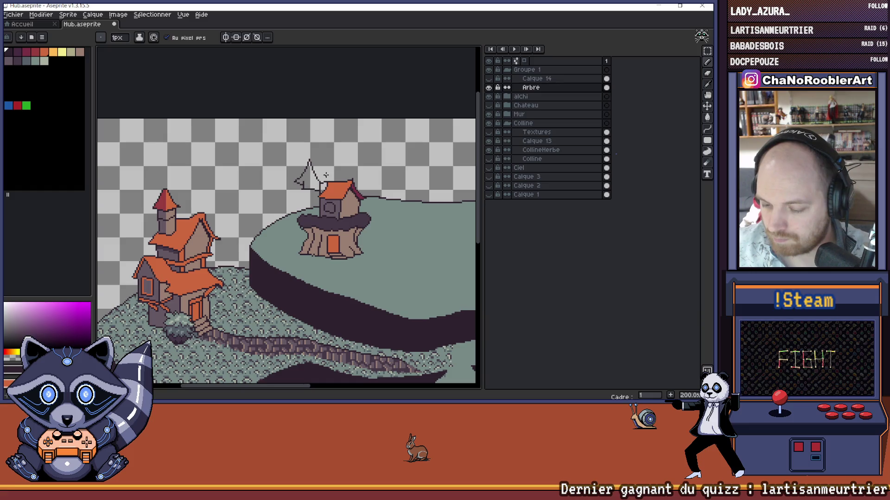
{"action": "scroll", "coordinate": [326, 174], "scroll_direction": "up", "scroll_amount": 4}
{"action": "scroll", "coordinate": [367, 230], "scroll_direction": "down", "scroll_amount": 1}
{"action": "left_click", "coordinate": [367, 230], "text": "alt"}
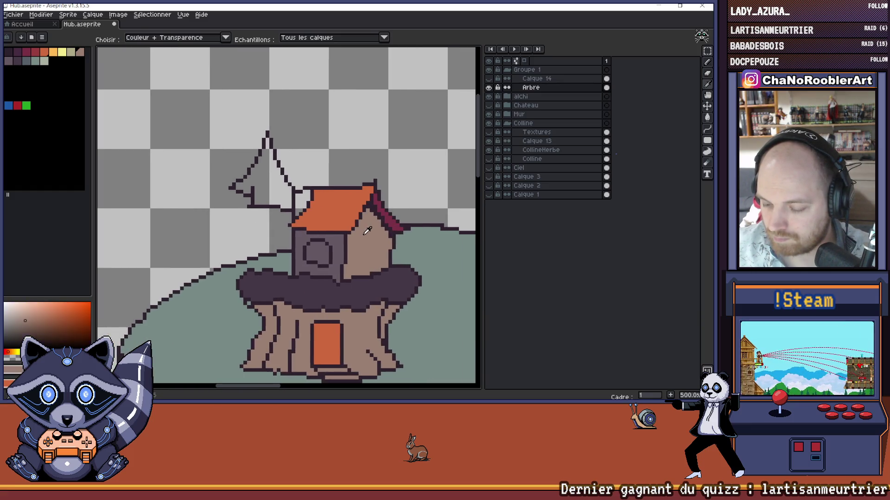
{"action": "scroll", "coordinate": [303, 198], "scroll_direction": "down", "scroll_amount": 4}
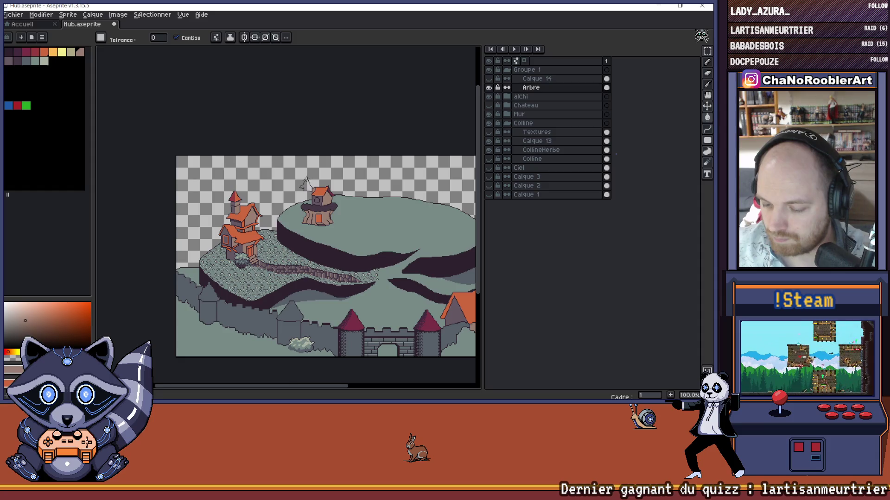
{"action": "scroll", "coordinate": [308, 183], "scroll_direction": "up", "scroll_amount": 4}
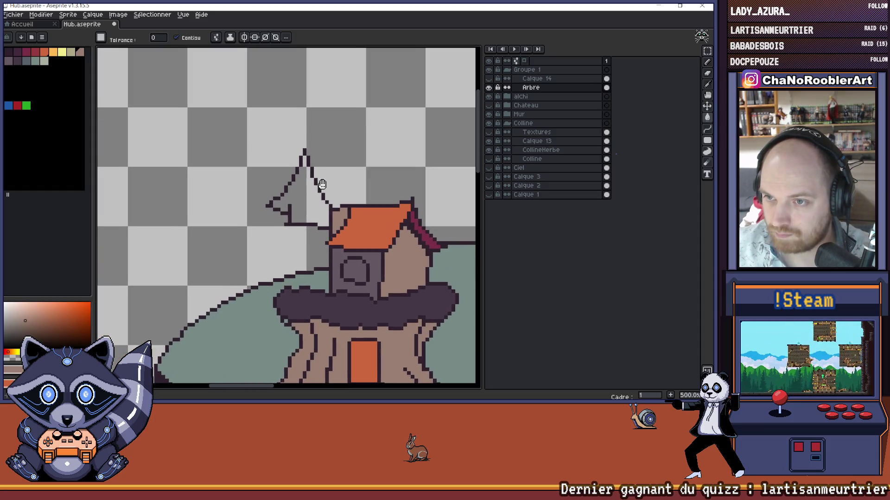
{"action": "left_click_drag", "start_coordinate": [322, 184], "coordinate": [324, 185]}
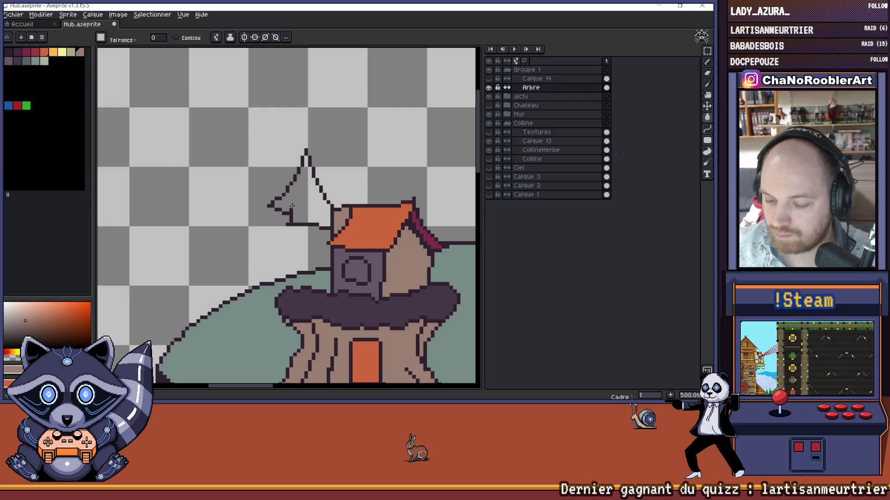
{"action": "scroll", "coordinate": [305, 186], "scroll_direction": "up", "scroll_amount": 2}
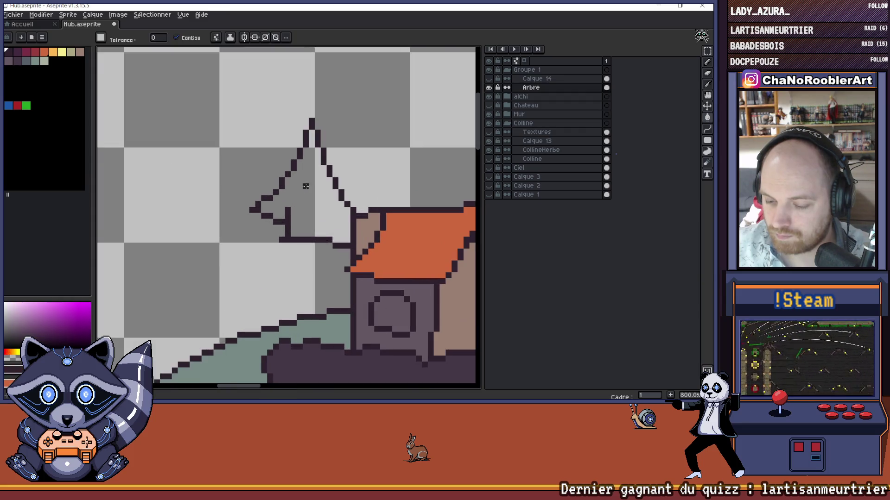
{"action": "left_click", "coordinate": [318, 157]}
{"action": "key", "text": "b"}
{"action": "key", "text": "ctrl+z"}
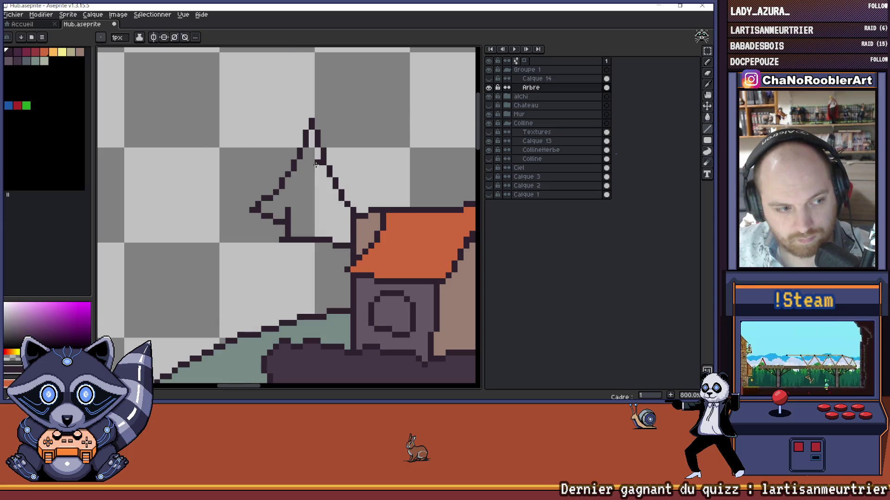
Step: Draw an inner dividing line down-left from the flag top with the Curve tool
{"action": "left_click", "coordinate": [696, 129]}
{"action": "left_click_drag", "start_coordinate": [320, 153], "coordinate": [286, 206]}
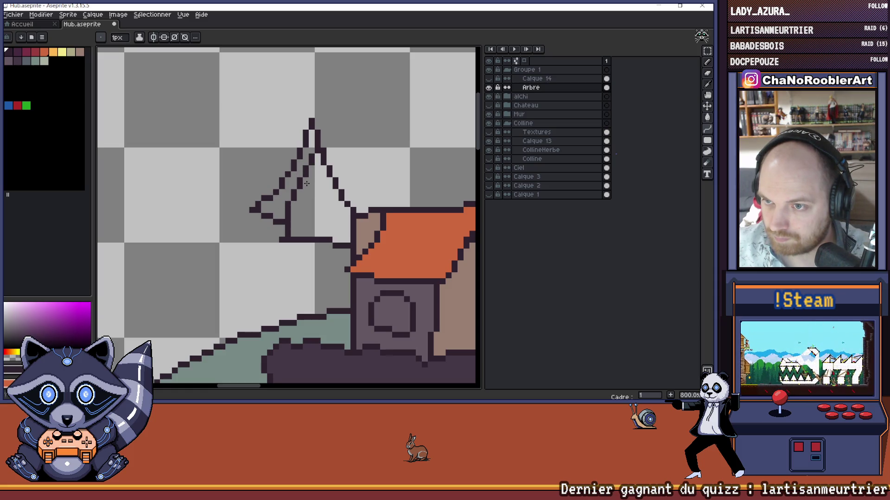
{"action": "scroll", "coordinate": [304, 189], "scroll_direction": "down", "scroll_amount": 4}
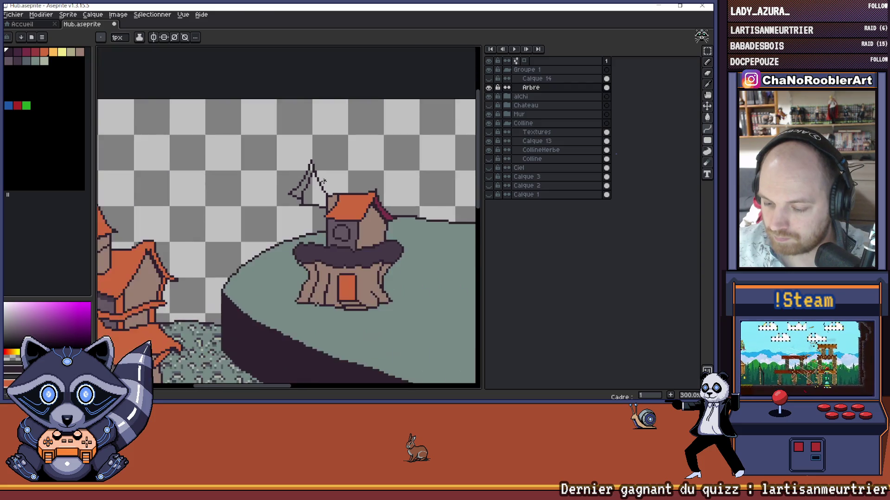
{"action": "scroll", "coordinate": [398, 210], "scroll_direction": "up", "scroll_amount": 1}
Step: Fill the pennant's left triangle with the roof's dark red, then frame the flag and pole
{"action": "key", "text": "i"}
{"action": "left_click", "coordinate": [404, 214]}
{"action": "key", "text": "g"}
{"action": "left_click", "coordinate": [296, 190]}
{"action": "scroll", "coordinate": [320, 183], "scroll_direction": "down", "scroll_amount": 1}
{"action": "scroll", "coordinate": [326, 184], "scroll_direction": "down", "scroll_amount": 1}
{"action": "scroll", "coordinate": [319, 194], "scroll_direction": "up", "scroll_amount": 3}
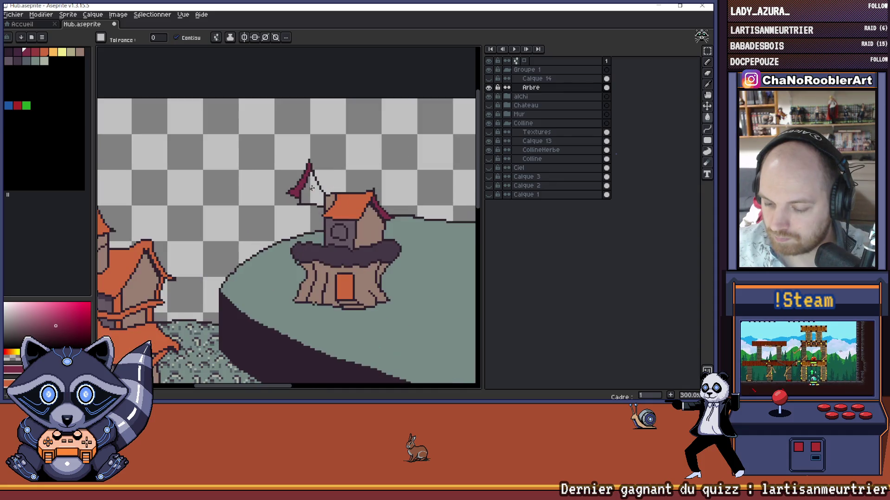
{"action": "scroll", "coordinate": [319, 197], "scroll_direction": "up", "scroll_amount": 1}
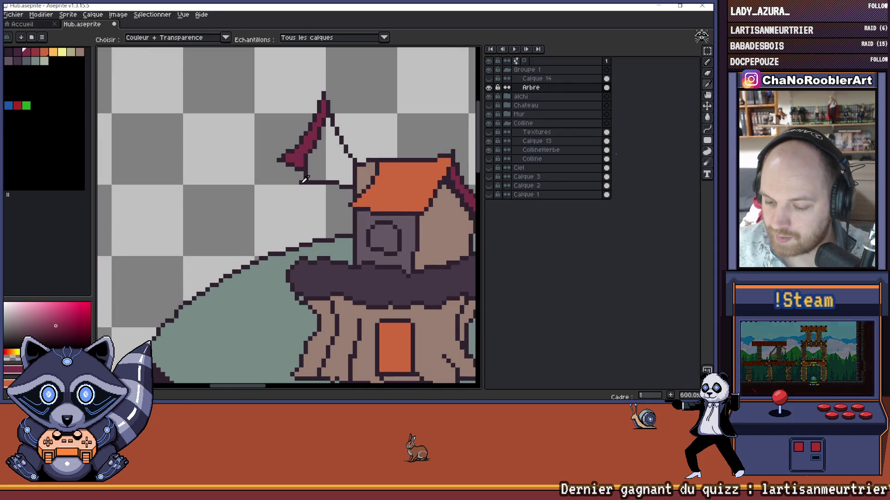
{"action": "scroll", "coordinate": [307, 193], "scroll_direction": "up", "scroll_amount": 1}
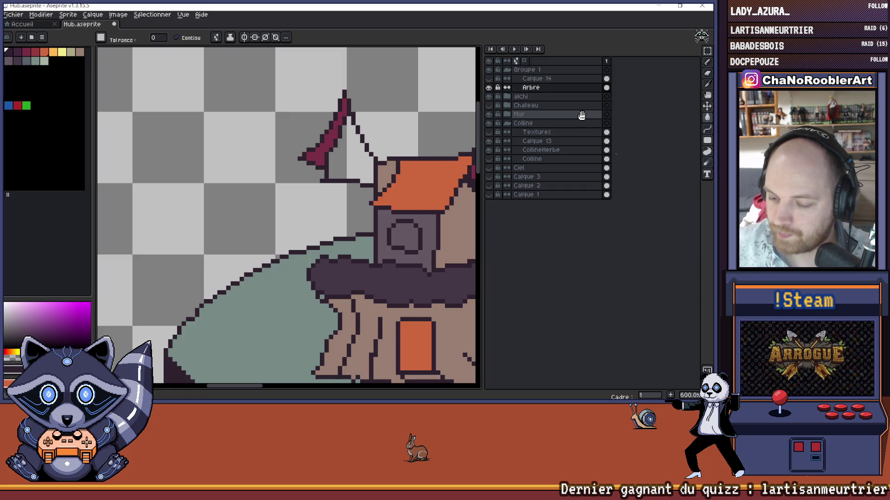
{"action": "left_click_drag", "start_coordinate": [389, 172], "coordinate": [356, 191]}
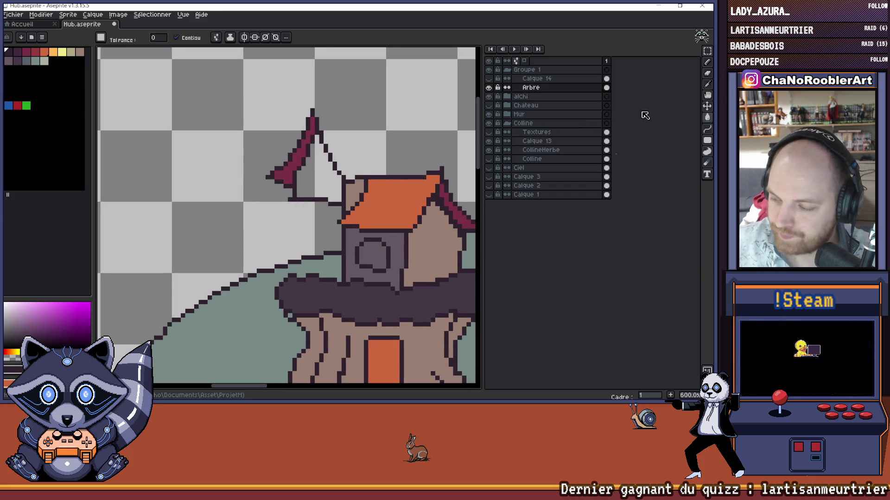
Step: Pencil the second flap's diagonal outline from the roof corner and close it with a horizontal base
{"action": "key", "text": "b"}
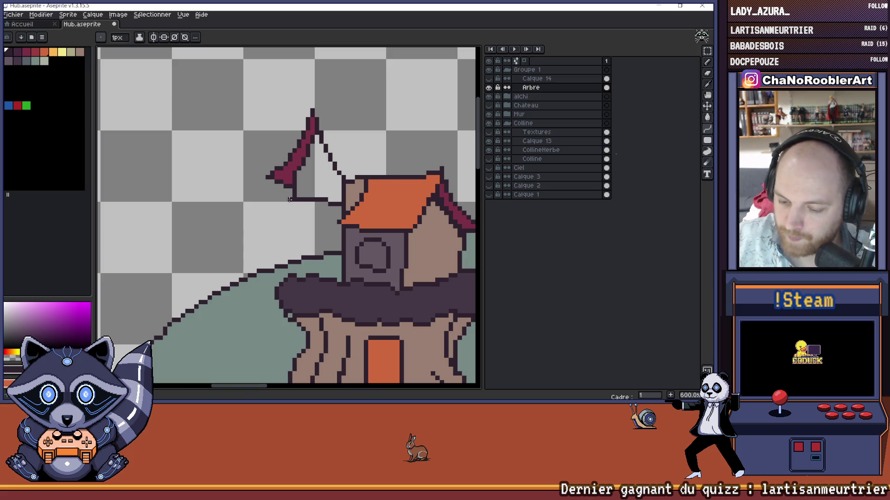
{"action": "left_click_drag", "start_coordinate": [286, 204], "coordinate": [254, 239]}
{"action": "key", "text": "ctrl+z"}
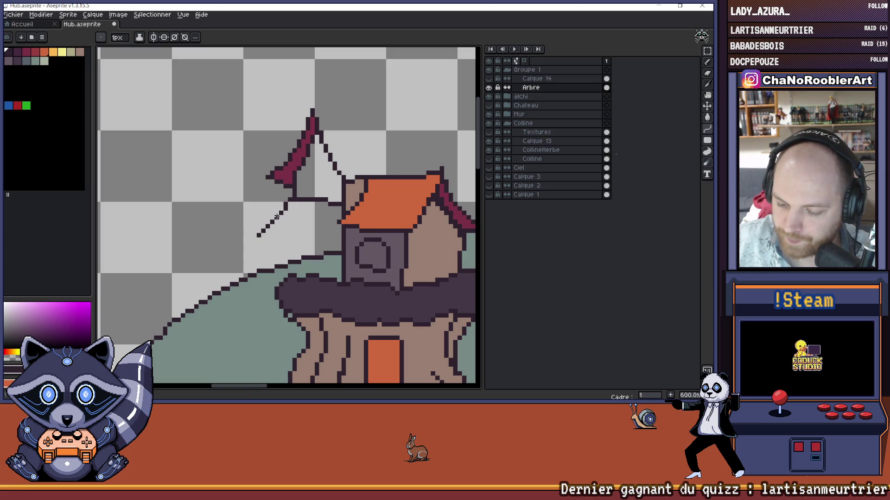
{"action": "key", "text": "ctrl+z"}
{"action": "key", "text": "ctrl+y"}
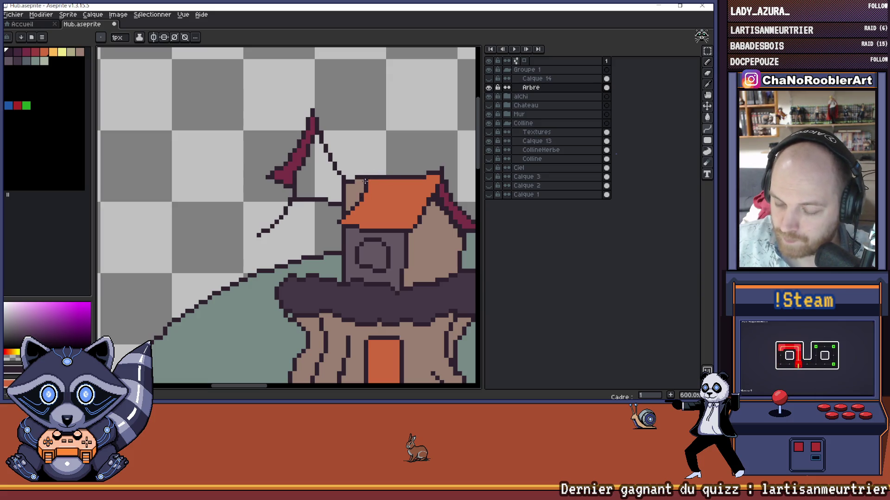
{"action": "left_click_drag", "start_coordinate": [343, 207], "coordinate": [306, 245]}
{"action": "key", "text": "ctrl+z"}
{"action": "left_click_drag", "start_coordinate": [341, 210], "coordinate": [312, 238]}
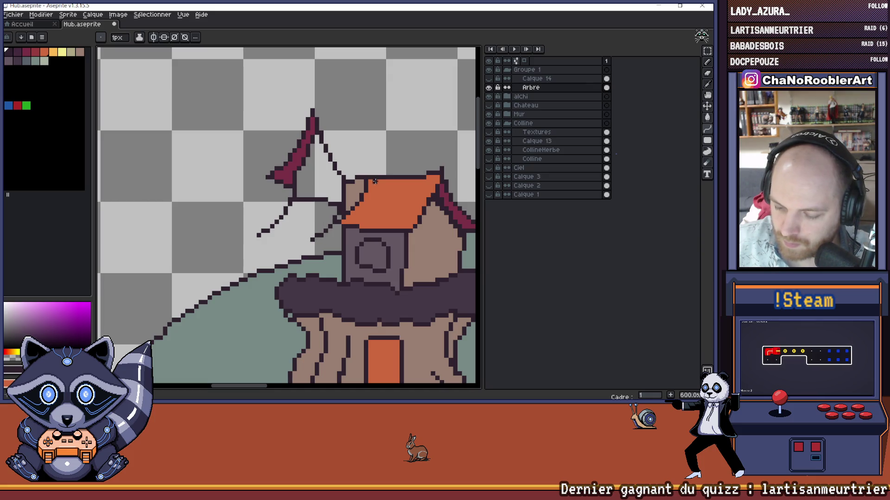
{"action": "mouse_move", "coordinate": [258, 235]}
{"action": "left_mouse_down"}
{"action": "mouse_move", "coordinate": [340, 246]}
{"action": "mouse_move", "coordinate": [346, 234]}
{"action": "left_mouse_up"}
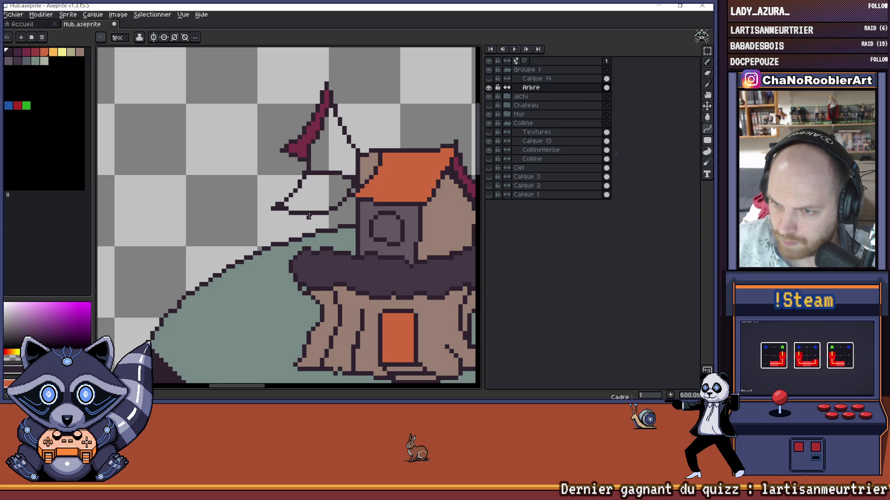
Step: Draw a vertical stem line below the new flap
{"action": "key", "text": "b"}
{"action": "left_click_drag", "start_coordinate": [308, 218], "coordinate": [308, 245]}
{"action": "key", "text": "alt"}
Step: Bucket-fill the area left of the house wall with dark purple to form the annex
{"action": "key", "text": "g"}
{"action": "left_click", "coordinate": [358, 210]}
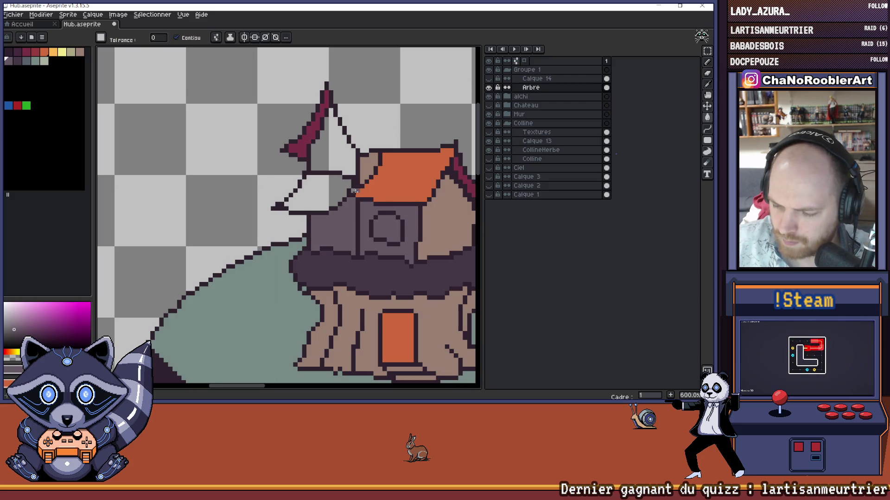
{"action": "scroll", "coordinate": [409, 149], "scroll_direction": "down", "scroll_amount": 6}
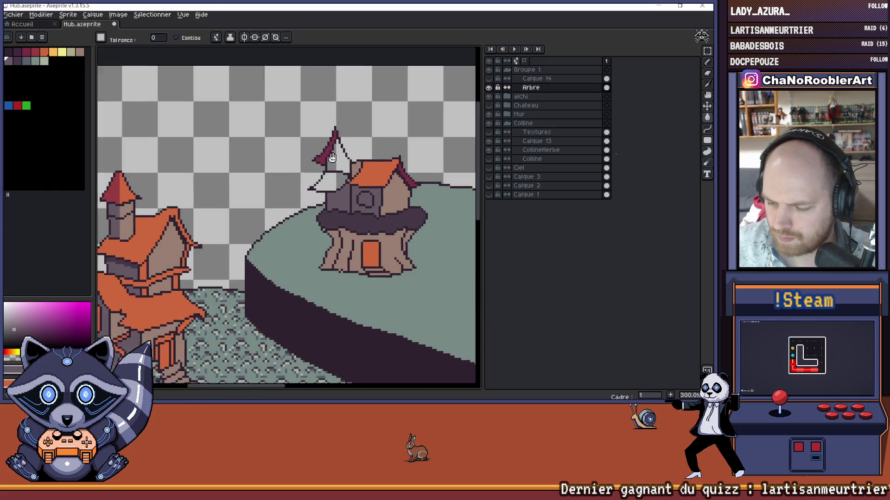
{"action": "scroll", "coordinate": [241, 176], "scroll_direction": "up", "scroll_amount": 2}
{"action": "scroll", "coordinate": [241, 176], "scroll_direction": "up", "scroll_amount": 3}
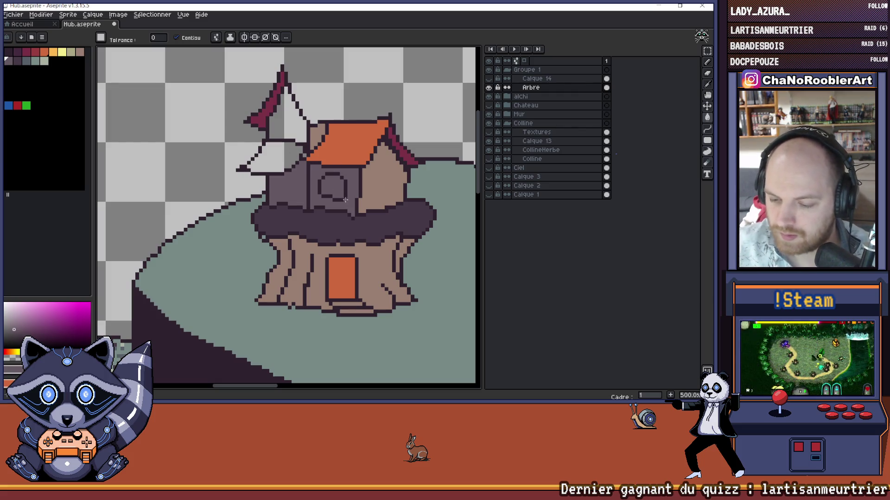
{"action": "scroll", "coordinate": [307, 175], "scroll_direction": "down", "scroll_amount": 4}
{"action": "scroll", "coordinate": [315, 178], "scroll_direction": "up", "scroll_amount": 4}
{"action": "scroll", "coordinate": [309, 194], "scroll_direction": "down", "scroll_amount": 3}
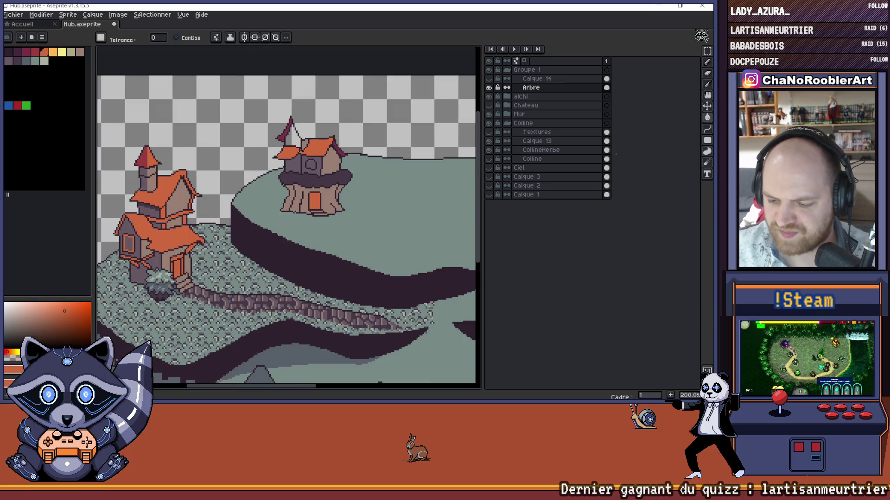
{"action": "scroll", "coordinate": [295, 132], "scroll_direction": "up", "scroll_amount": 4}
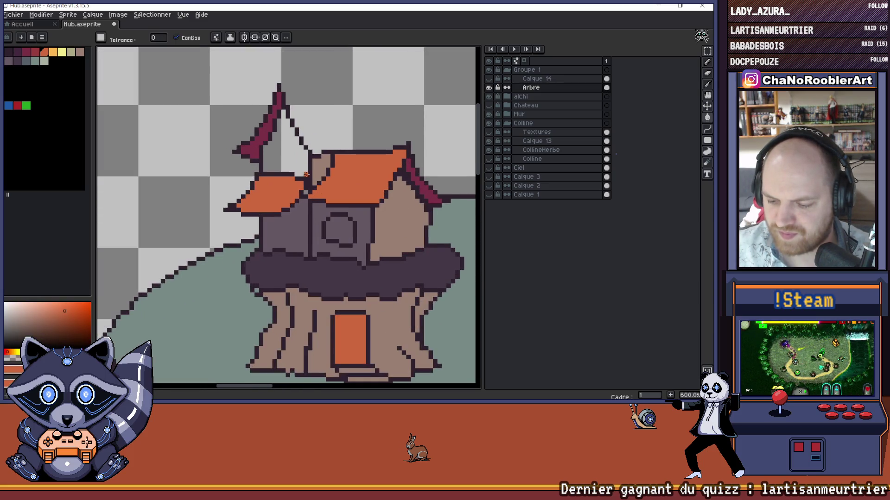
Step: Sample the dark outline colour from the roof and return to the pencil
{"action": "scroll", "coordinate": [301, 172], "scroll_direction": "down", "scroll_amount": 1}
{"action": "scroll", "coordinate": [292, 169], "scroll_direction": "up", "scroll_amount": 1}
{"action": "key", "text": "b"}
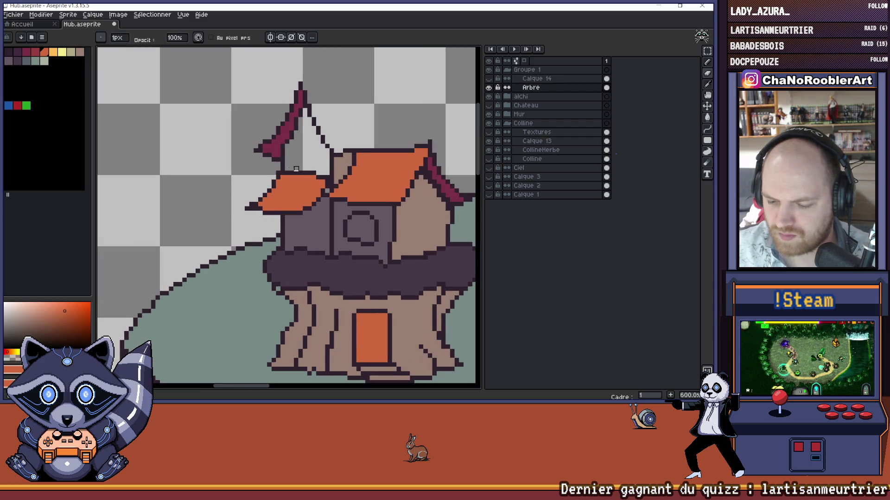
{"action": "scroll", "coordinate": [300, 169], "scroll_direction": "down", "scroll_amount": 3}
{"action": "scroll", "coordinate": [297, 168], "scroll_direction": "up", "scroll_amount": 6}
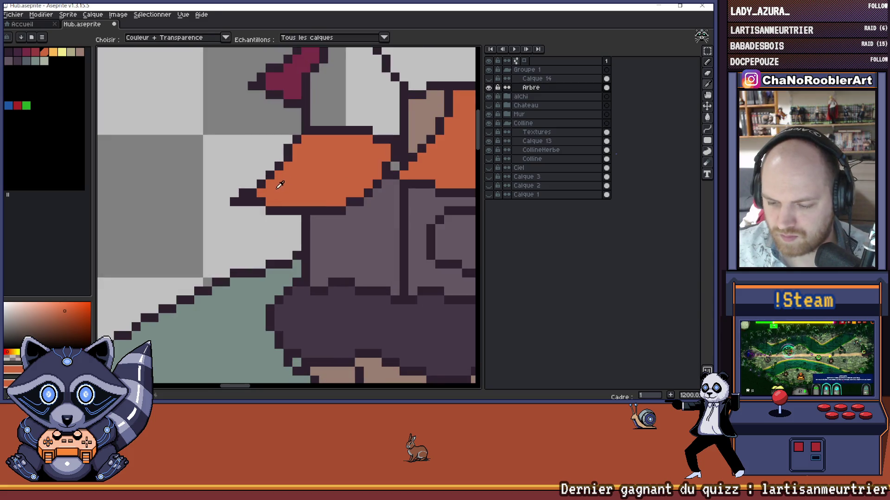
{"action": "scroll", "coordinate": [297, 183], "scroll_direction": "down", "scroll_amount": 5}
{"action": "scroll", "coordinate": [299, 182], "scroll_direction": "up", "scroll_amount": 5}
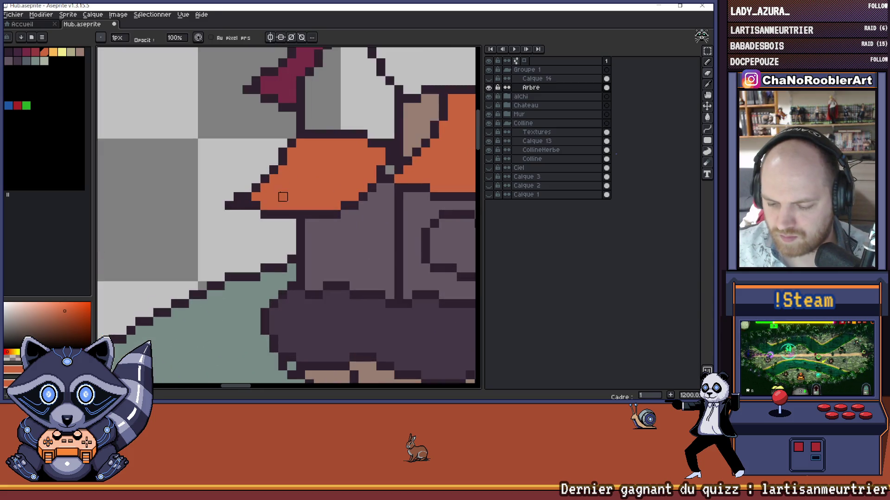
{"action": "key", "text": "i"}
{"action": "left_click", "coordinate": [260, 185]}
{"action": "key", "text": "b"}
Step: Choose orange, then magenta, from the palette as the drawing colour
{"action": "scroll", "coordinate": [266, 185], "scroll_direction": "down", "scroll_amount": 6}
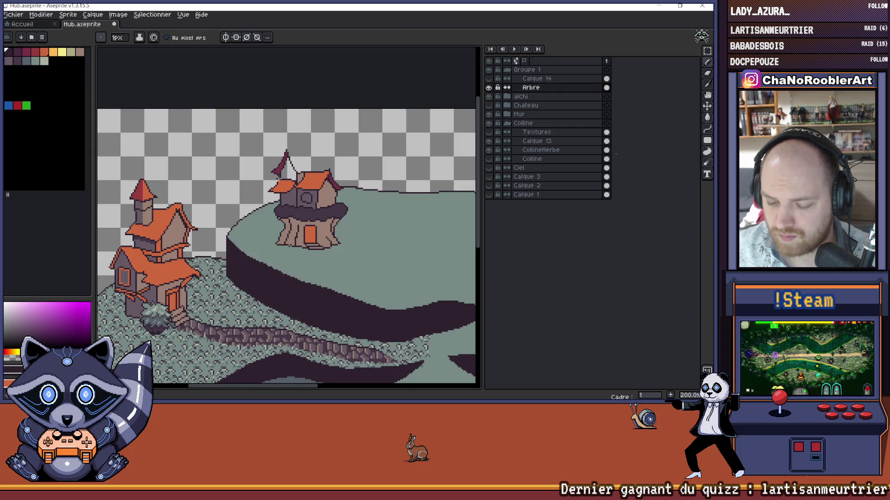
{"action": "scroll", "coordinate": [270, 190], "scroll_direction": "up", "scroll_amount": 6}
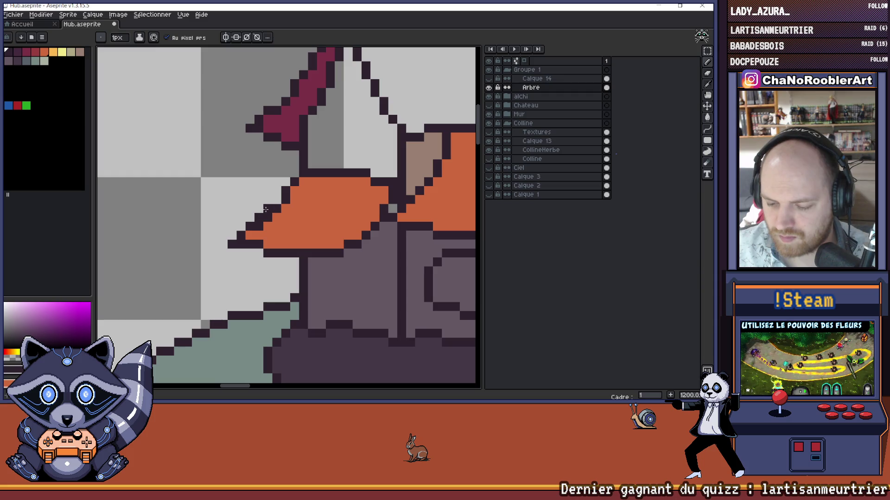
{"action": "left_click", "coordinate": [275, 208], "text": "alt"}
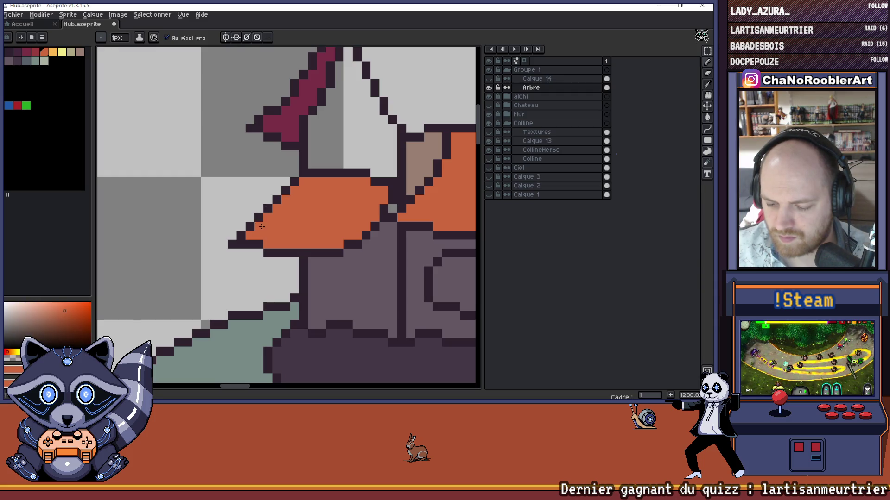
{"action": "scroll", "coordinate": [261, 226], "scroll_direction": "down", "scroll_amount": 6}
{"action": "scroll", "coordinate": [310, 209], "scroll_direction": "down", "scroll_amount": 1}
{"action": "scroll", "coordinate": [296, 211], "scroll_direction": "up", "scroll_amount": 6}
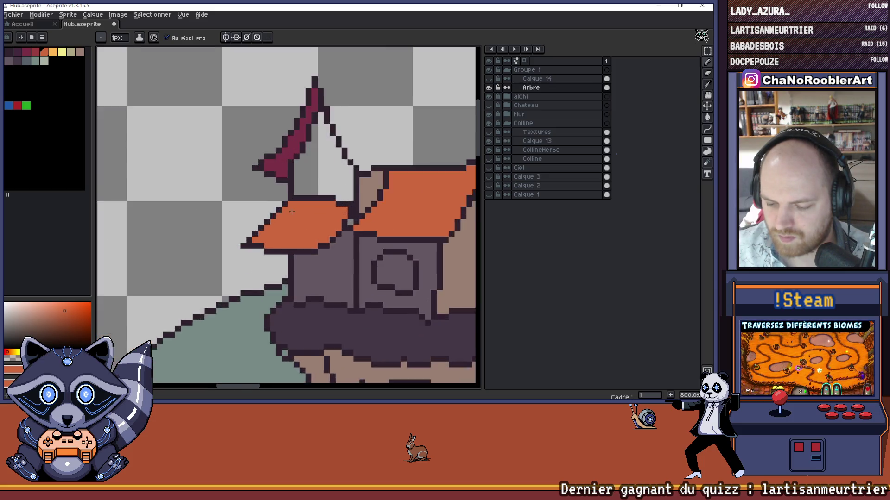
{"action": "scroll", "coordinate": [292, 212], "scroll_direction": "up", "scroll_amount": 1}
{"action": "left_click", "coordinate": [281, 211], "text": "alt"}
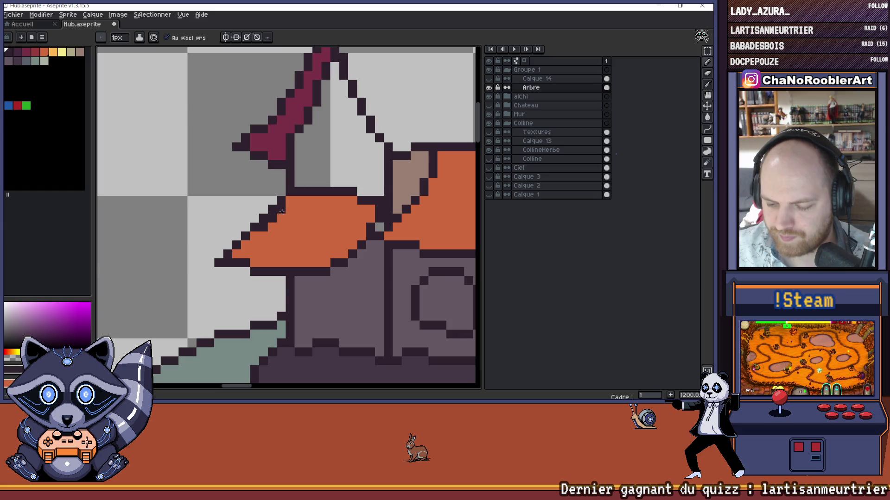
Step: Review the Edit > Undo History list, then close it
{"action": "key", "text": "alt+m"}
{"action": "key", "text": "h"}
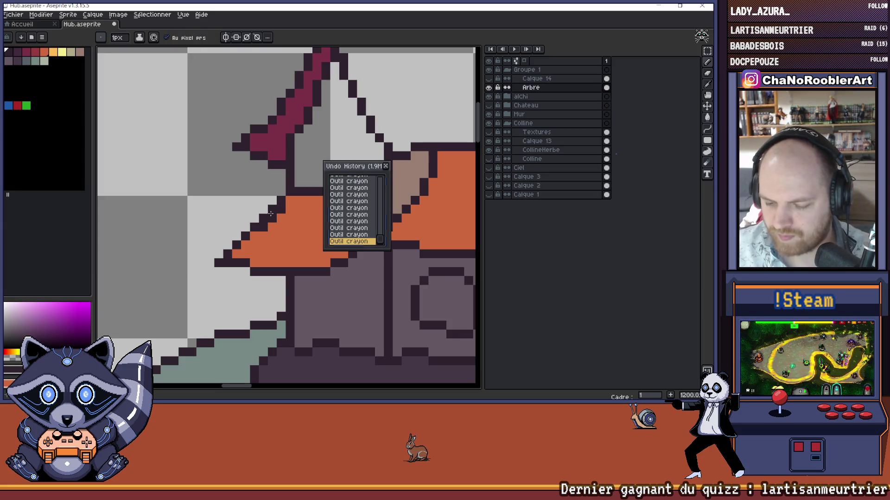
{"action": "key", "text": "Escape"}
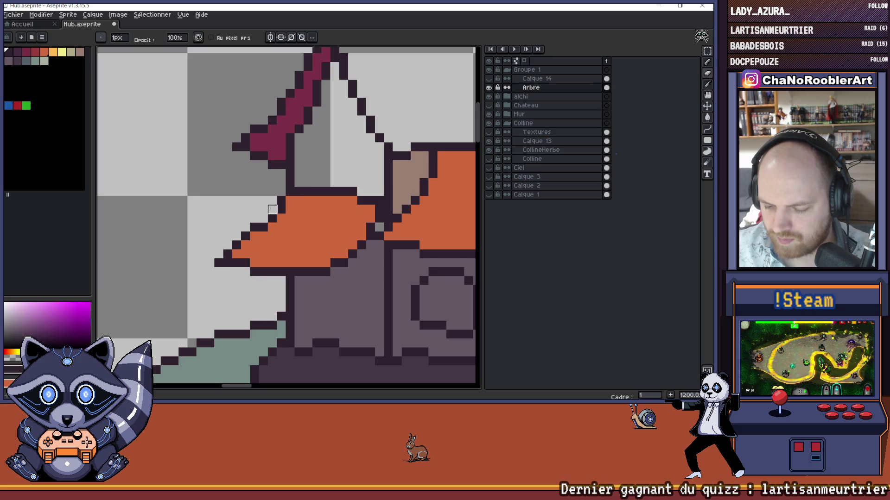
{"action": "scroll", "coordinate": [272, 210], "scroll_direction": "down", "scroll_amount": 6}
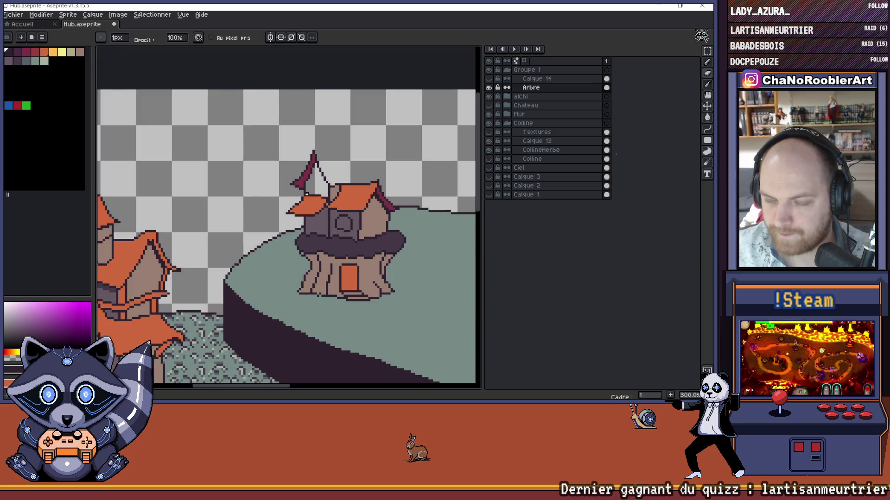
Step: Undo the last pencil stroke near the annex roof
{"action": "scroll", "coordinate": [313, 191], "scroll_direction": "up", "scroll_amount": 3}
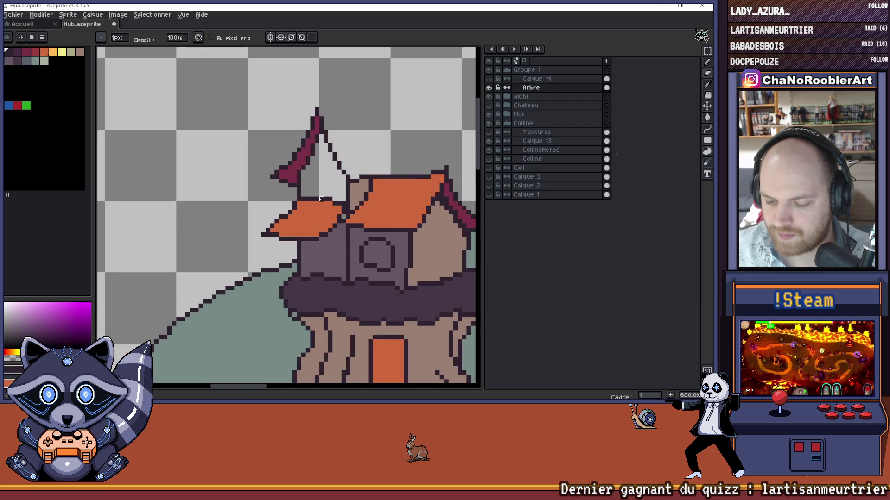
{"action": "key", "text": "ctrl+z"}
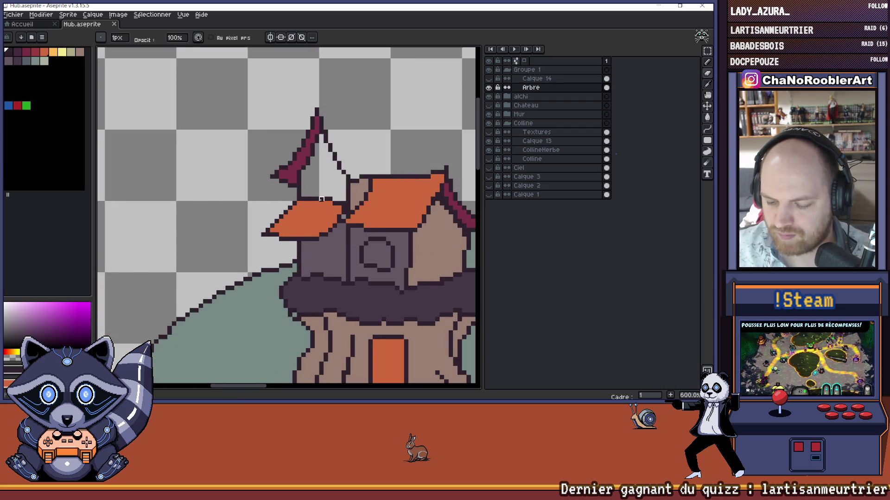
{"action": "scroll", "coordinate": [326, 205], "scroll_direction": "down", "scroll_amount": 3}
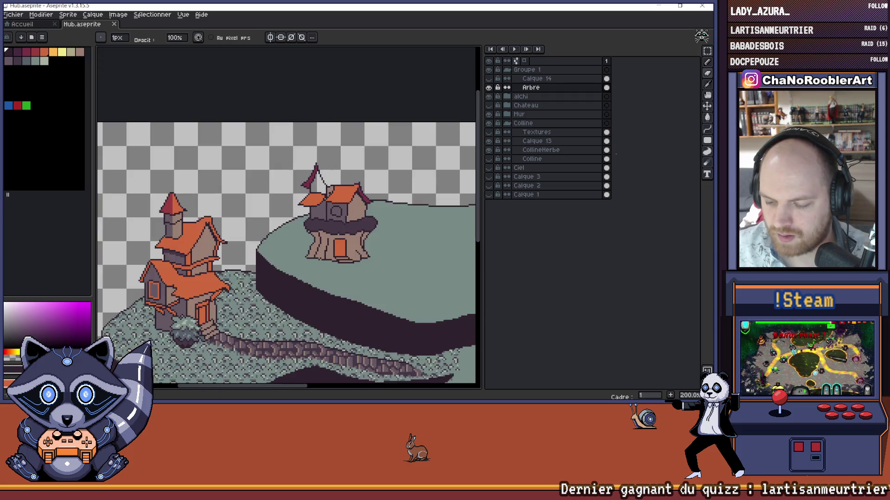
{"action": "scroll", "coordinate": [331, 194], "scroll_direction": "down", "scroll_amount": 1}
{"action": "scroll", "coordinate": [320, 217], "scroll_direction": "up", "scroll_amount": 4}
Step: Pan and zoom around the castle scene to review the tree house
{"action": "key", "text": "alt"}
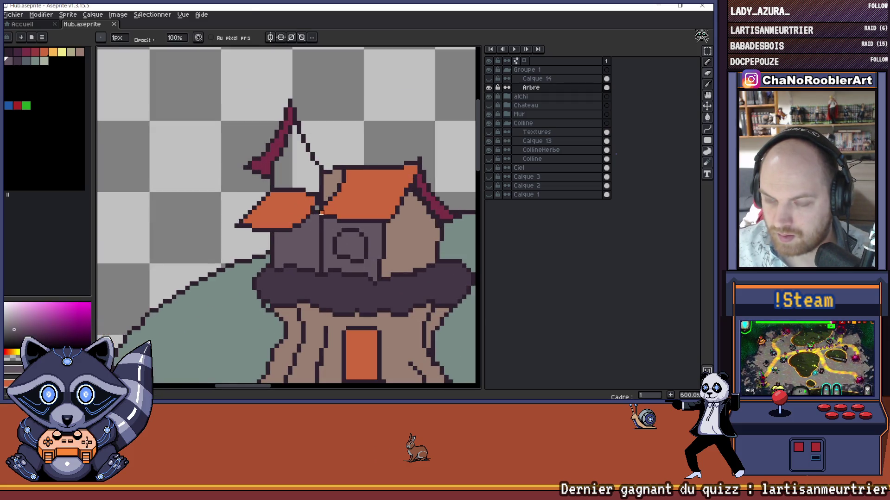
{"action": "scroll", "coordinate": [315, 217], "scroll_direction": "down", "scroll_amount": 3}
{"action": "left_click_drag", "start_coordinate": [318, 213], "coordinate": [307, 195]}
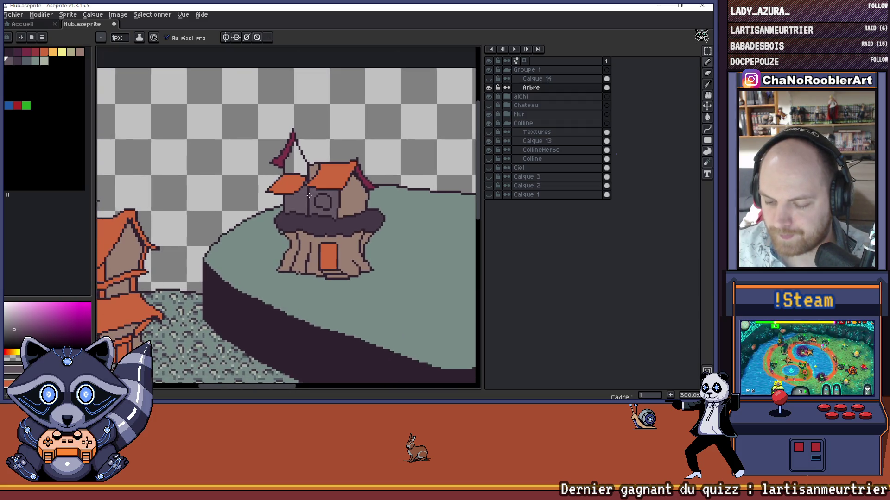
{"action": "scroll", "coordinate": [307, 194], "scroll_direction": "up", "scroll_amount": 1}
{"action": "scroll", "coordinate": [303, 206], "scroll_direction": "down", "scroll_amount": 1}
{"action": "scroll", "coordinate": [280, 219], "scroll_direction": "up", "scroll_amount": 1}
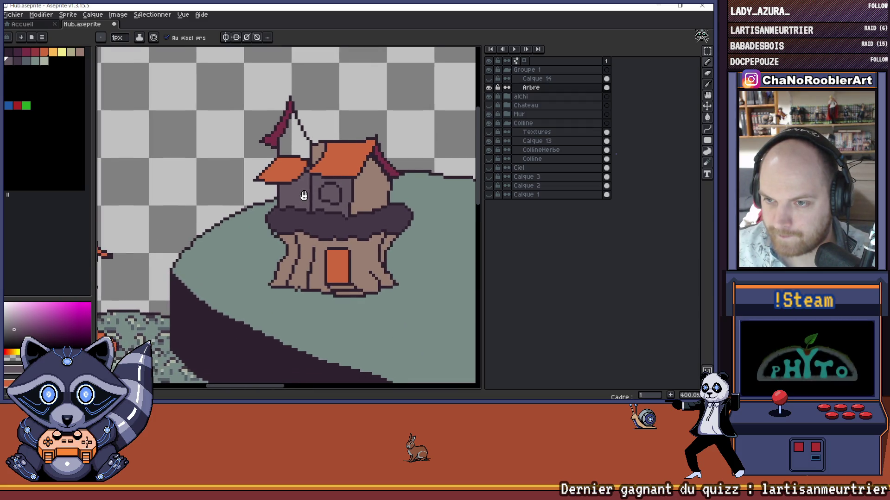
{"action": "scroll", "coordinate": [272, 207], "scroll_direction": "down", "scroll_amount": 2}
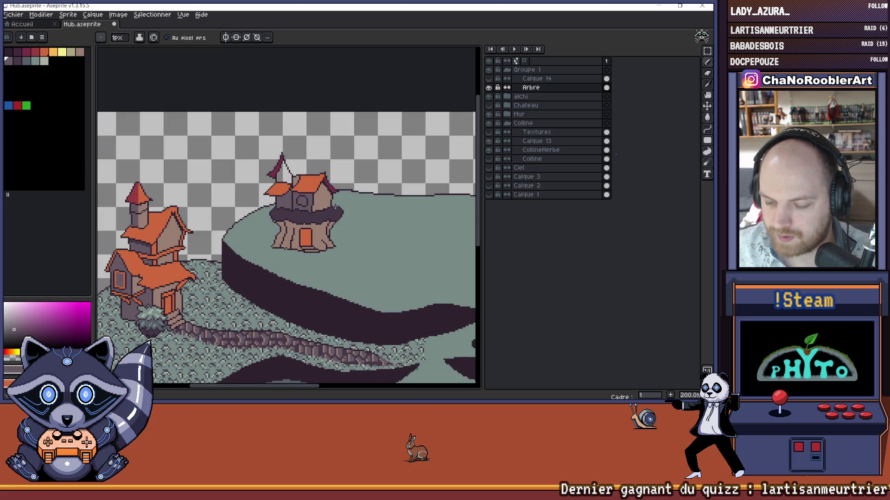
{"action": "mouse_move", "coordinate": [357, 187]}
{"action": "left_mouse_down"}
{"action": "mouse_move", "coordinate": [334, 177]}
{"action": "mouse_move", "coordinate": [329, 191]}
{"action": "mouse_move", "coordinate": [308, 190]}
{"action": "left_mouse_up"}
{"action": "scroll", "coordinate": [334, 178], "scroll_direction": "down", "scroll_amount": 1}
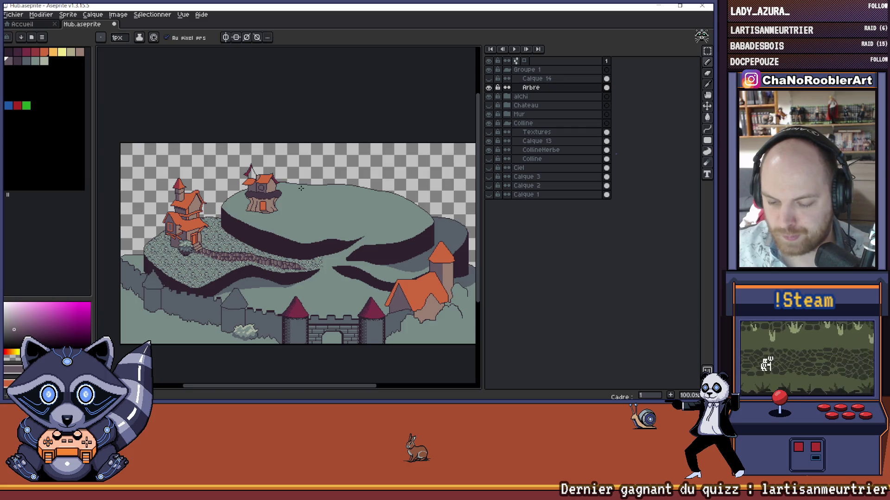
{"action": "scroll", "coordinate": [259, 188], "scroll_direction": "up", "scroll_amount": 8}
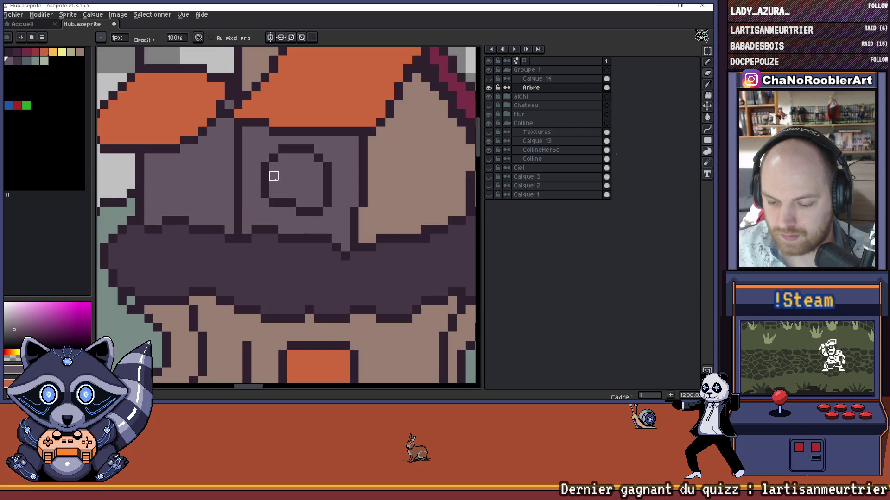
{"action": "mouse_move", "coordinate": [264, 179]}
{"action": "left_mouse_down"}
{"action": "mouse_move", "coordinate": [292, 204]}
{"action": "mouse_move", "coordinate": [319, 212]}
{"action": "mouse_move", "coordinate": [325, 174]}
{"action": "left_mouse_up"}
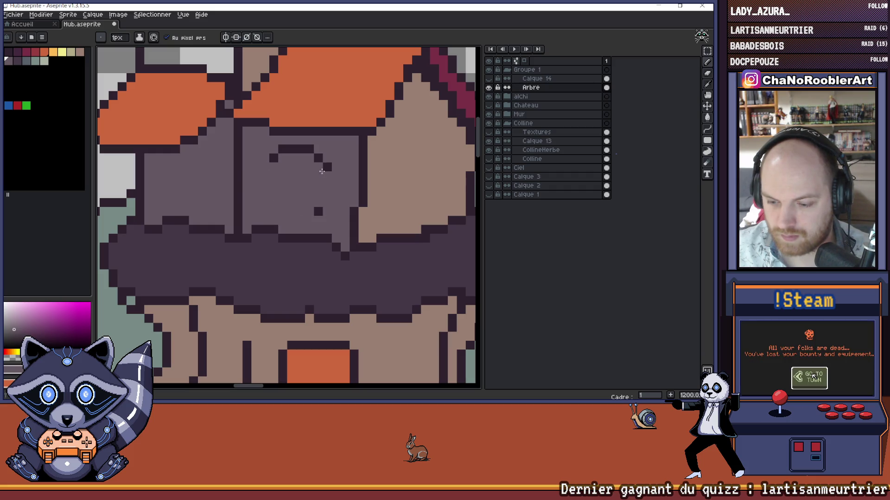
{"action": "scroll", "coordinate": [307, 187], "scroll_direction": "down", "scroll_amount": 6}
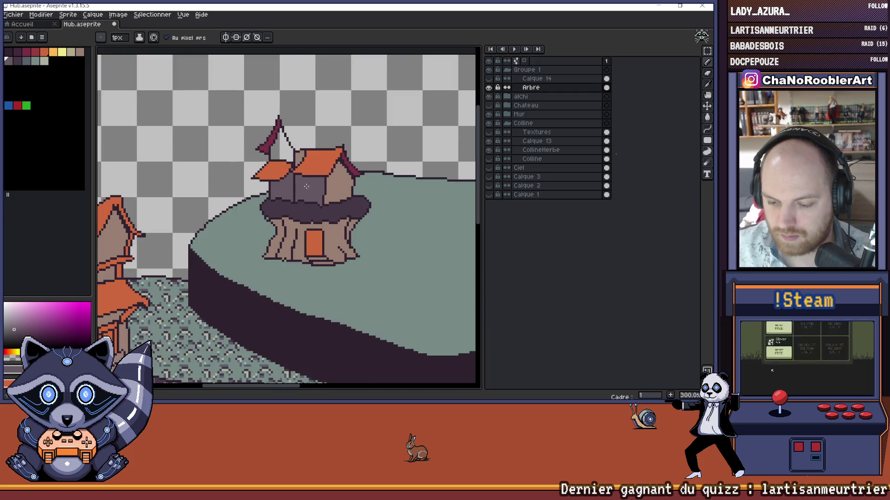
{"action": "scroll", "coordinate": [307, 187], "scroll_direction": "up", "scroll_amount": 2}
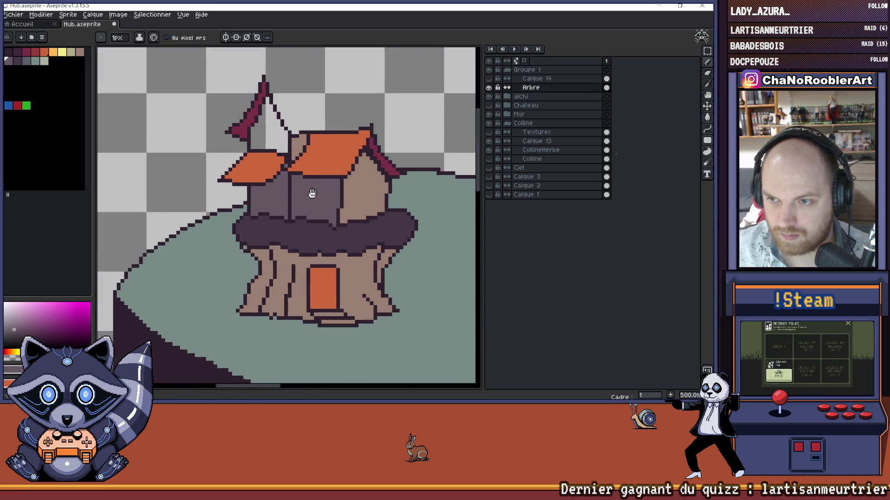
{"action": "scroll", "coordinate": [308, 190], "scroll_direction": "up", "scroll_amount": 1}
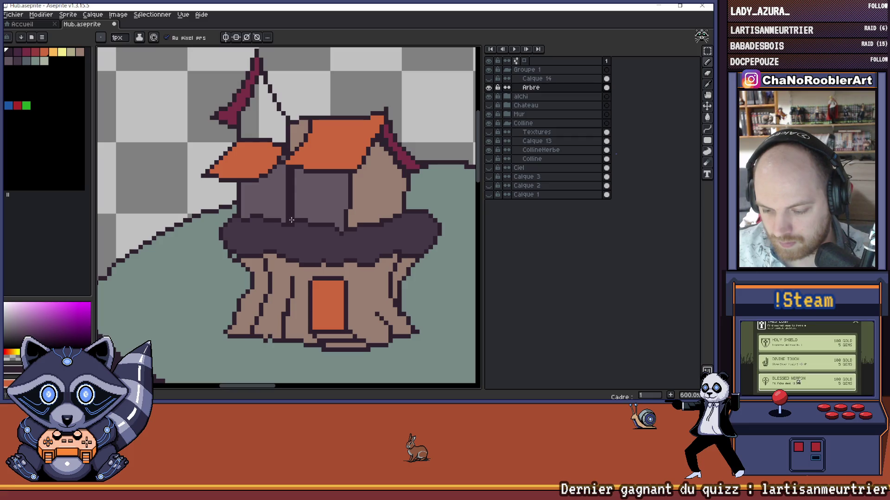
{"action": "scroll", "coordinate": [301, 206], "scroll_direction": "down", "scroll_amount": 6}
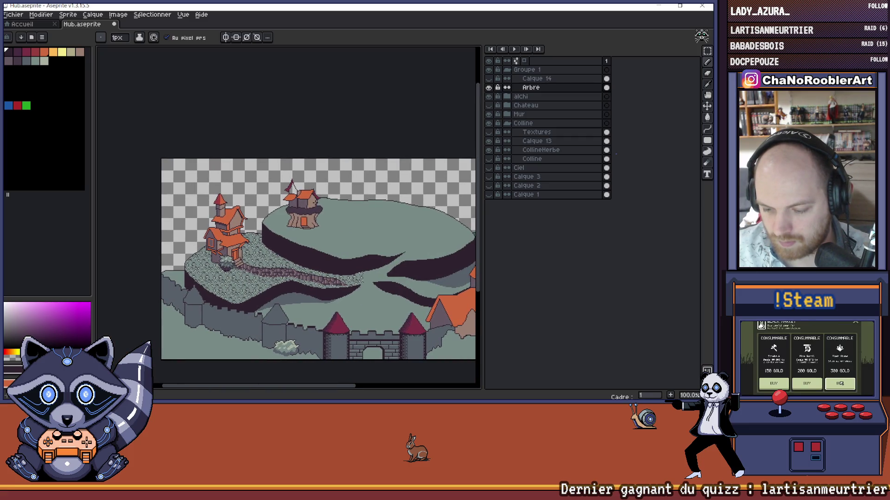
{"action": "scroll", "coordinate": [306, 205], "scroll_direction": "up", "scroll_amount": 1}
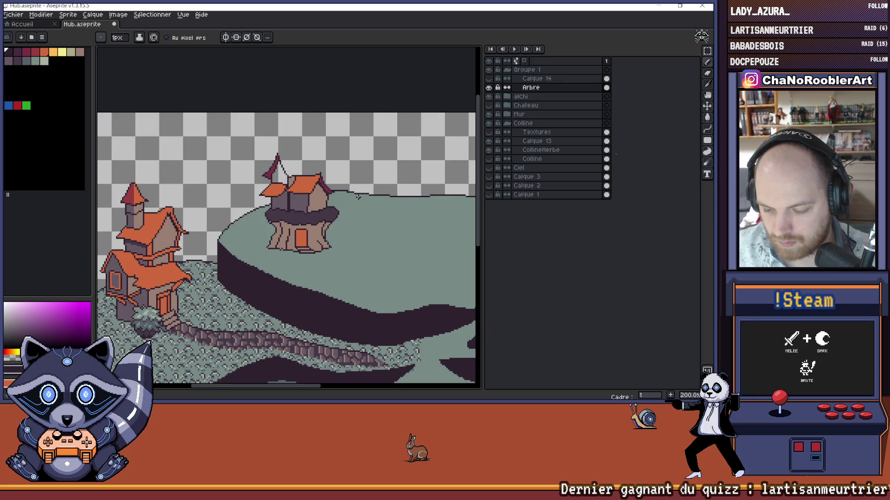
{"action": "scroll", "coordinate": [355, 199], "scroll_direction": "up", "scroll_amount": 1}
{"action": "left_click_drag", "start_coordinate": [355, 197], "coordinate": [352, 187]}
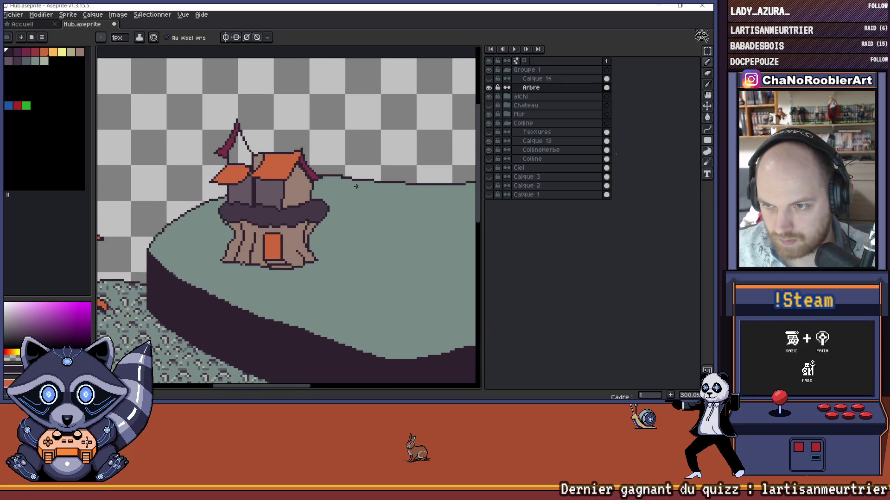
{"action": "scroll", "coordinate": [352, 186], "scroll_direction": "down", "scroll_amount": 2}
{"action": "scroll", "coordinate": [317, 190], "scroll_direction": "up", "scroll_amount": 2}
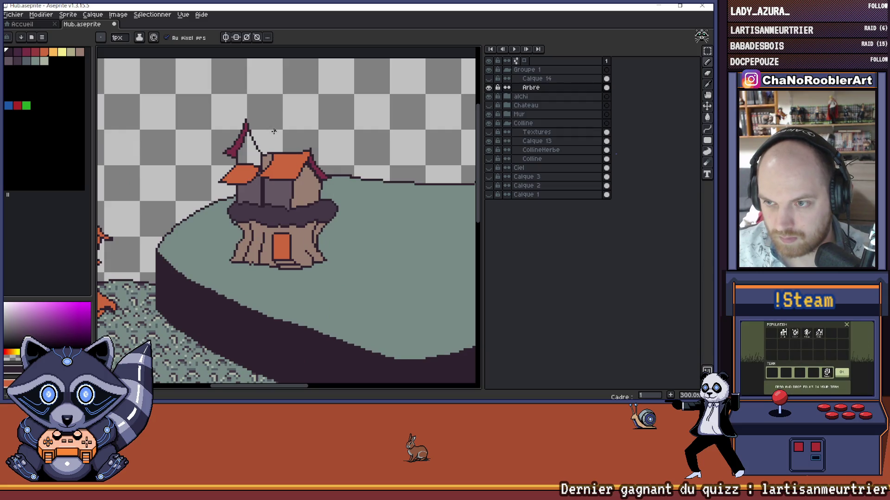
{"action": "scroll", "coordinate": [257, 148], "scroll_direction": "up", "scroll_amount": 4}
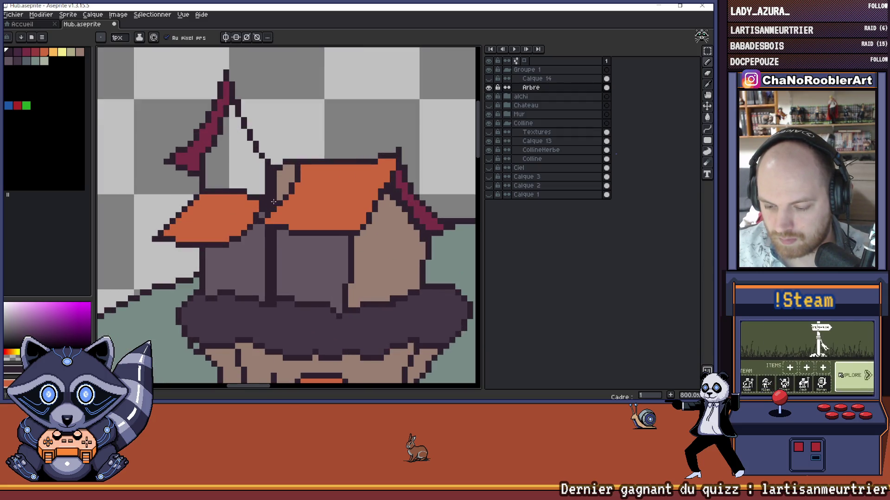
{"action": "scroll", "coordinate": [271, 185], "scroll_direction": "down", "scroll_amount": 2}
{"action": "left_click_drag", "start_coordinate": [324, 175], "coordinate": [310, 174]}
{"action": "scroll", "coordinate": [310, 175], "scroll_direction": "down", "scroll_amount": 1}
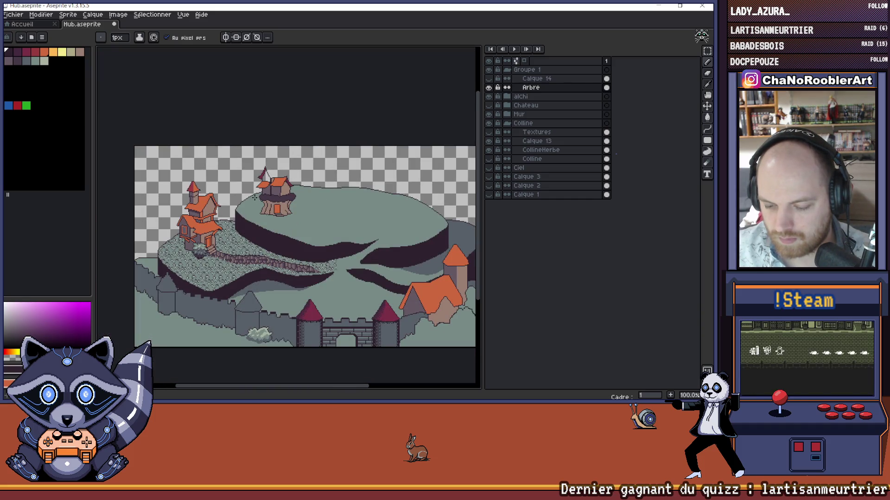
{"action": "scroll", "coordinate": [251, 179], "scroll_direction": "up", "scroll_amount": 5}
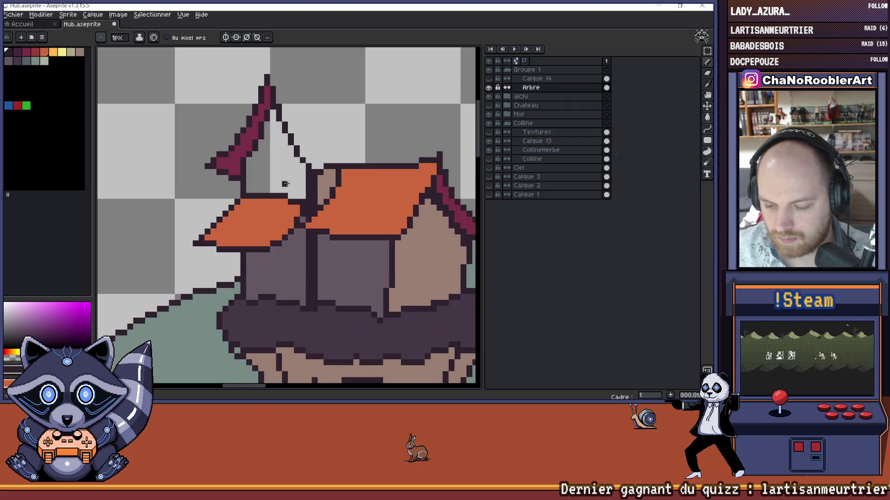
{"action": "left_click", "coordinate": [291, 198], "text": "alt"}
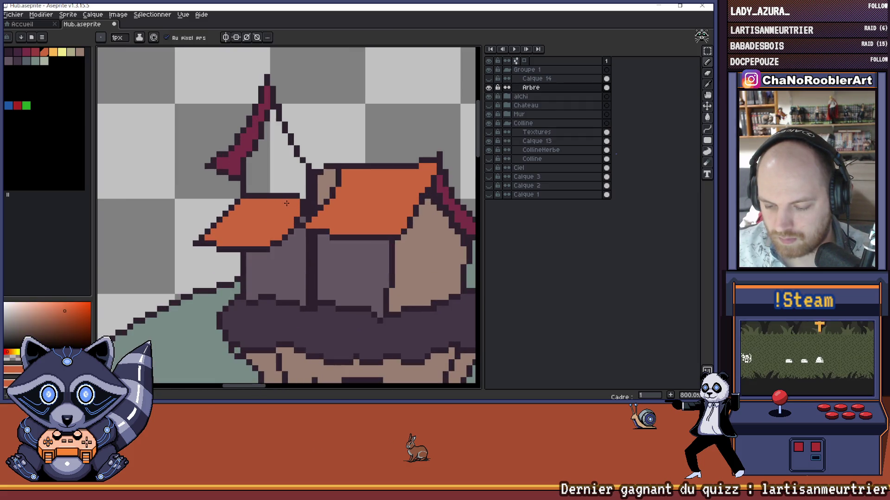
{"action": "scroll", "coordinate": [291, 198], "scroll_direction": "down", "scroll_amount": 2}
{"action": "scroll", "coordinate": [327, 185], "scroll_direction": "down", "scroll_amount": 1}
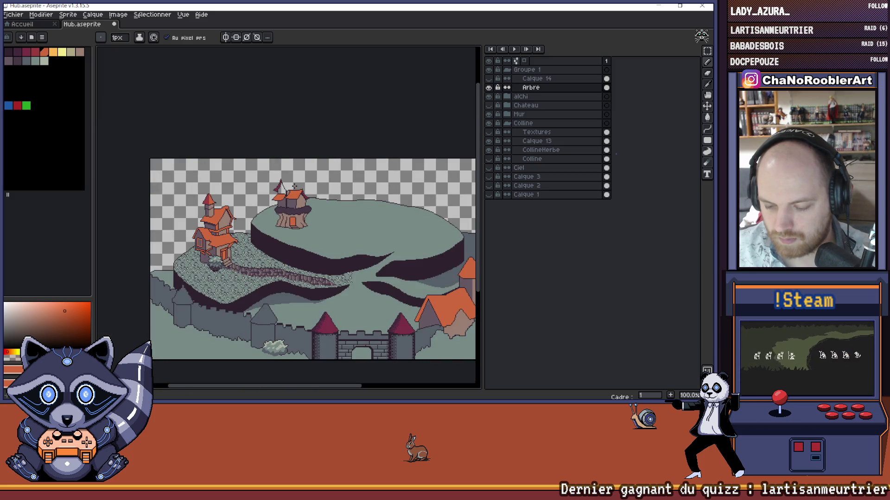
{"action": "scroll", "coordinate": [291, 187], "scroll_direction": "up", "scroll_amount": 4}
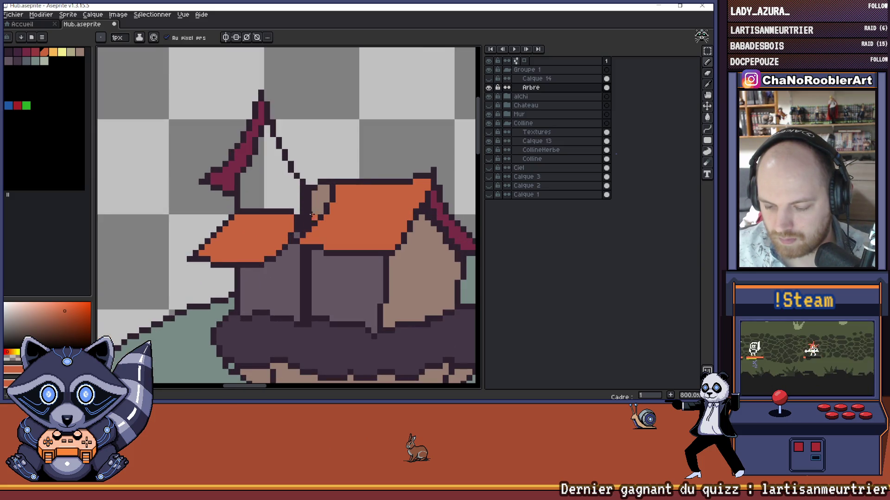
{"action": "scroll", "coordinate": [297, 199], "scroll_direction": "right", "scroll_amount": 2}
{"action": "key", "text": "alt"}
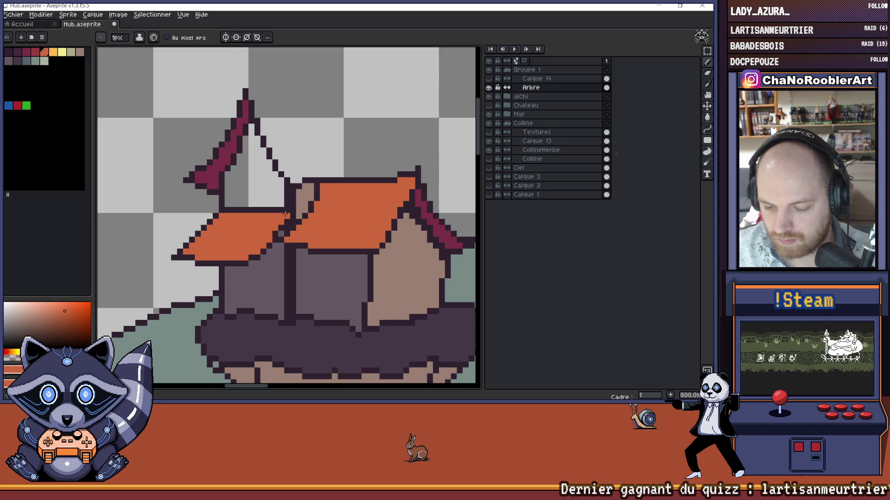
{"action": "scroll", "coordinate": [285, 214], "scroll_direction": "down", "scroll_amount": 5}
{"action": "scroll", "coordinate": [252, 220], "scroll_direction": "up", "scroll_amount": 7}
{"action": "scroll", "coordinate": [252, 220], "scroll_direction": "down", "scroll_amount": 6}
{"action": "scroll", "coordinate": [282, 217], "scroll_direction": "up", "scroll_amount": 8}
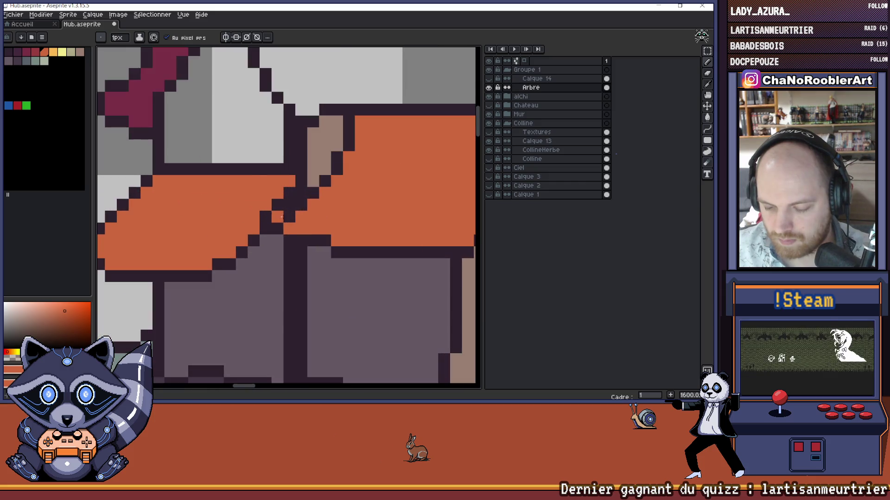
{"action": "scroll", "coordinate": [280, 247], "scroll_direction": "down", "scroll_amount": 3}
{"action": "scroll", "coordinate": [307, 222], "scroll_direction": "up", "scroll_amount": 4}
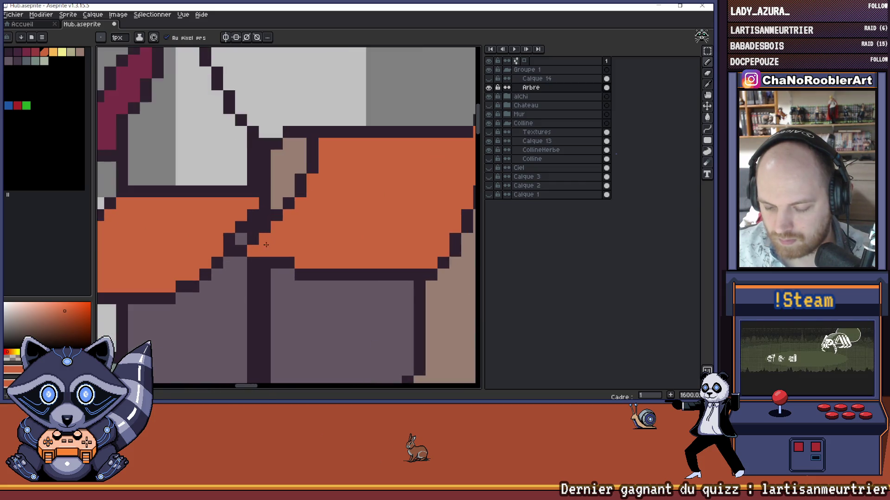
{"action": "key", "text": "i"}
{"action": "scroll", "coordinate": [263, 239], "scroll_direction": "down", "scroll_amount": 4}
{"action": "scroll", "coordinate": [263, 238], "scroll_direction": "up", "scroll_amount": 4}
{"action": "key", "text": "b"}
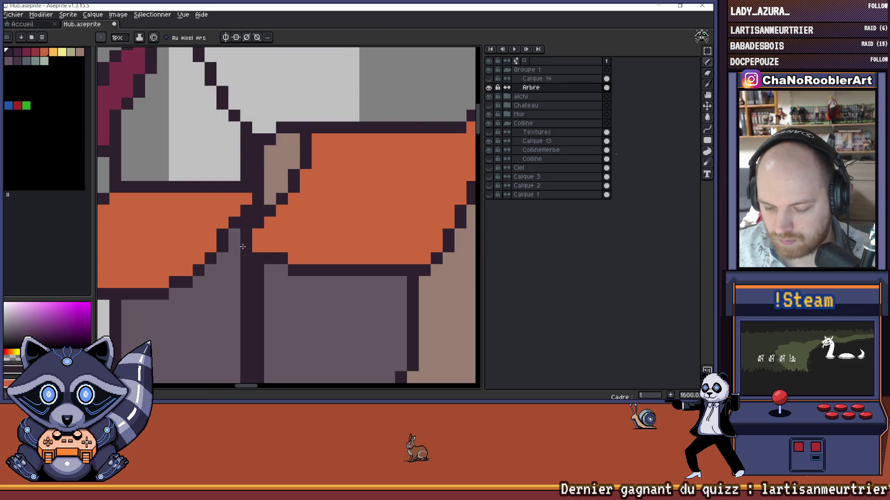
{"action": "scroll", "coordinate": [263, 239], "scroll_direction": "down", "scroll_amount": 6}
{"action": "scroll", "coordinate": [279, 254], "scroll_direction": "up", "scroll_amount": 5}
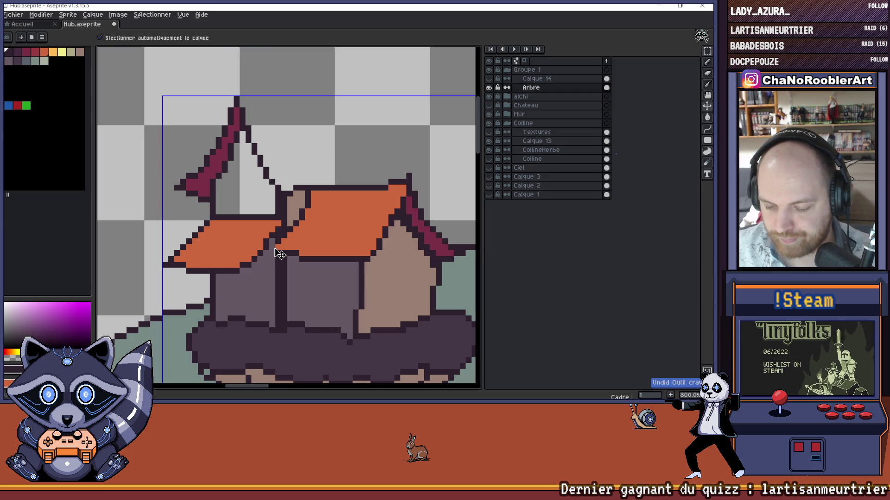
Step: Draw a dark outline diagonally beneath the left orange roof
{"action": "scroll", "coordinate": [288, 245], "scroll_direction": "down", "scroll_amount": 4}
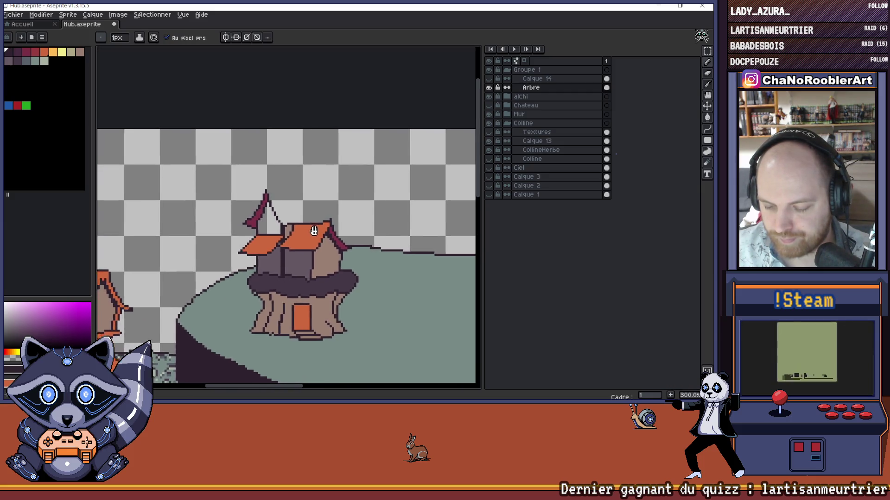
{"action": "scroll", "coordinate": [308, 233], "scroll_direction": "down", "scroll_amount": 2}
{"action": "scroll", "coordinate": [306, 235], "scroll_direction": "up", "scroll_amount": 1}
{"action": "scroll", "coordinate": [305, 236], "scroll_direction": "right", "scroll_amount": 1}
{"action": "key", "text": "ctrl"}
{"action": "scroll", "coordinate": [304, 237], "scroll_direction": "down", "scroll_amount": 1}
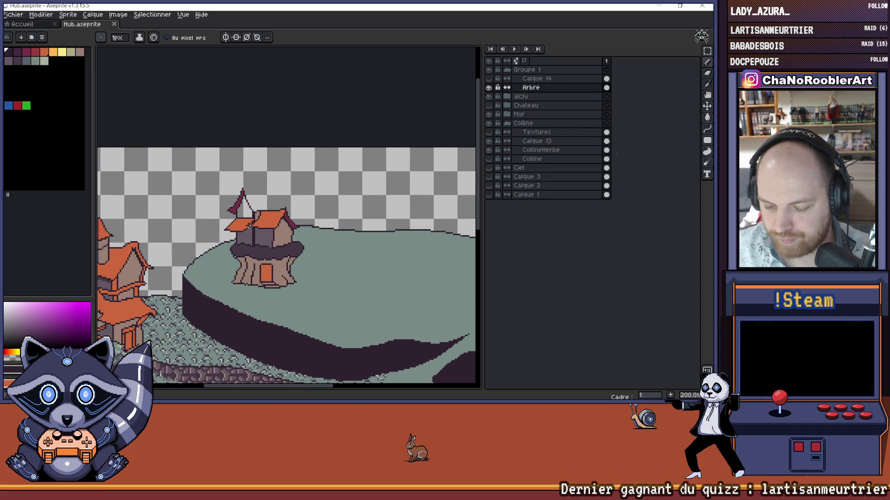
{"action": "scroll", "coordinate": [250, 229], "scroll_direction": "up", "scroll_amount": 1}
{"action": "scroll", "coordinate": [250, 229], "scroll_direction": "down", "scroll_amount": 2}
{"action": "scroll", "coordinate": [251, 228], "scroll_direction": "up", "scroll_amount": 2}
{"action": "scroll", "coordinate": [250, 229], "scroll_direction": "up", "scroll_amount": 1}
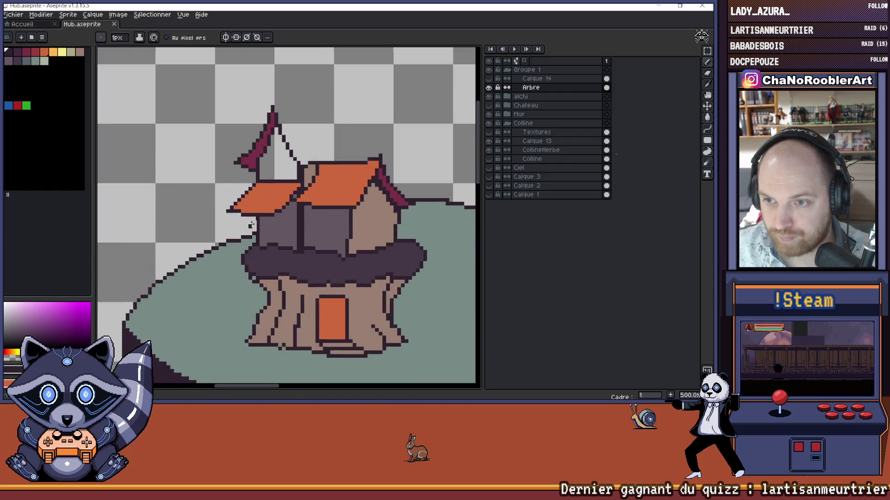
{"action": "scroll", "coordinate": [218, 209], "scroll_direction": "up", "scroll_amount": 3}
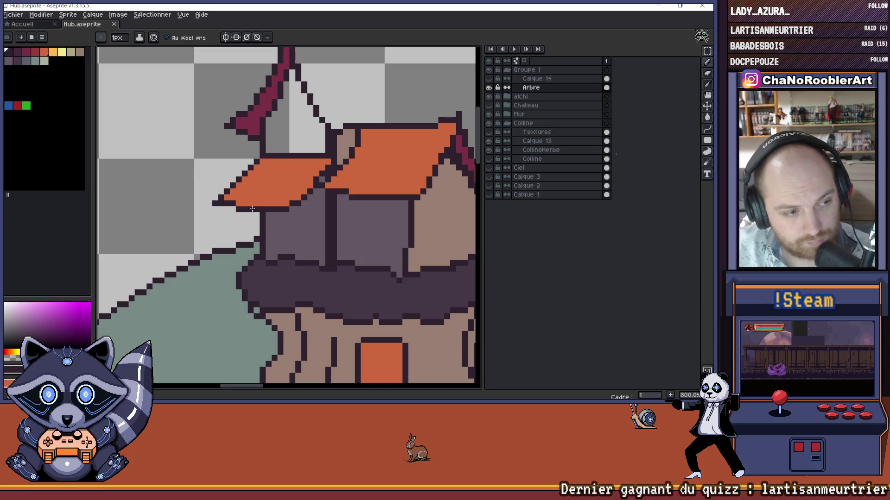
{"action": "mouse_move", "coordinate": [266, 241]}
{"action": "left_mouse_down"}
{"action": "mouse_move", "coordinate": [321, 233]}
{"action": "mouse_move", "coordinate": [318, 217]}
{"action": "left_mouse_up"}
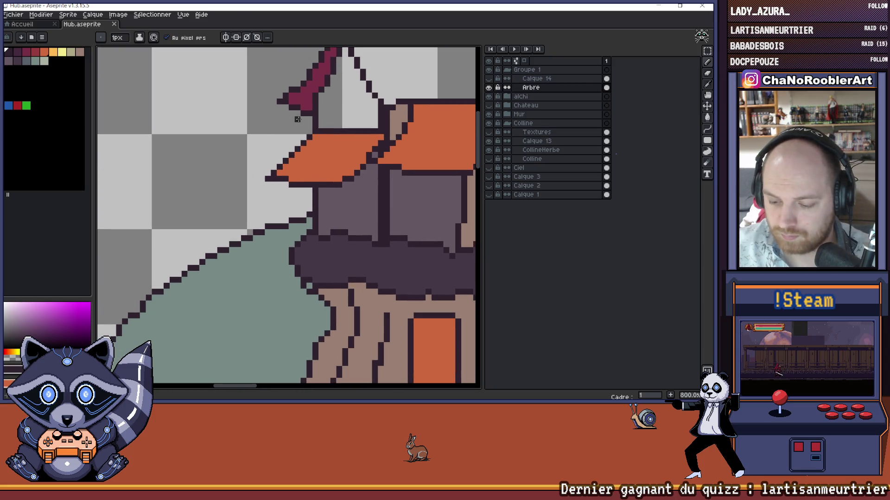
{"action": "left_click_drag", "start_coordinate": [271, 181], "coordinate": [299, 224]}
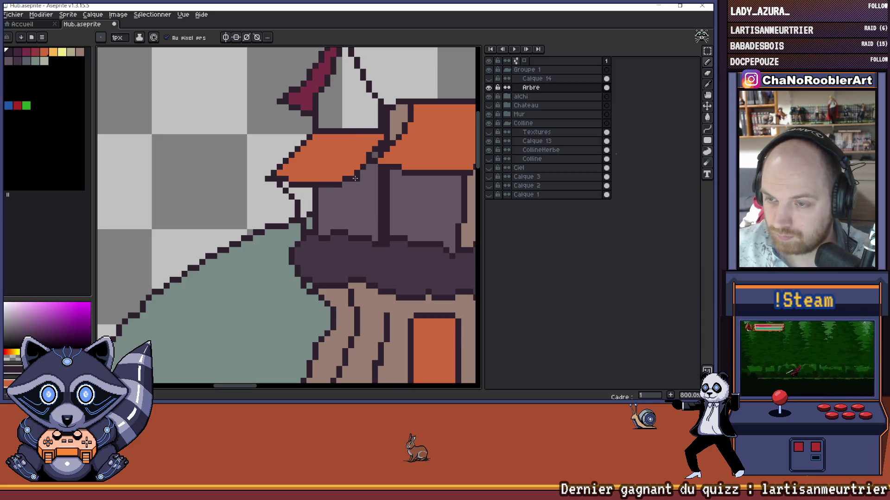
Step: Extend the dark outline down the house wall, redoing one misplaced stroke
{"action": "mouse_move", "coordinate": [354, 182]}
{"action": "left_mouse_down"}
{"action": "mouse_move", "coordinate": [377, 217]}
{"action": "mouse_move", "coordinate": [366, 189]}
{"action": "mouse_move", "coordinate": [378, 205]}
{"action": "left_mouse_up"}
{"action": "key", "text": "ctrl+z"}
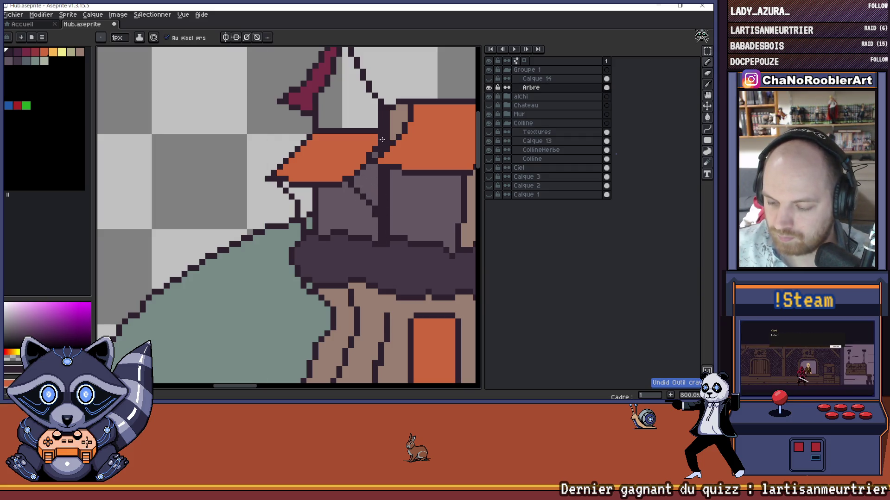
{"action": "left_click_drag", "start_coordinate": [374, 231], "coordinate": [375, 230]}
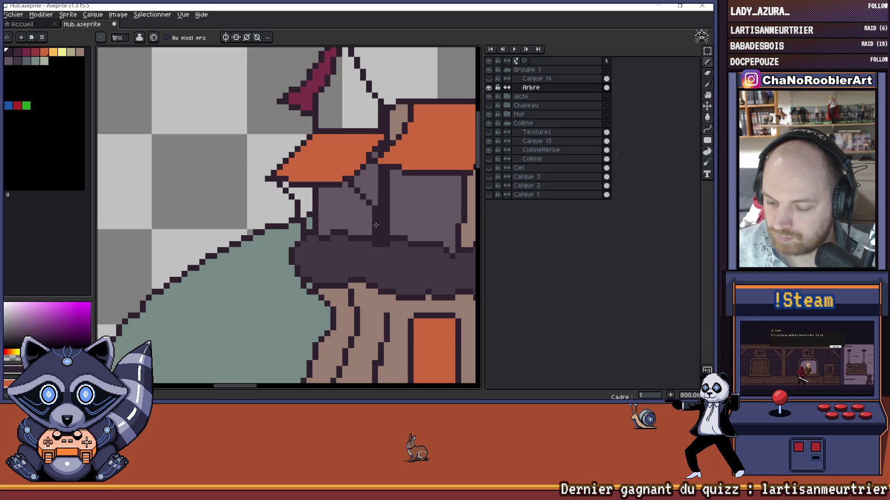
{"action": "scroll", "coordinate": [319, 137], "scroll_direction": "down", "scroll_amount": 4}
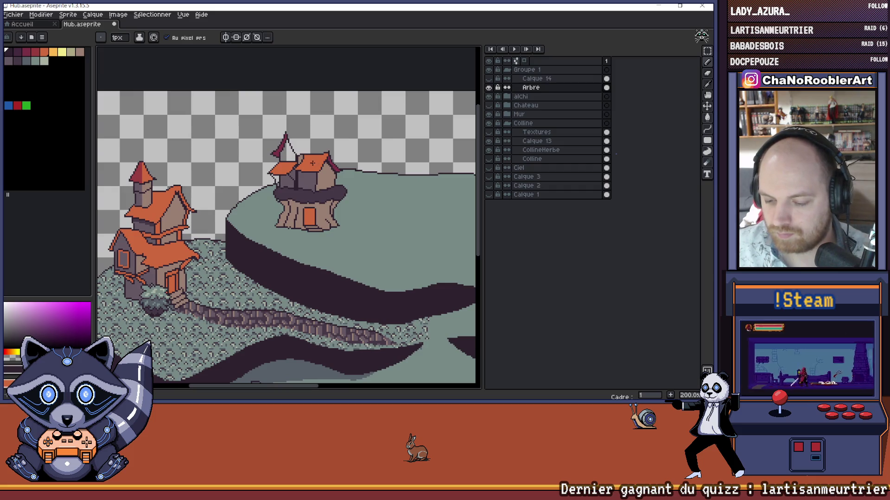
Step: Zoom around the tree house, then select the Line tool from the right-hand toolbar
{"action": "scroll", "coordinate": [310, 177], "scroll_direction": "up", "scroll_amount": 2}
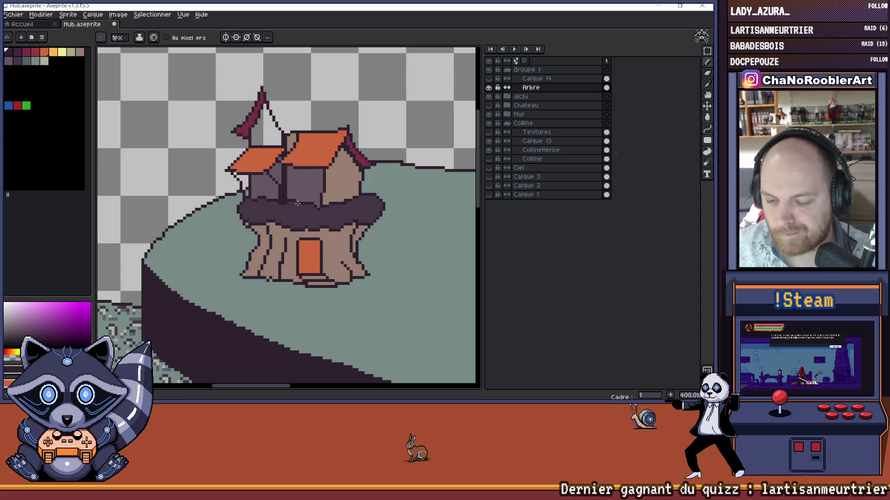
{"action": "scroll", "coordinate": [298, 204], "scroll_direction": "down", "scroll_amount": 3}
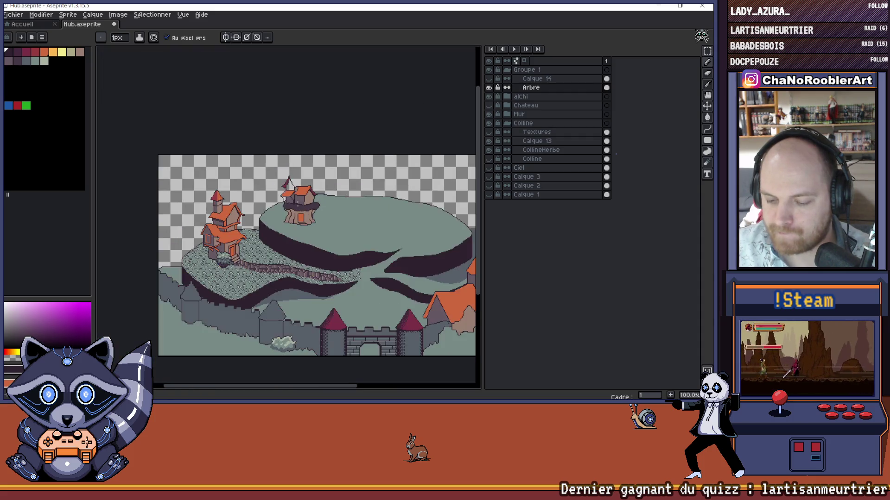
{"action": "left_click_drag", "start_coordinate": [322, 203], "coordinate": [301, 186]}
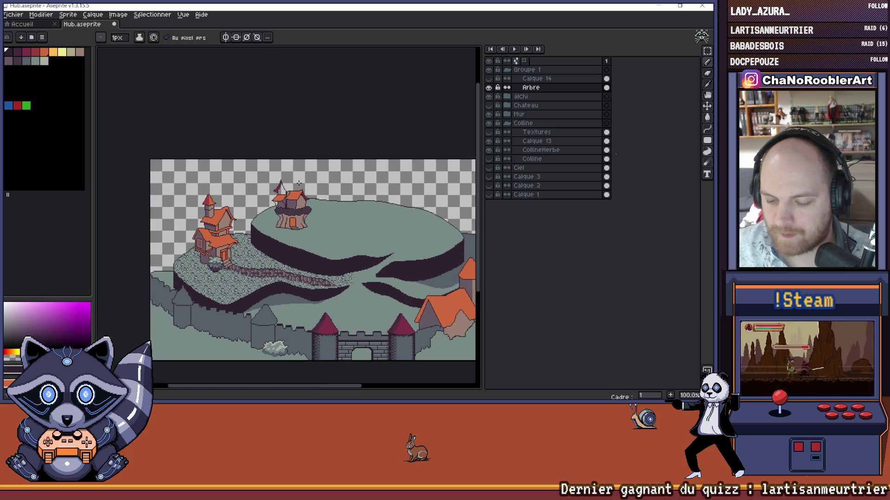
{"action": "scroll", "coordinate": [290, 179], "scroll_direction": "up", "scroll_amount": 4}
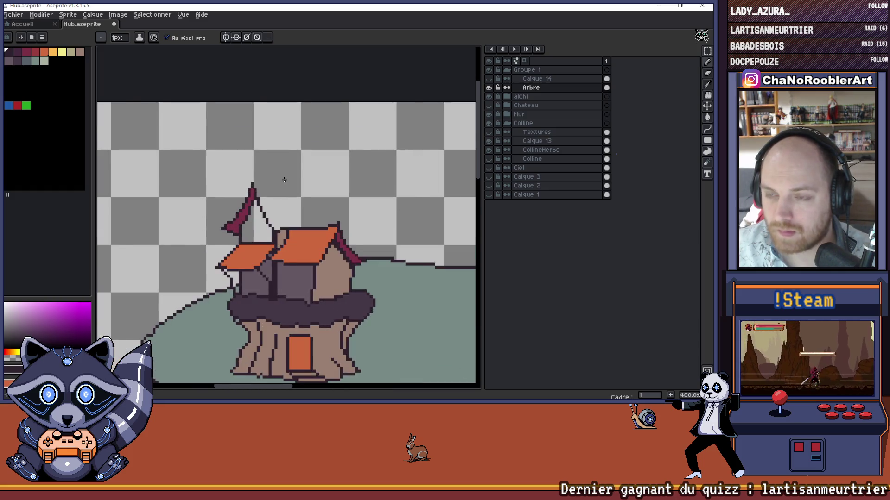
{"action": "scroll", "coordinate": [288, 176], "scroll_direction": "down", "scroll_amount": 1}
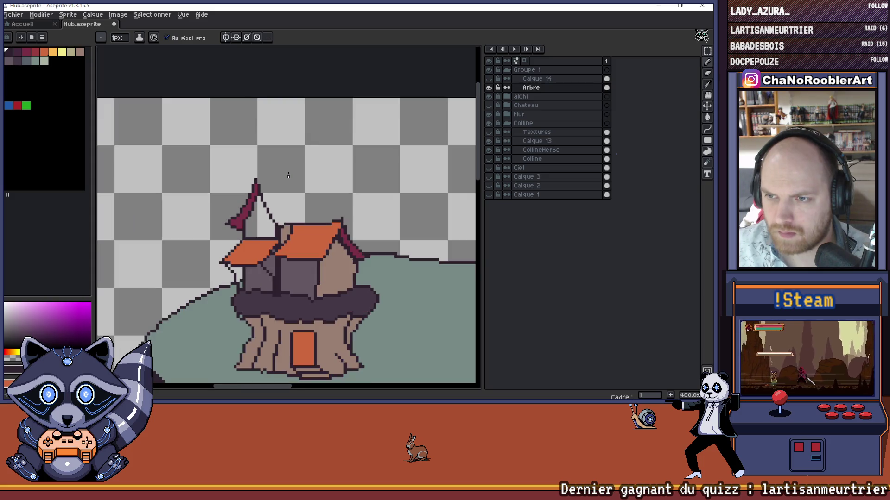
{"action": "scroll", "coordinate": [289, 176], "scroll_direction": "down", "scroll_amount": 2}
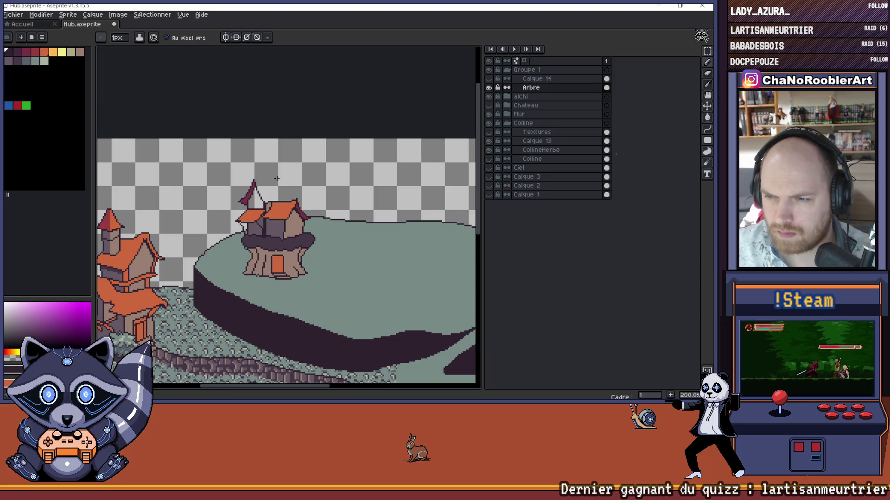
{"action": "scroll", "coordinate": [277, 178], "scroll_direction": "up", "scroll_amount": 3}
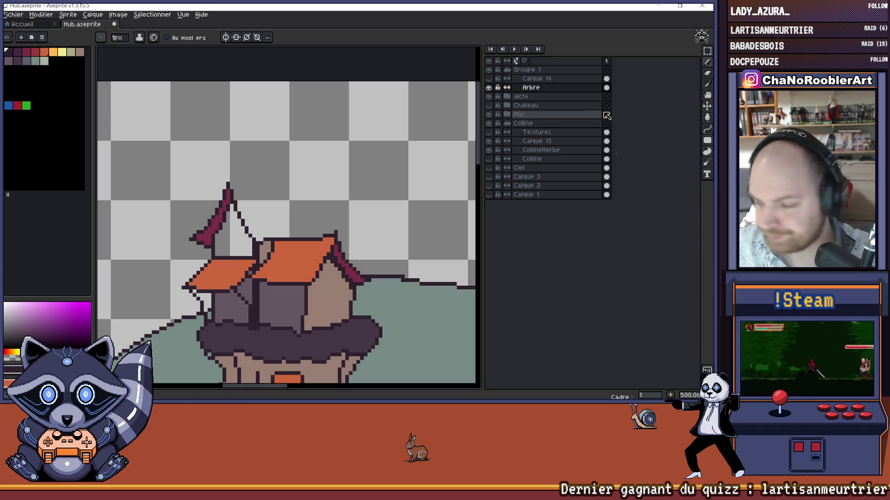
{"action": "left_click", "coordinate": [707, 129]}
{"action": "scroll", "coordinate": [403, 204], "scroll_direction": "down", "scroll_amount": 3}
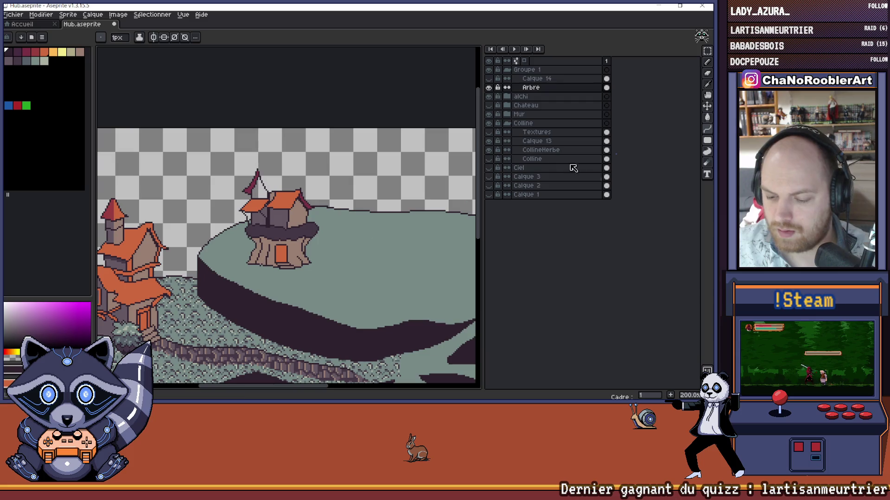
{"action": "left_click_drag", "start_coordinate": [223, 204], "coordinate": [318, 184]}
{"action": "scroll", "coordinate": [333, 211], "scroll_direction": "up", "scroll_amount": 1}
{"action": "left_click_drag", "start_coordinate": [330, 230], "coordinate": [317, 225]}
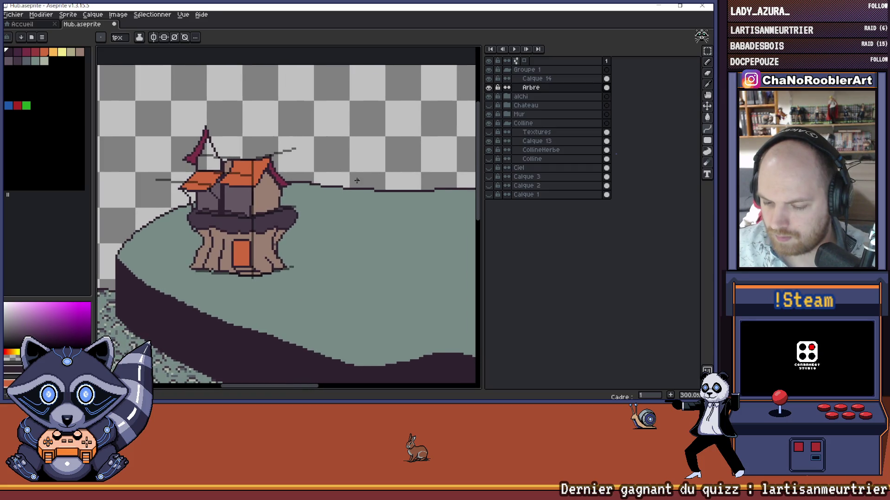
{"action": "left_click_drag", "start_coordinate": [357, 180], "coordinate": [343, 210]}
{"action": "scroll", "coordinate": [233, 145], "scroll_direction": "down", "scroll_amount": 1}
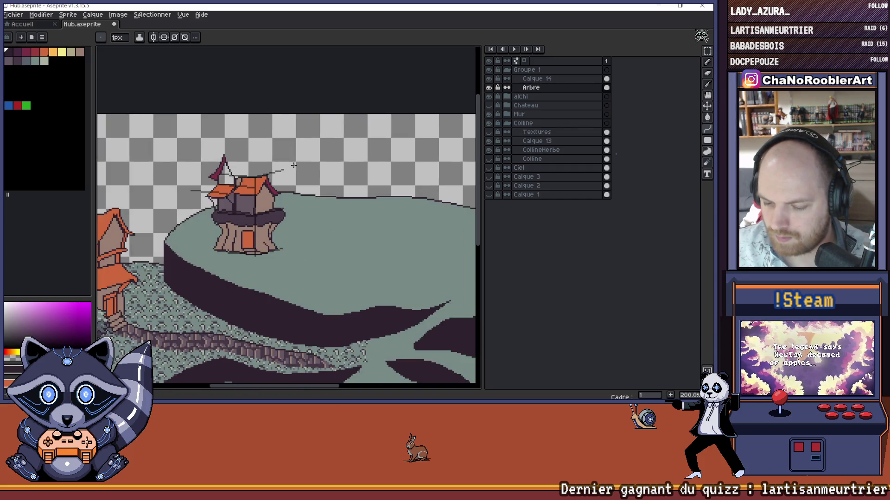
{"action": "left_click_drag", "start_coordinate": [315, 156], "coordinate": [289, 181]}
{"action": "left_click_drag", "start_coordinate": [317, 206], "coordinate": [333, 201]}
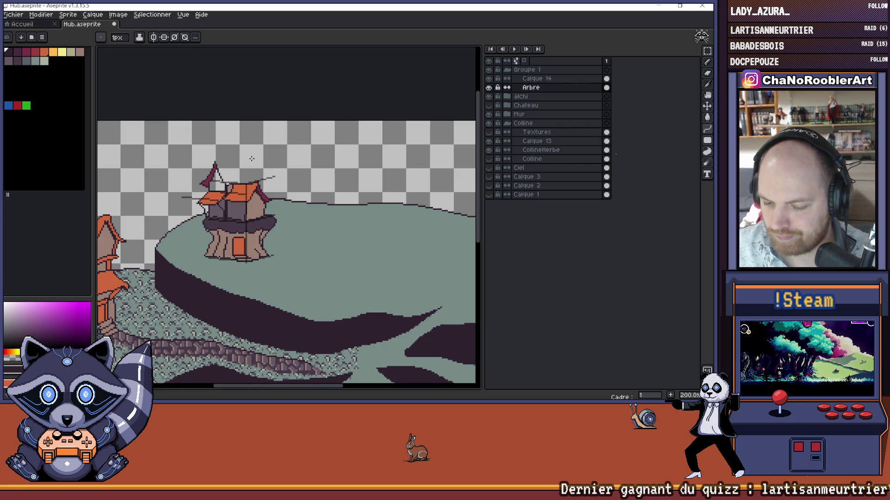
{"action": "scroll", "coordinate": [223, 158], "scroll_direction": "up", "scroll_amount": 3}
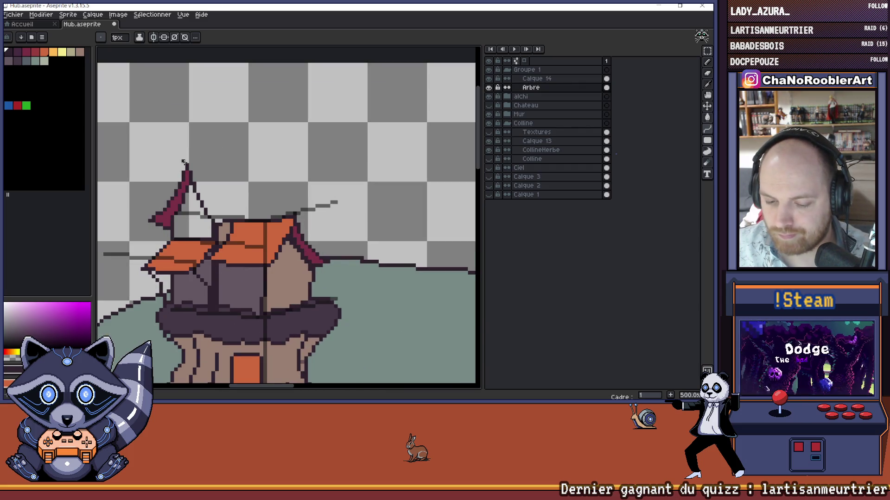
{"action": "left_click_drag", "start_coordinate": [185, 164], "coordinate": [297, 172]}
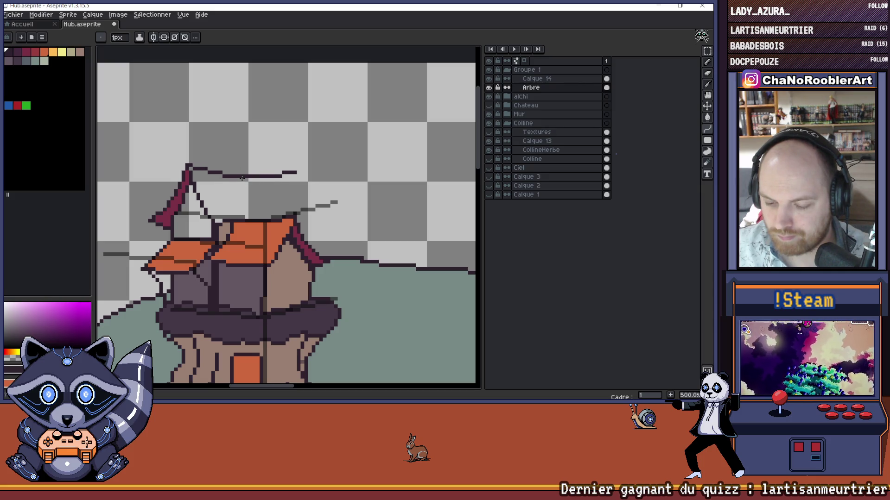
{"action": "key", "text": "ctrl+z"}
{"action": "scroll", "coordinate": [242, 178], "scroll_direction": "down", "scroll_amount": 2}
{"action": "scroll", "coordinate": [329, 184], "scroll_direction": "left", "scroll_amount": 1}
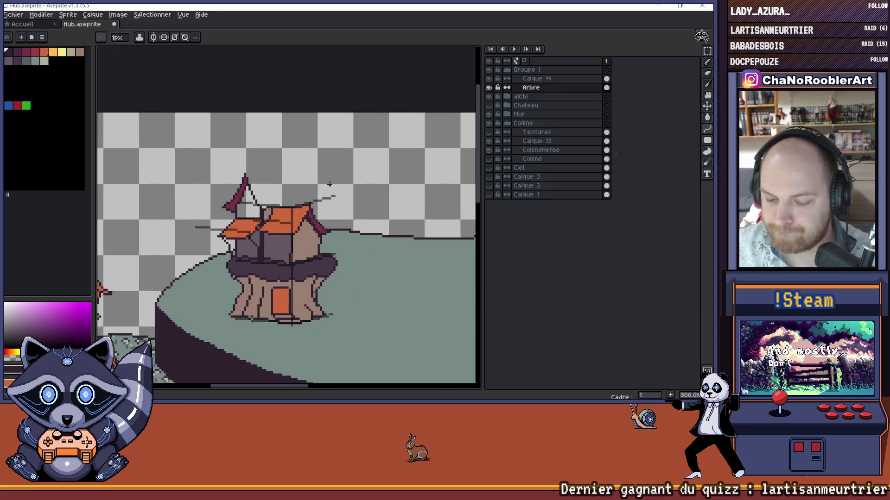
{"action": "scroll", "coordinate": [330, 184], "scroll_direction": "down", "scroll_amount": 1}
{"action": "scroll", "coordinate": [329, 184], "scroll_direction": "right", "scroll_amount": 1}
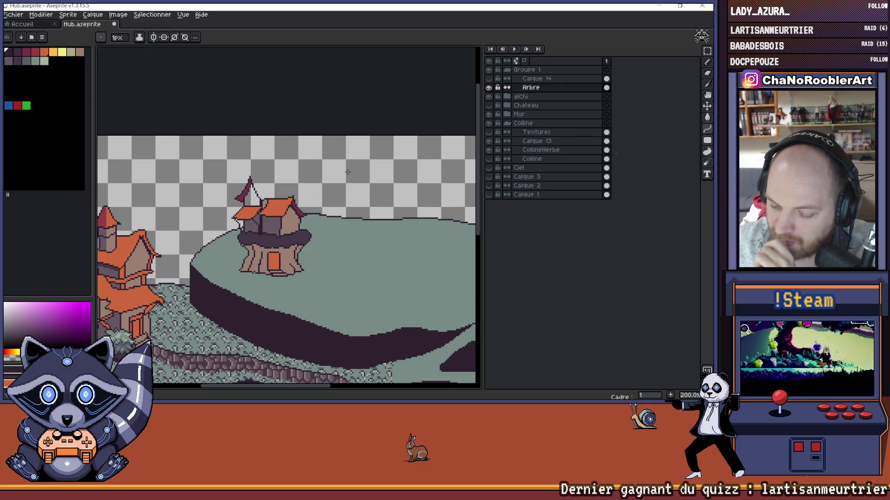
{"action": "scroll", "coordinate": [296, 204], "scroll_direction": "down", "scroll_amount": 2}
{"action": "scroll", "coordinate": [297, 204], "scroll_direction": "up", "scroll_amount": 1}
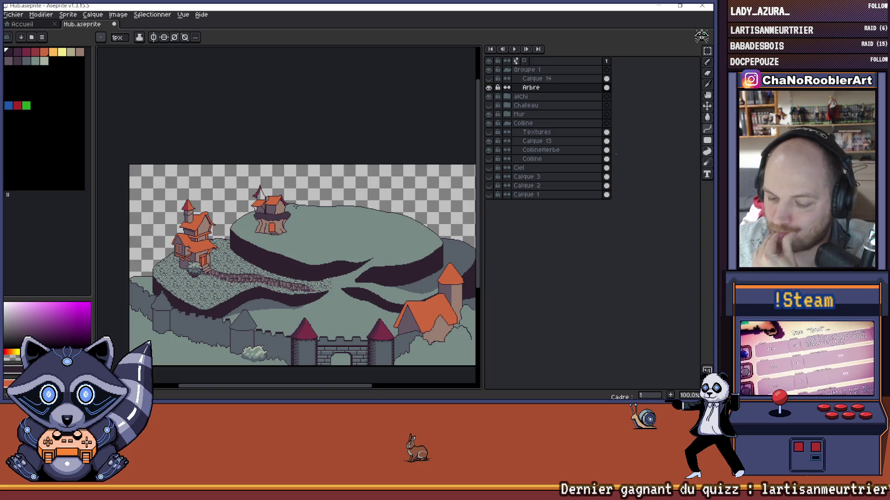
{"action": "scroll", "coordinate": [294, 206], "scroll_direction": "up", "scroll_amount": 1}
{"action": "scroll", "coordinate": [264, 204], "scroll_direction": "up", "scroll_amount": 1}
{"action": "scroll", "coordinate": [264, 204], "scroll_direction": "down", "scroll_amount": 1}
{"action": "left_click_drag", "start_coordinate": [264, 206], "coordinate": [278, 211]}
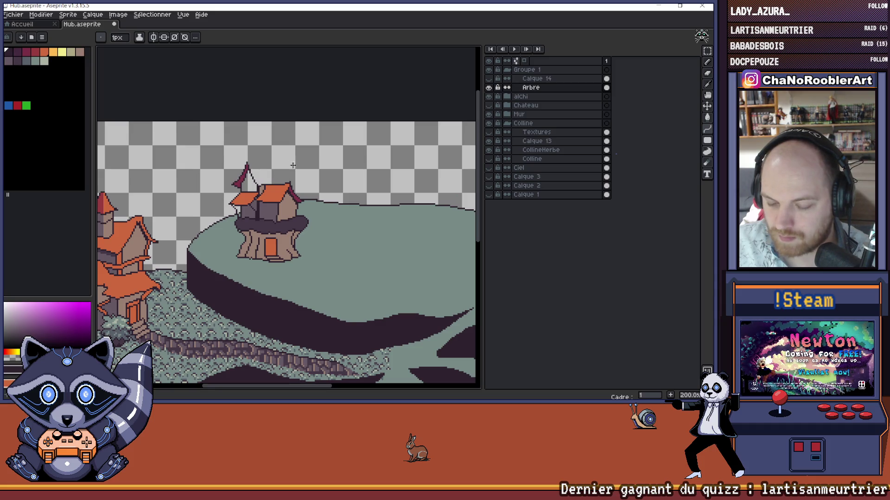
{"action": "scroll", "coordinate": [292, 181], "scroll_direction": "up", "scroll_amount": 2}
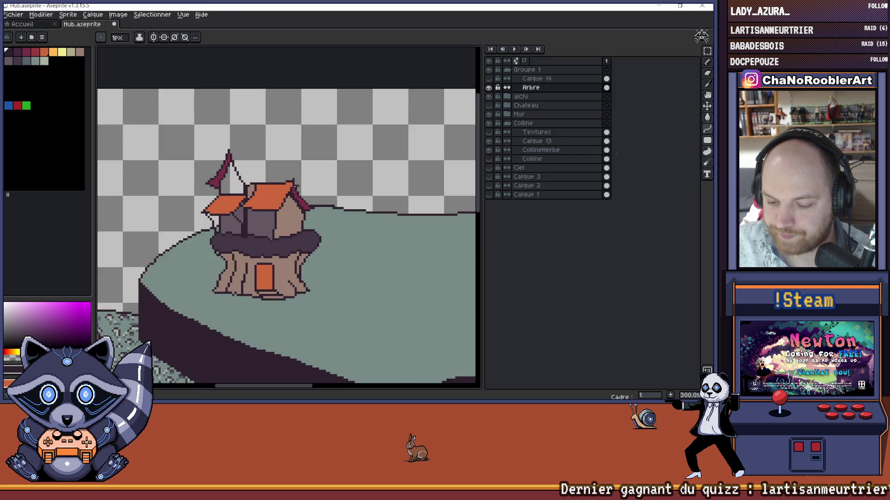
Step: Frame the tree house and try a dark-red pencil line to the roof corner, then undo it
{"action": "key", "text": "i"}
{"action": "key", "text": "h"}
{"action": "left_click_drag", "start_coordinate": [317, 196], "coordinate": [364, 212]}
{"action": "key", "text": "b"}
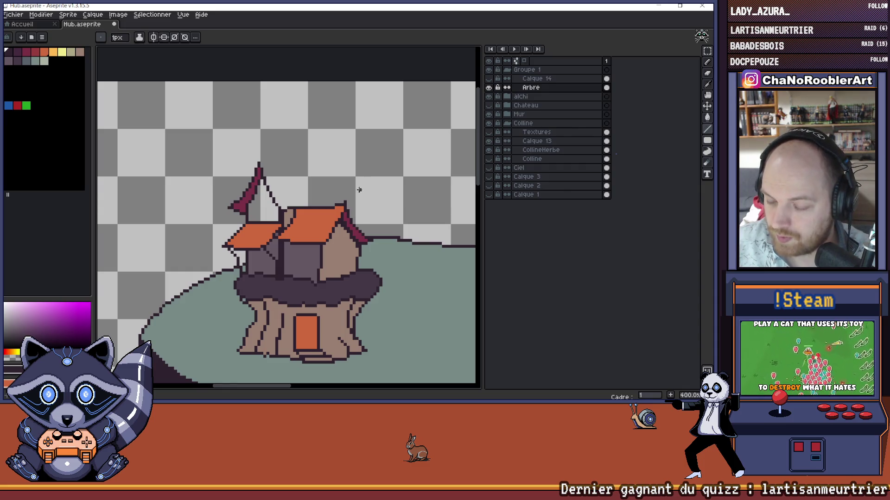
{"action": "left_click_drag", "start_coordinate": [354, 187], "coordinate": [347, 203]}
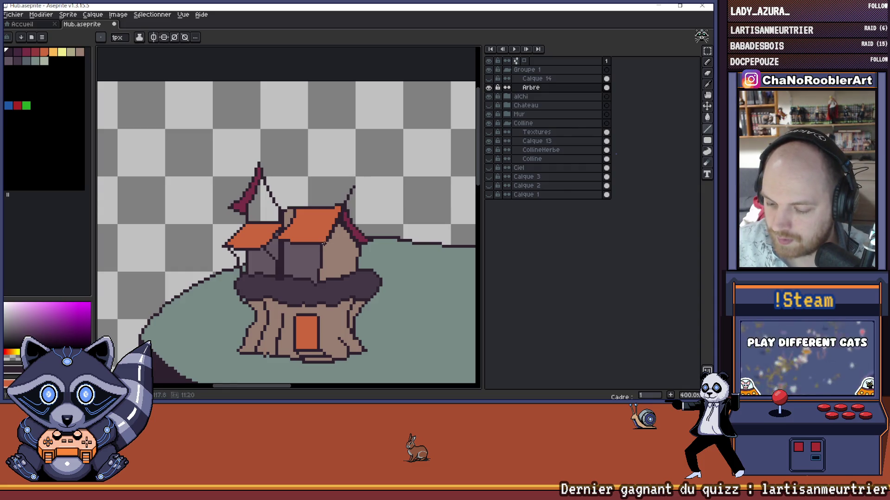
{"action": "key", "text": "ctrl+z"}
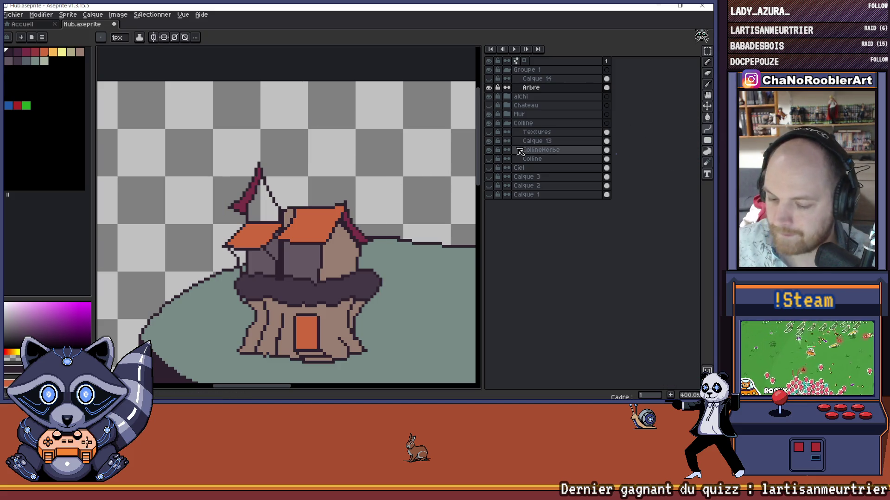
Step: Draw a thin line rightward from the pennant's flagpole top across the sky
{"action": "left_click_drag", "start_coordinate": [369, 194], "coordinate": [347, 203]}
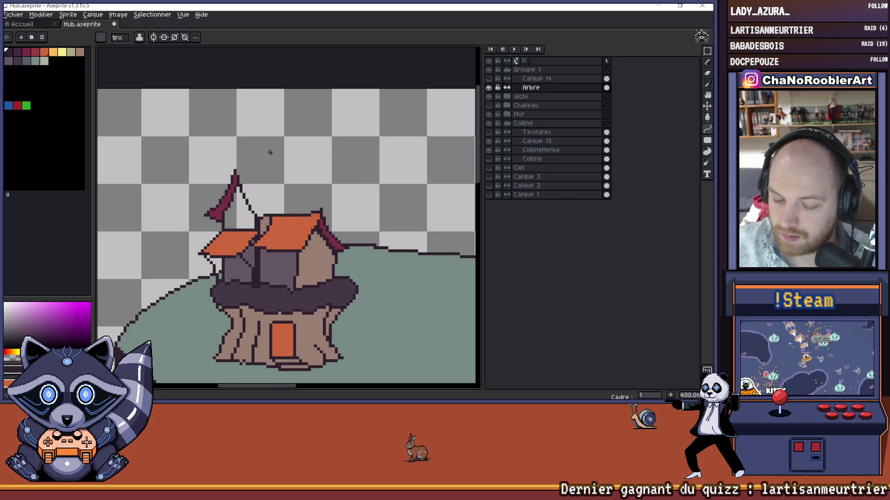
{"action": "mouse_move", "coordinate": [305, 177]}
{"action": "left_mouse_down"}
{"action": "mouse_move", "coordinate": [295, 176]}
{"action": "mouse_move", "coordinate": [329, 187]}
{"action": "mouse_move", "coordinate": [281, 176]}
{"action": "mouse_move", "coordinate": [282, 197]}
{"action": "left_mouse_up"}
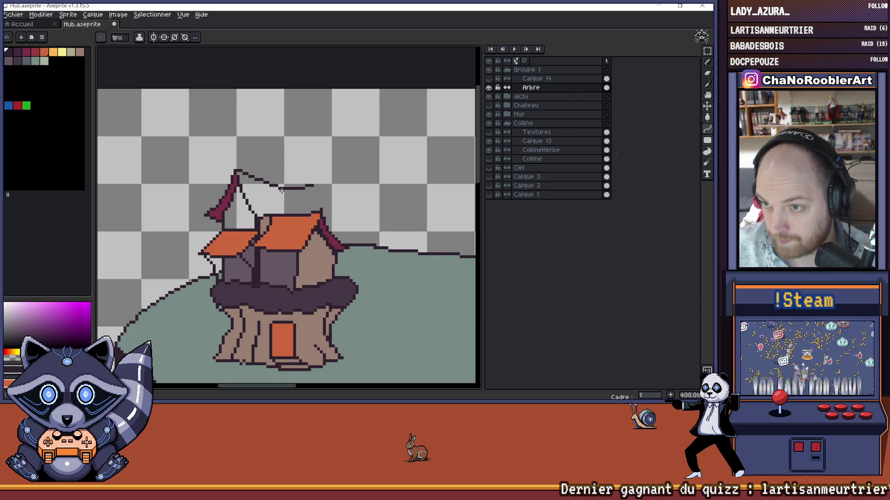
{"action": "key", "text": "Escape"}
{"action": "left_click_drag", "start_coordinate": [236, 172], "coordinate": [314, 182]}
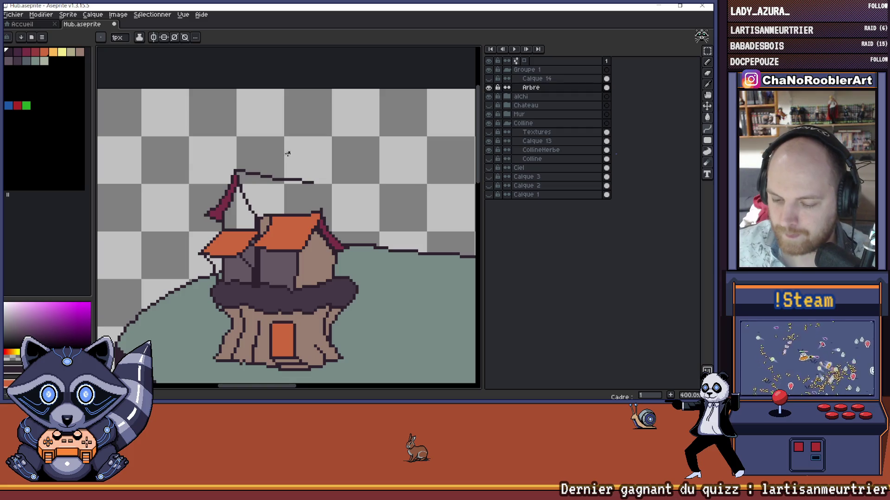
{"action": "scroll", "coordinate": [282, 163], "scroll_direction": "down", "scroll_amount": 1}
{"action": "scroll", "coordinate": [282, 163], "scroll_direction": "down", "scroll_amount": 1}
{"action": "scroll", "coordinate": [297, 180], "scroll_direction": "up", "scroll_amount": 4}
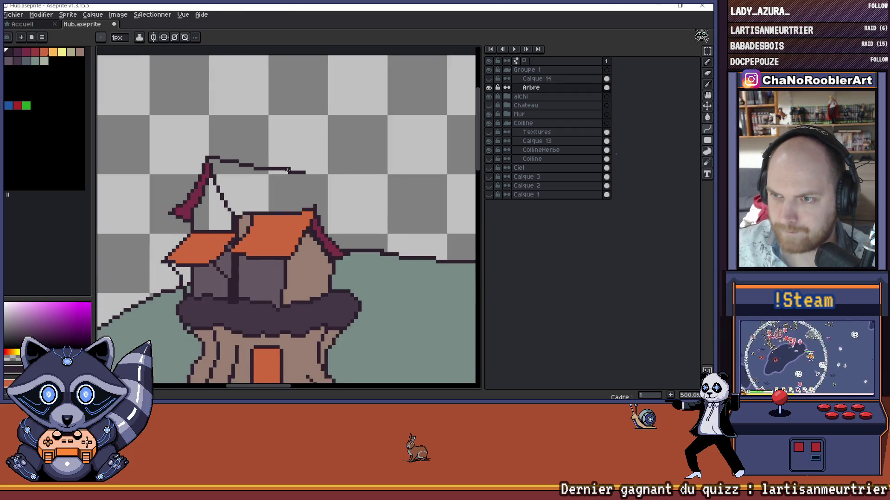
{"action": "scroll", "coordinate": [315, 198], "scroll_direction": "up", "scroll_amount": 1}
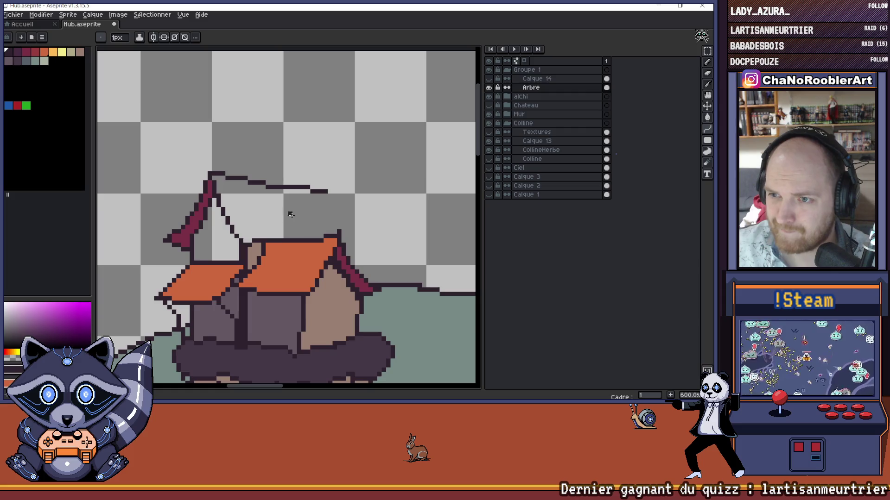
{"action": "scroll", "coordinate": [285, 215], "scroll_direction": "down", "scroll_amount": 1}
{"action": "scroll", "coordinate": [278, 218], "scroll_direction": "up", "scroll_amount": 1}
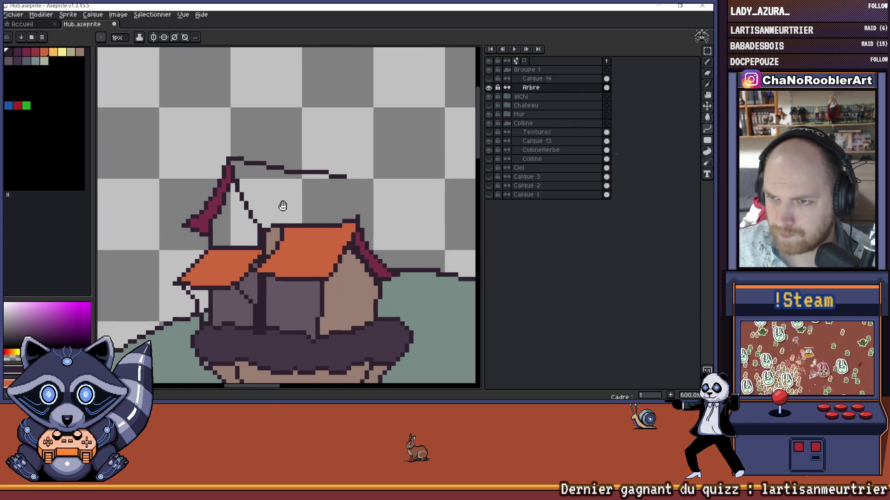
Step: Erase the pennant's stray diagonal pixels to shorten its edge
{"action": "key", "text": "e"}
{"action": "left_click_drag", "start_coordinate": [266, 232], "coordinate": [255, 220]}
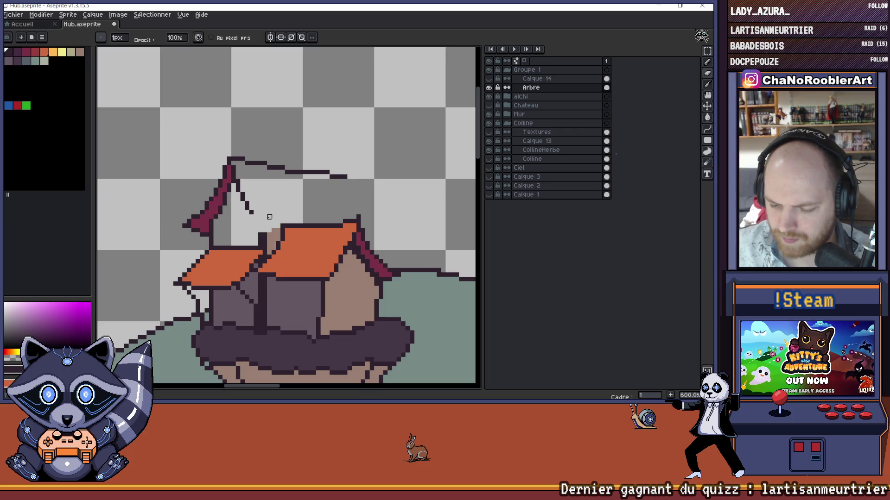
{"action": "scroll", "coordinate": [269, 217], "scroll_direction": "down", "scroll_amount": 1}
{"action": "scroll", "coordinate": [270, 217], "scroll_direction": "up", "scroll_amount": 1}
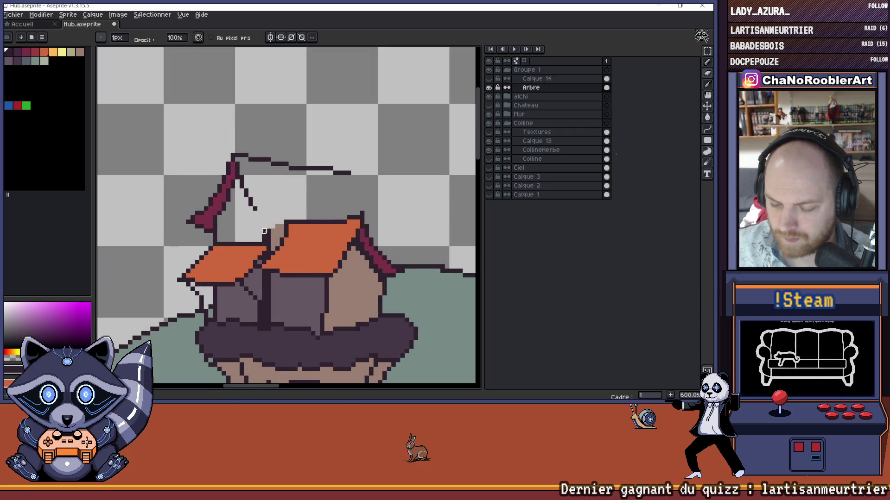
{"action": "scroll", "coordinate": [266, 227], "scroll_direction": "down", "scroll_amount": 3}
{"action": "scroll", "coordinate": [273, 217], "scroll_direction": "down", "scroll_amount": 1}
{"action": "scroll", "coordinate": [281, 211], "scroll_direction": "up", "scroll_amount": 2}
{"action": "scroll", "coordinate": [280, 211], "scroll_direction": "down", "scroll_amount": 1}
{"action": "scroll", "coordinate": [278, 227], "scroll_direction": "up", "scroll_amount": 2}
Step: Add a short dark vertical pencil stroke below the diagonal and open the line/curve tool flyout
{"action": "key", "text": "i"}
{"action": "key", "text": "b"}
{"action": "left_click_drag", "start_coordinate": [274, 209], "coordinate": [273, 231]}
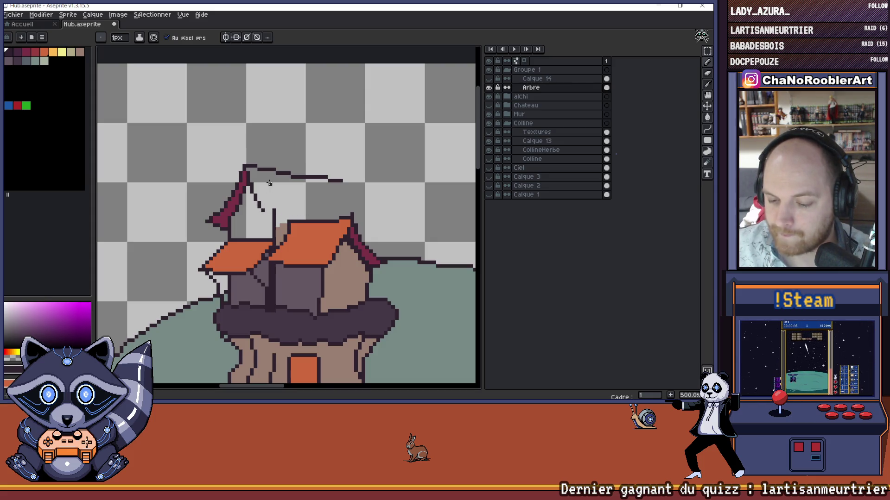
{"action": "left_click_drag", "start_coordinate": [267, 183], "coordinate": [269, 185]}
{"action": "scroll", "coordinate": [269, 185], "scroll_direction": "down", "scroll_amount": 4}
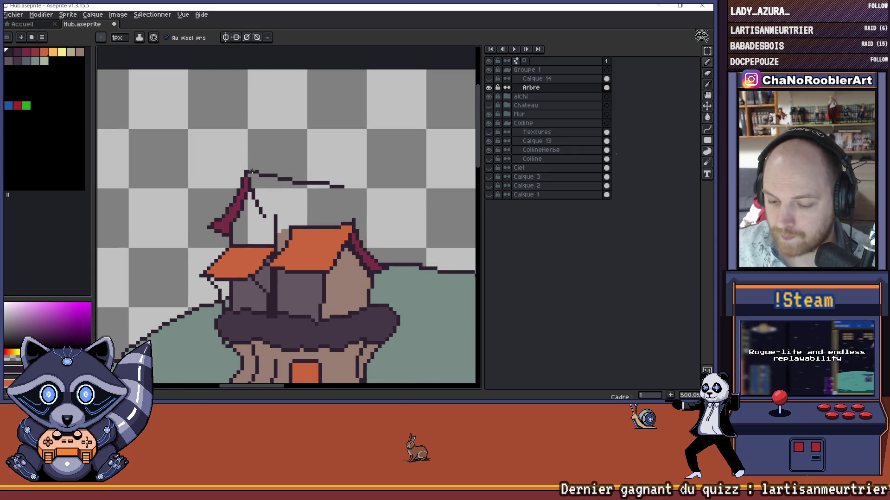
{"action": "scroll", "coordinate": [270, 166], "scroll_direction": "up", "scroll_amount": 2}
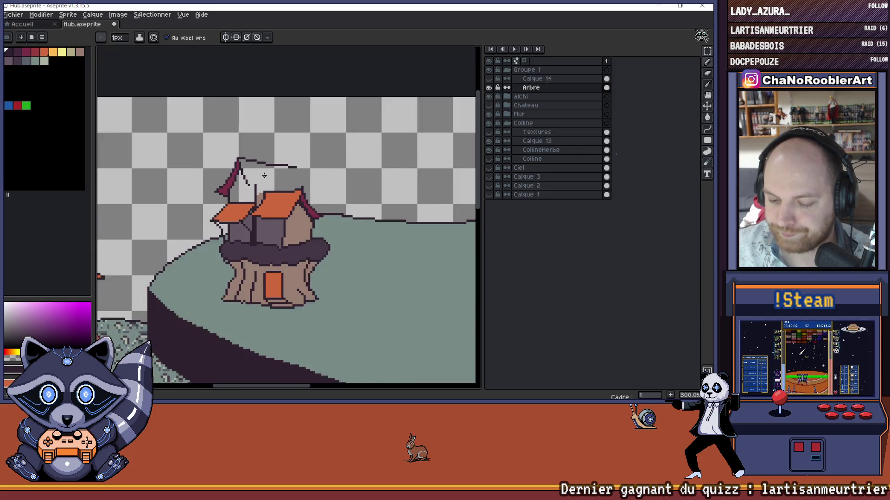
{"action": "scroll", "coordinate": [288, 209], "scroll_direction": "down", "scroll_amount": 1}
{"action": "left_click", "coordinate": [707, 129]}
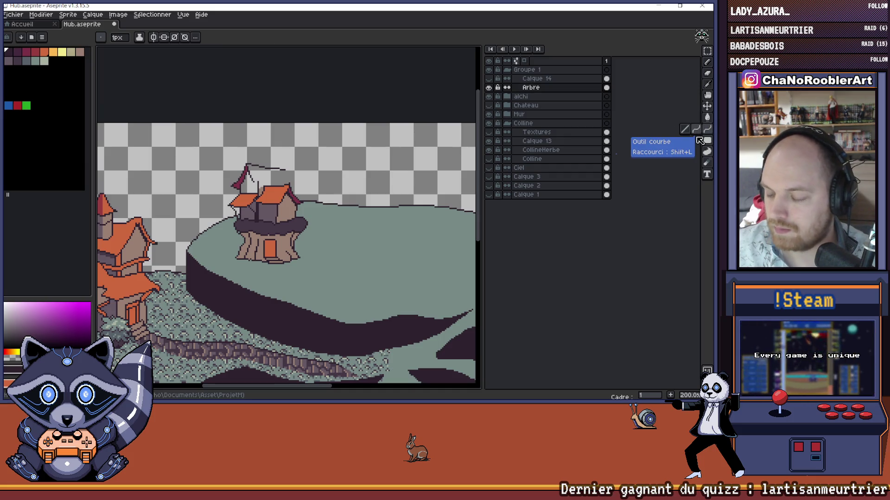
Step: Draw a horizontal dark outline across the back structure, redoing it slightly lower
{"action": "scroll", "coordinate": [356, 184], "scroll_direction": "down", "scroll_amount": 1}
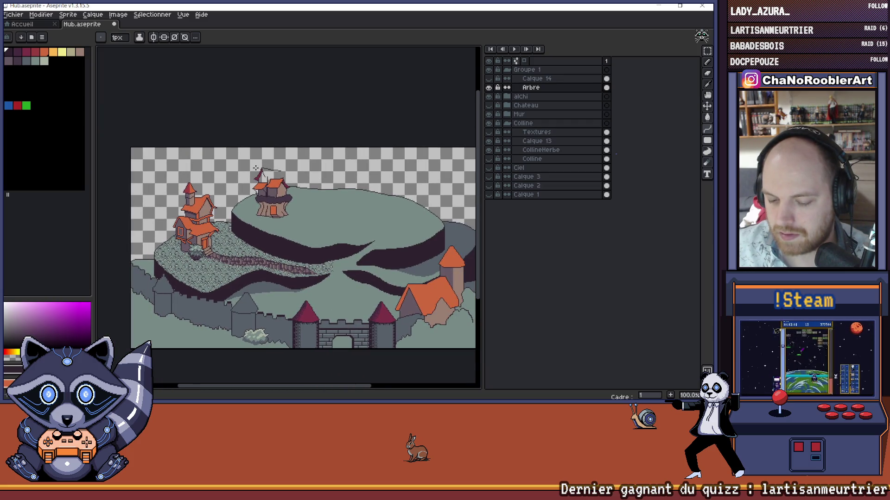
{"action": "scroll", "coordinate": [268, 168], "scroll_direction": "up", "scroll_amount": 6}
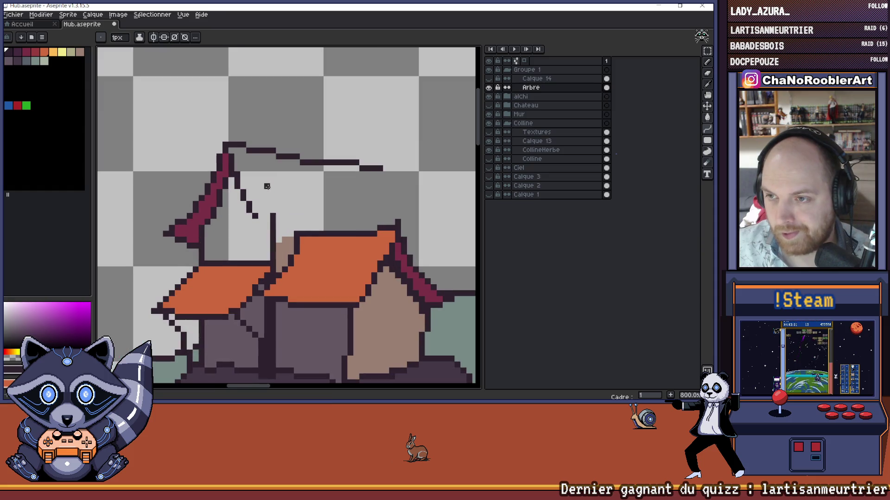
{"action": "scroll", "coordinate": [260, 199], "scroll_direction": "right", "scroll_amount": 1}
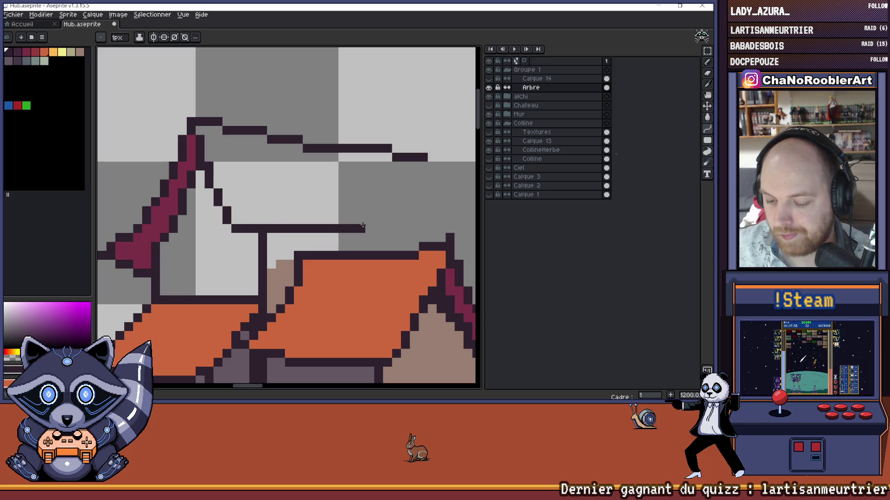
{"action": "left_click", "coordinate": [336, 233], "text": "shift"}
{"action": "key", "text": "ctrl+z"}
{"action": "left_click", "coordinate": [344, 239], "text": "shift"}
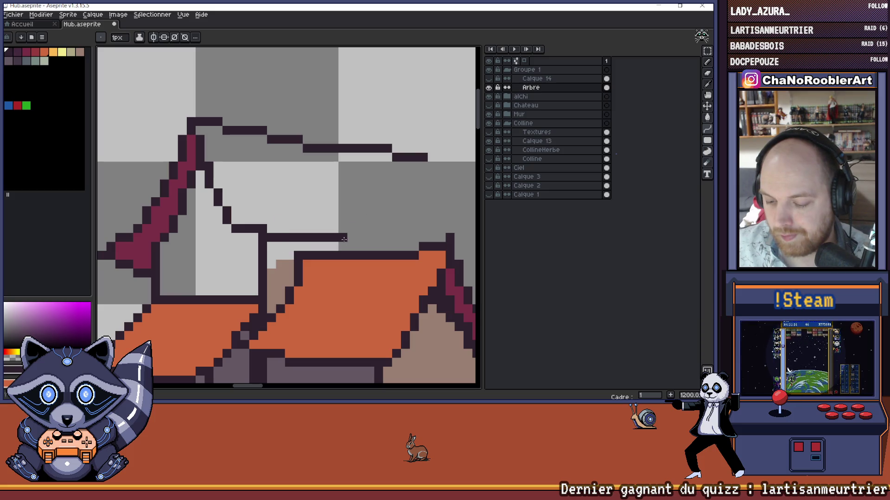
Step: Sample the dark outline colour from the canvas with the eyedropper
{"action": "scroll", "coordinate": [351, 230], "scroll_direction": "down", "scroll_amount": 4}
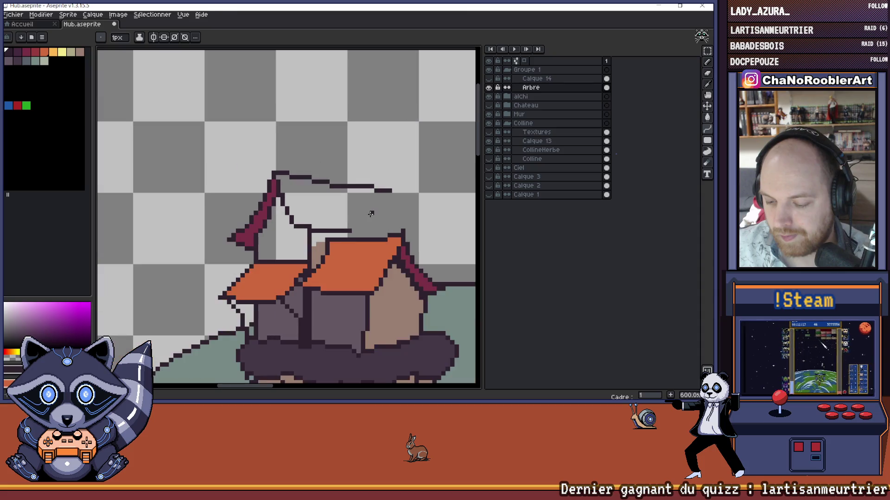
{"action": "scroll", "coordinate": [357, 209], "scroll_direction": "up", "scroll_amount": 3}
{"action": "scroll", "coordinate": [304, 218], "scroll_direction": "down", "scroll_amount": 5}
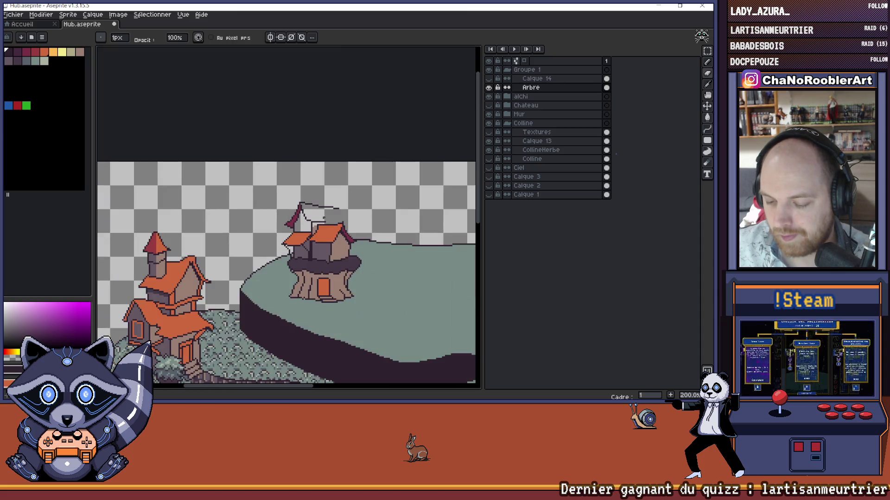
{"action": "scroll", "coordinate": [336, 218], "scroll_direction": "up", "scroll_amount": 3}
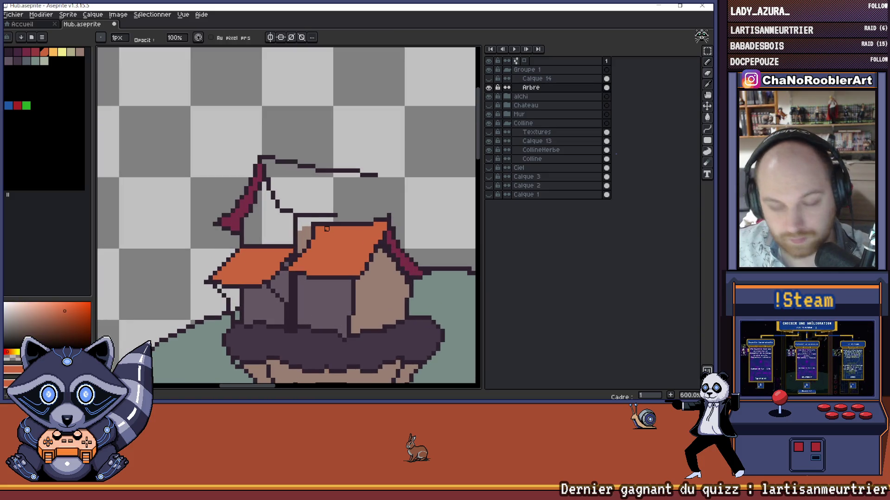
{"action": "key", "text": "i"}
{"action": "left_click", "coordinate": [313, 229]}
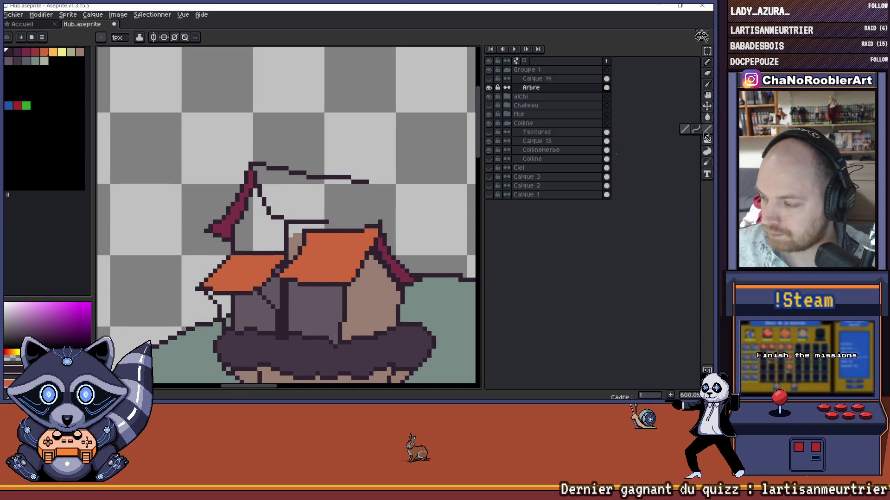
Step: Try adding outline pixels above and below the roof line, then undo them
{"action": "left_click_drag", "start_coordinate": [347, 212], "coordinate": [356, 209]}
{"action": "scroll", "coordinate": [356, 210], "scroll_direction": "up", "scroll_amount": 3}
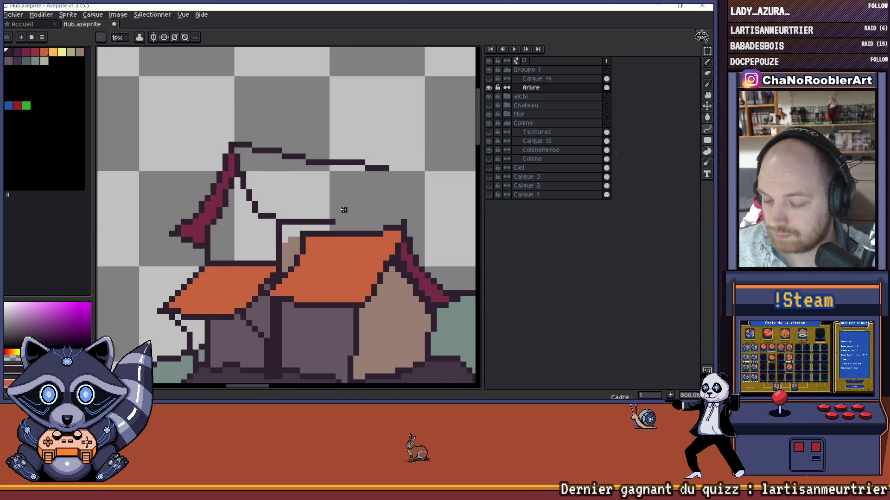
{"action": "left_click", "coordinate": [308, 218]}
{"action": "left_click", "coordinate": [299, 235]}
{"action": "left_click_drag", "start_coordinate": [276, 271], "coordinate": [259, 295]}
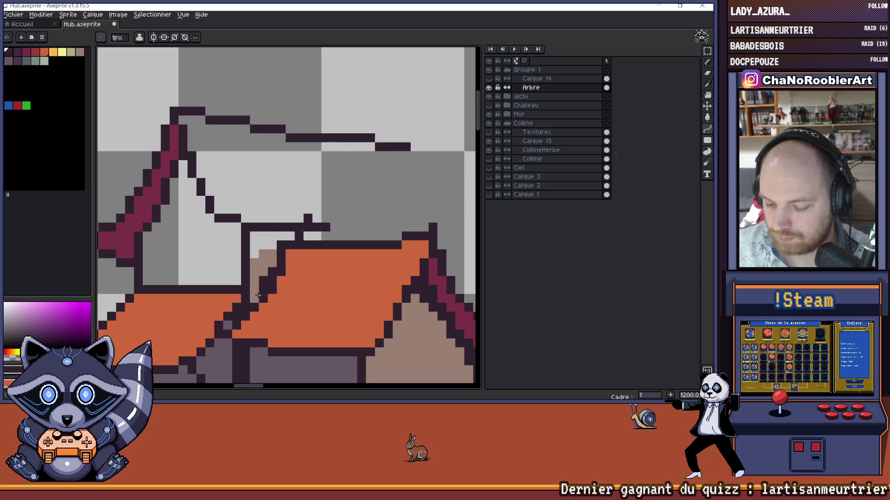
{"action": "key", "text": "ctrl+z"}
{"action": "key", "text": "ctrl+z"}
{"action": "key", "text": "ctrl+z"}
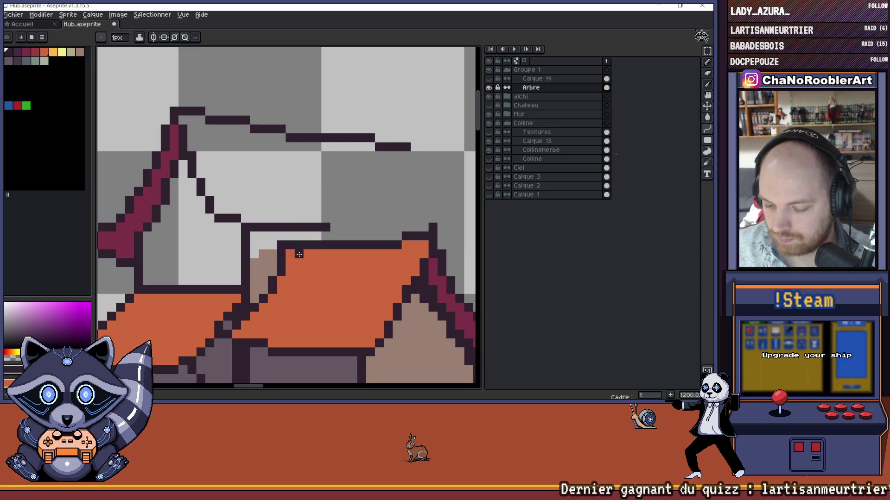
Step: Draw a diagonal dark outline from the sky line down toward the orange roof
{"action": "scroll", "coordinate": [323, 241], "scroll_direction": "down", "scroll_amount": 3}
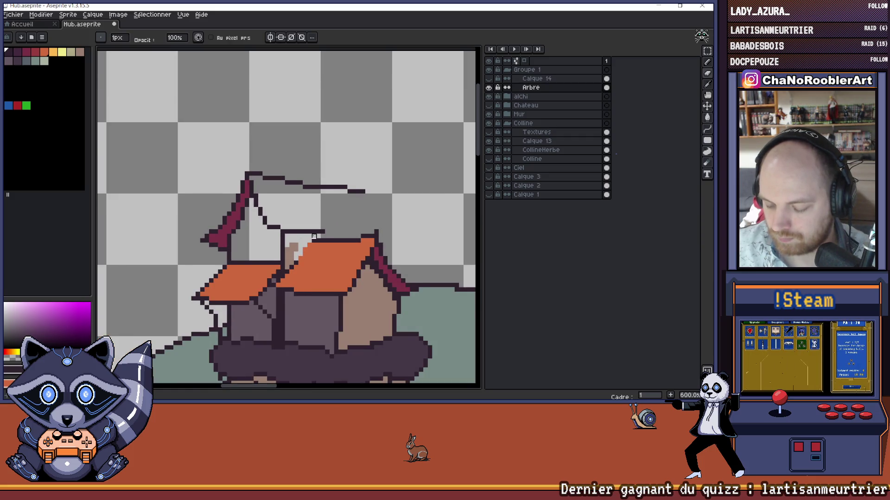
{"action": "scroll", "coordinate": [315, 237], "scroll_direction": "down", "scroll_amount": 4}
{"action": "scroll", "coordinate": [322, 235], "scroll_direction": "up", "scroll_amount": 4}
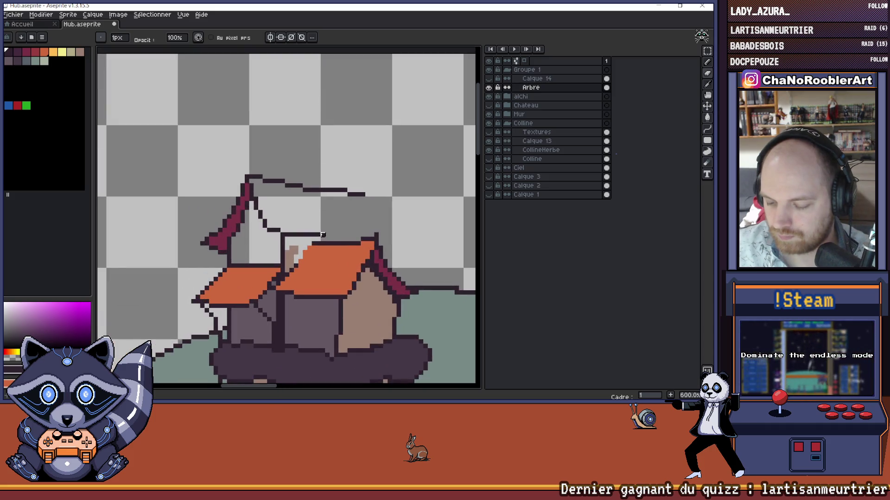
{"action": "left_click_drag", "start_coordinate": [323, 235], "coordinate": [338, 232]}
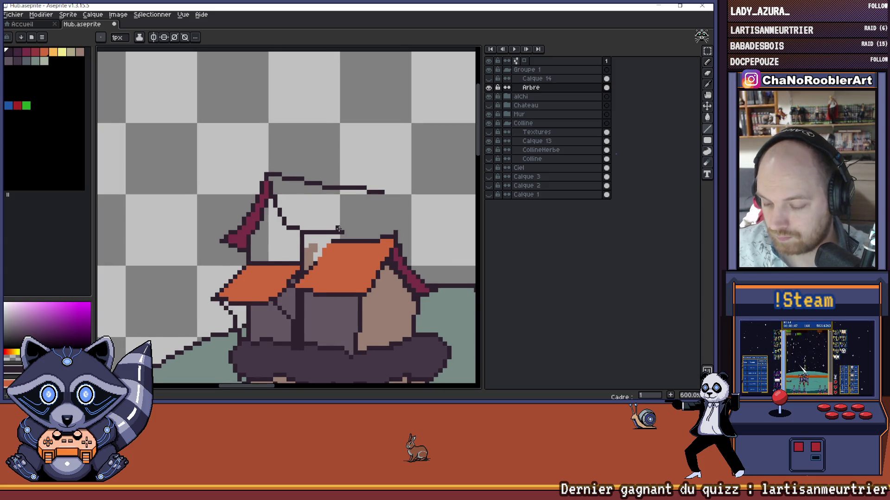
{"action": "scroll", "coordinate": [338, 229], "scroll_direction": "up", "scroll_amount": 1}
{"action": "left_click_drag", "start_coordinate": [347, 215], "coordinate": [306, 273]}
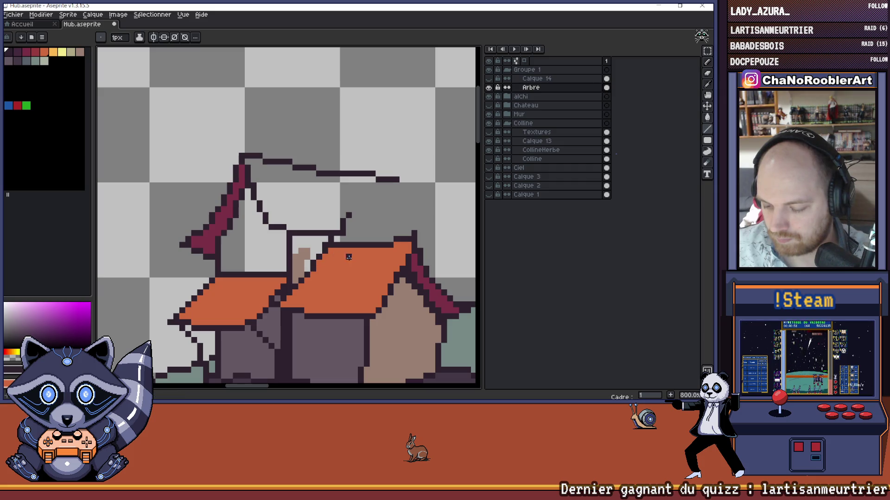
Step: Attempt a curved line from the roof up toward the back structure, then cancel it
{"action": "scroll", "coordinate": [374, 231], "scroll_direction": "down", "scroll_amount": 2}
{"action": "scroll", "coordinate": [352, 218], "scroll_direction": "up", "scroll_amount": 2}
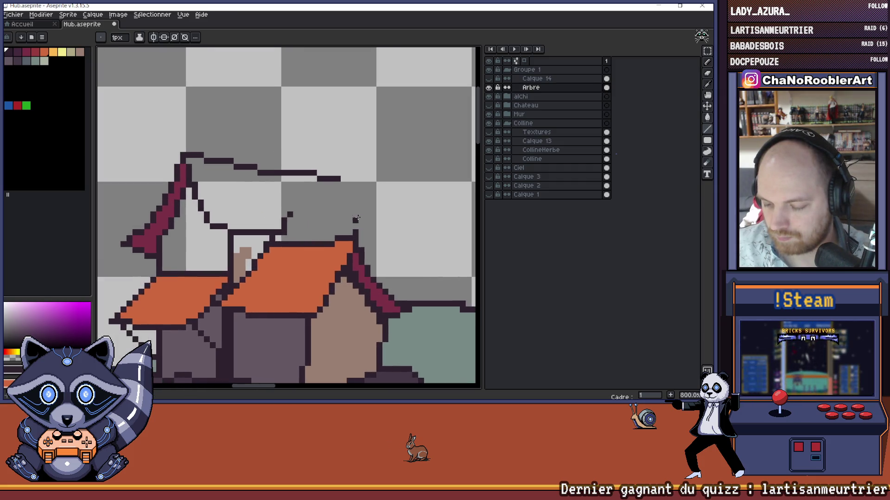
{"action": "scroll", "coordinate": [355, 223], "scroll_direction": "down", "scroll_amount": 3}
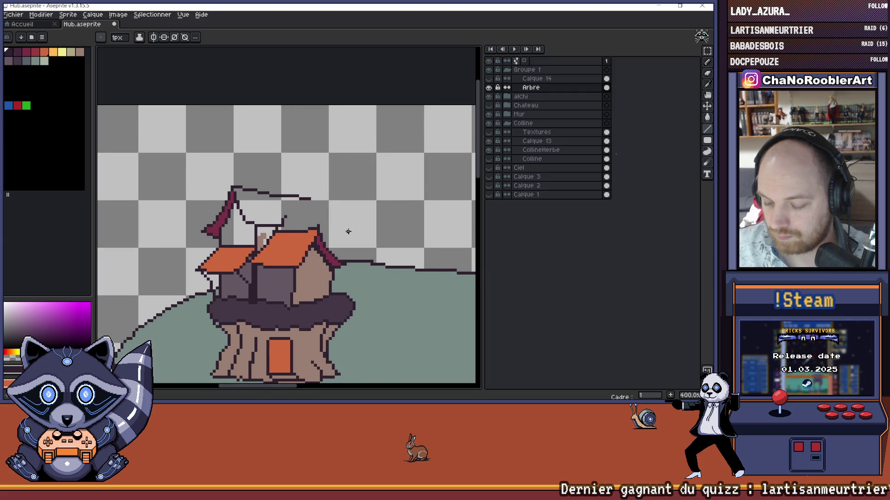
{"action": "left_click_drag", "start_coordinate": [349, 231], "coordinate": [332, 228]}
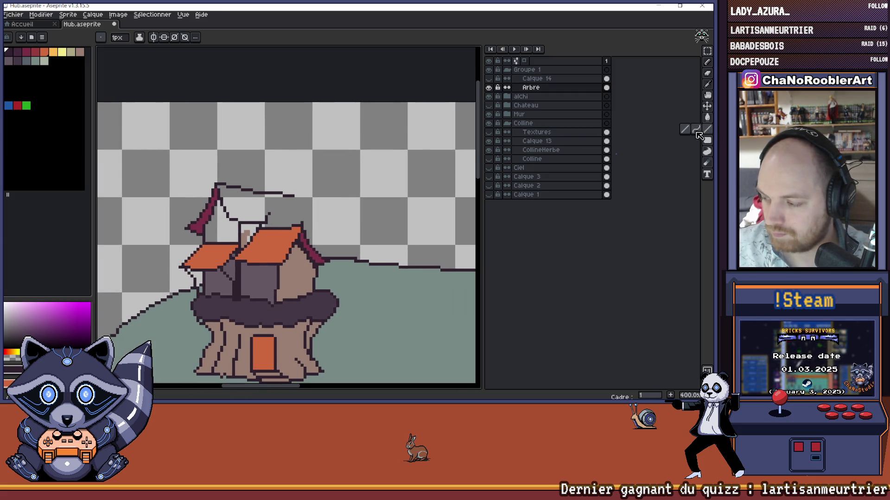
{"action": "left_click", "coordinate": [696, 131]}
{"action": "scroll", "coordinate": [343, 213], "scroll_direction": "down", "scroll_amount": 3}
{"action": "scroll", "coordinate": [330, 211], "scroll_direction": "up", "scroll_amount": 2}
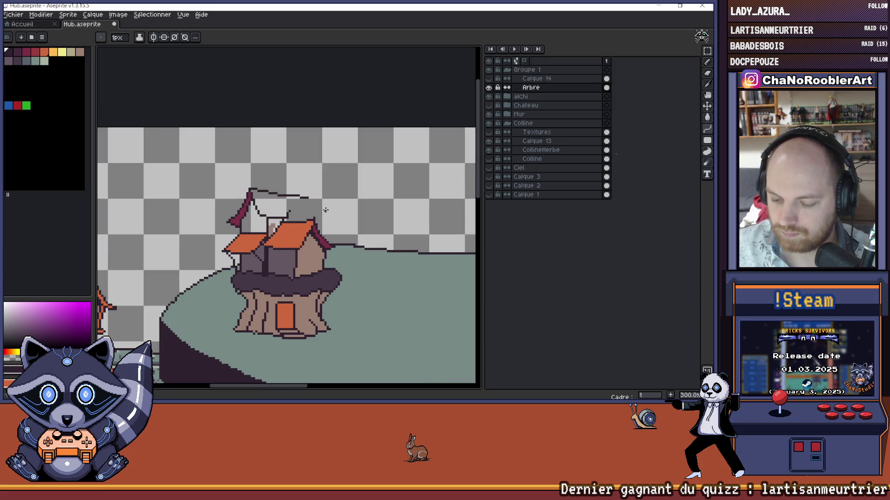
{"action": "scroll", "coordinate": [326, 210], "scroll_direction": "up", "scroll_amount": 3}
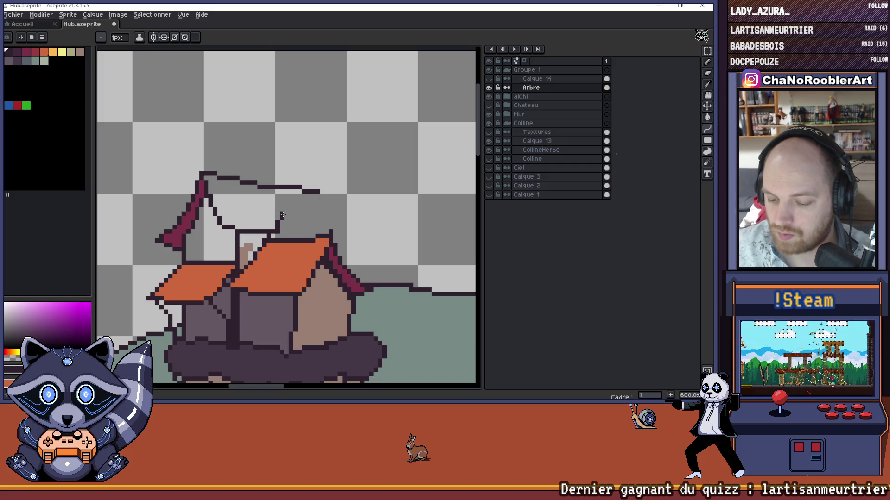
{"action": "mouse_move", "coordinate": [284, 214]}
{"action": "left_mouse_down"}
{"action": "mouse_move", "coordinate": [343, 206]}
{"action": "mouse_move", "coordinate": [348, 191]}
{"action": "mouse_move", "coordinate": [333, 205]}
{"action": "mouse_move", "coordinate": [350, 194]}
{"action": "left_mouse_up"}
{"action": "key", "text": "Escape"}
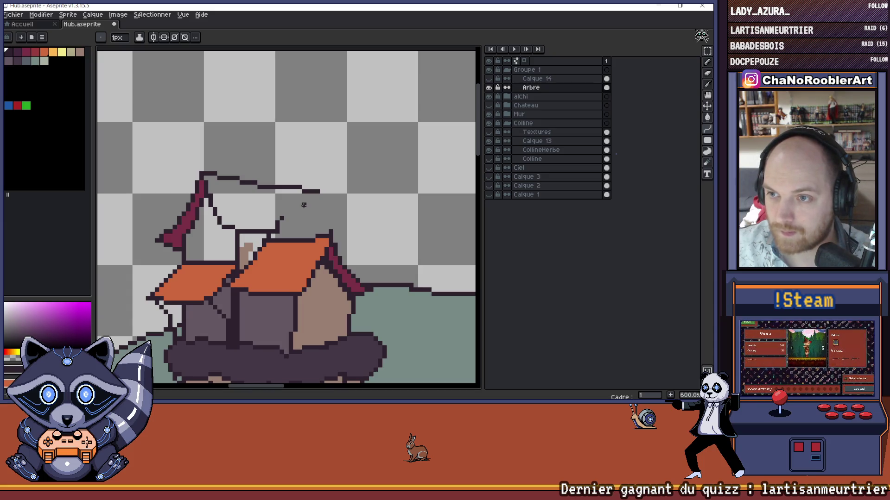
Step: Trace dark outline pixels along the back structure's roof edge
{"action": "left_click_drag", "start_coordinate": [276, 191], "coordinate": [202, 174]}
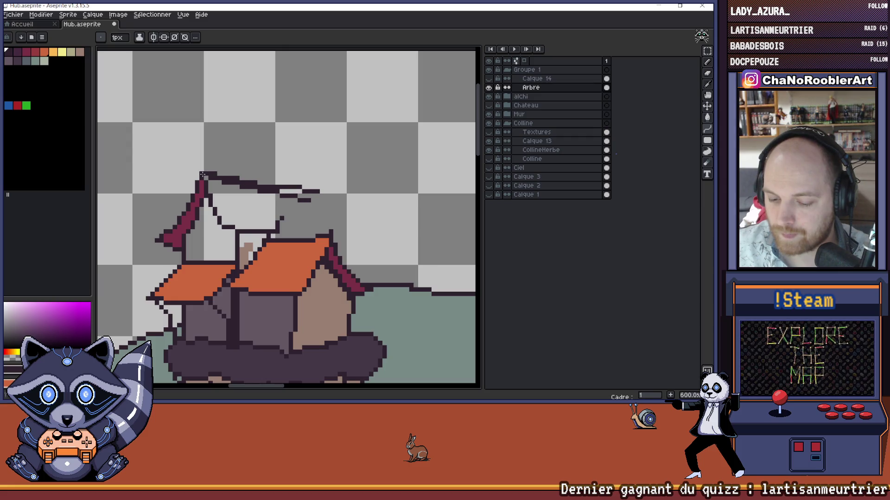
{"action": "key", "text": "e"}
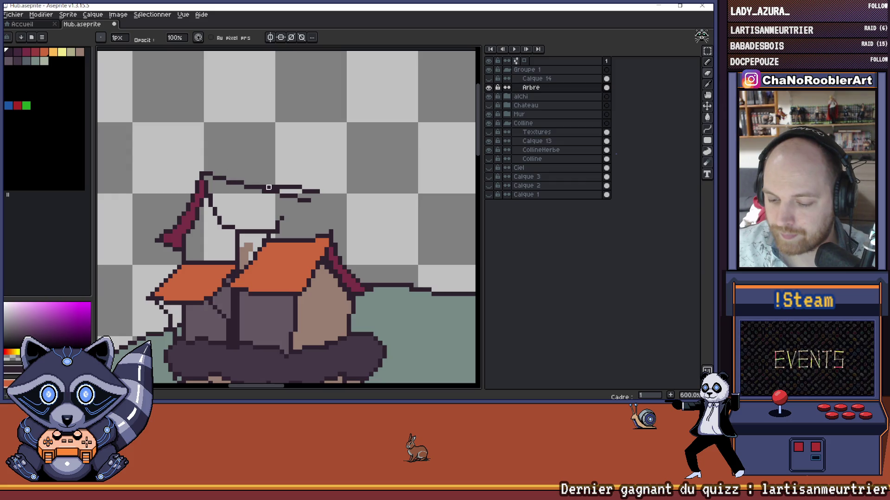
{"action": "scroll", "coordinate": [324, 191], "scroll_direction": "down", "scroll_amount": 3}
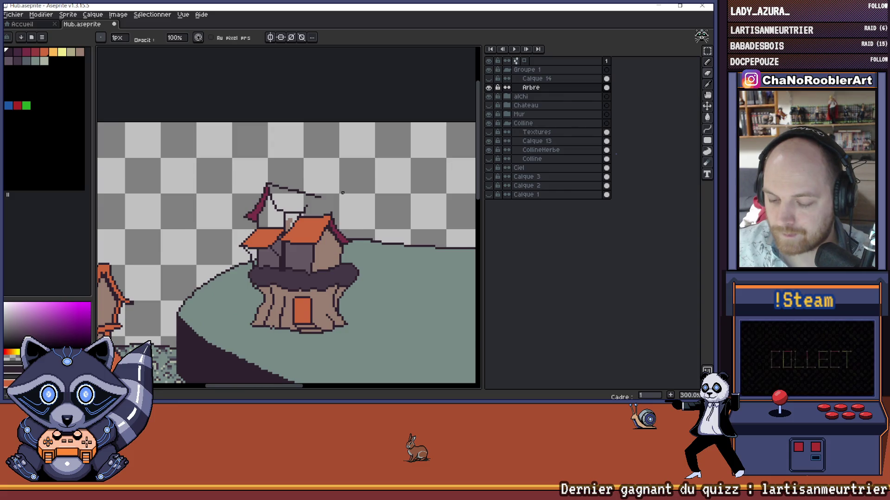
{"action": "scroll", "coordinate": [342, 192], "scroll_direction": "down", "scroll_amount": 1}
{"action": "scroll", "coordinate": [284, 210], "scroll_direction": "up", "scroll_amount": 3}
Step: Recentre the view on the tree house roofs and return to the pencil
{"action": "key", "text": "g"}
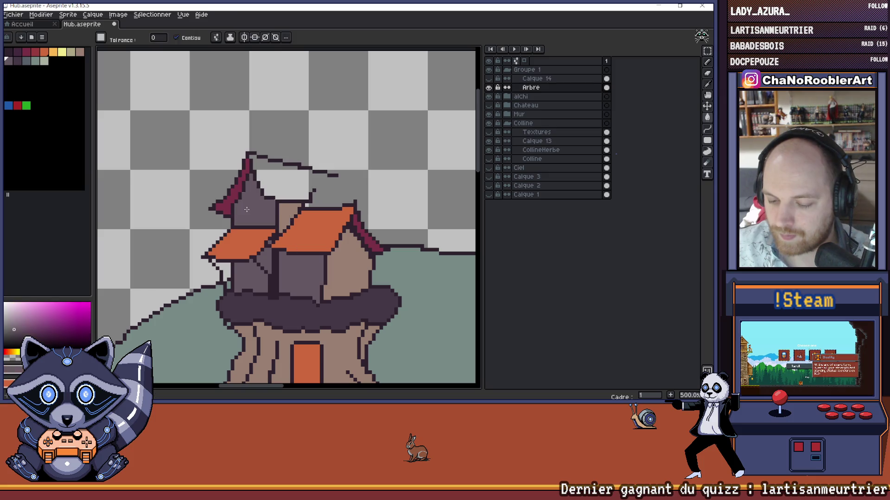
{"action": "scroll", "coordinate": [296, 222], "scroll_direction": "down", "scroll_amount": 3}
{"action": "left_click_drag", "start_coordinate": [327, 222], "coordinate": [303, 203]}
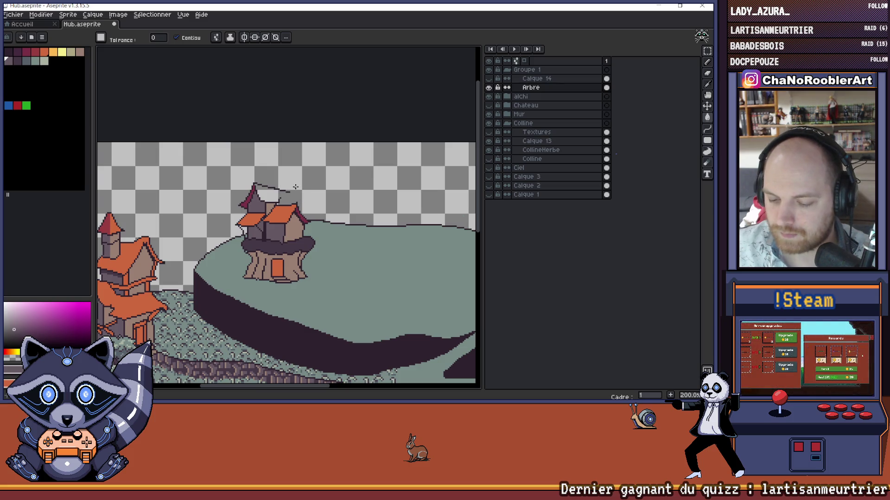
{"action": "scroll", "coordinate": [274, 186], "scroll_direction": "up", "scroll_amount": 4}
{"action": "left_click_drag", "start_coordinate": [274, 186], "coordinate": [254, 173]}
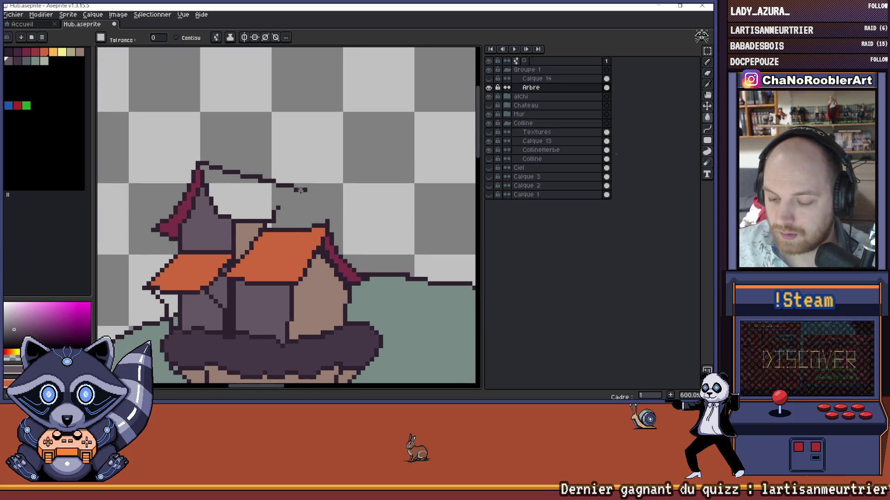
{"action": "key", "text": "i"}
{"action": "key", "text": "b"}
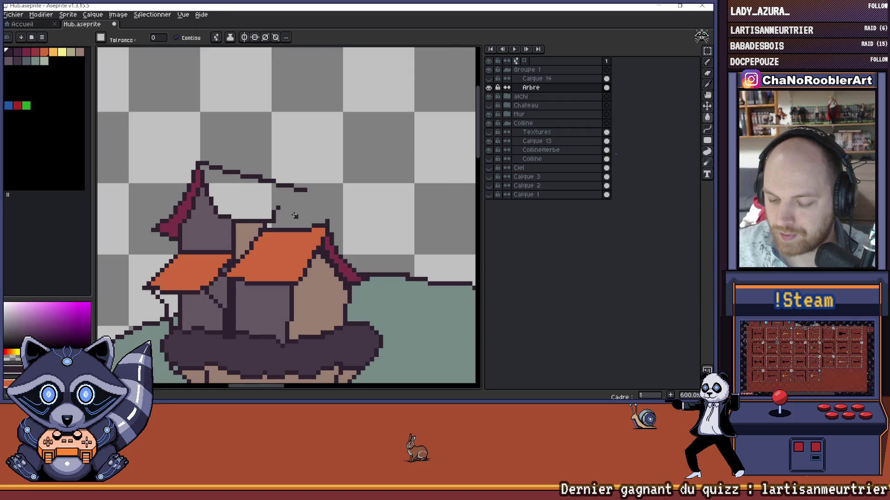
{"action": "scroll", "coordinate": [274, 217], "scroll_direction": "up", "scroll_amount": 1}
{"action": "scroll", "coordinate": [278, 214], "scroll_direction": "down", "scroll_amount": 4}
{"action": "scroll", "coordinate": [307, 209], "scroll_direction": "up", "scroll_amount": 3}
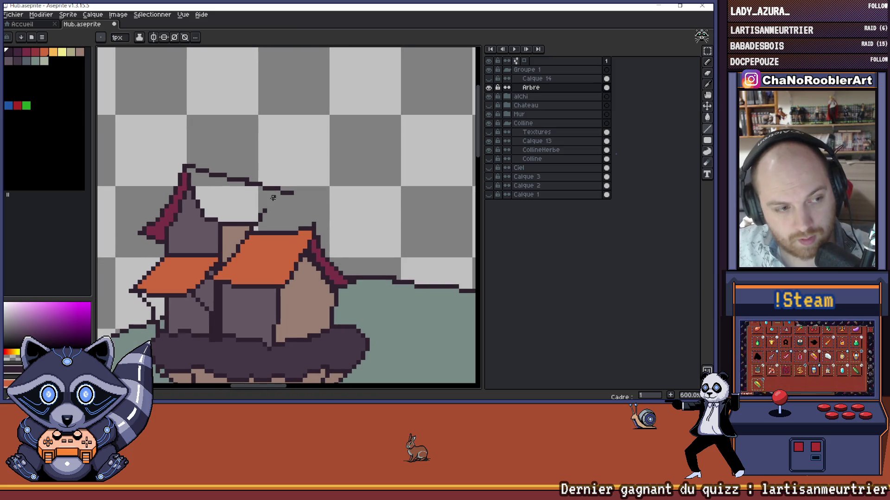
Step: Draw a diagonal roof line down-left from the back structure and a dark line down from its roof
{"action": "left_click", "coordinate": [707, 139]}
{"action": "left_click", "coordinate": [673, 140]}
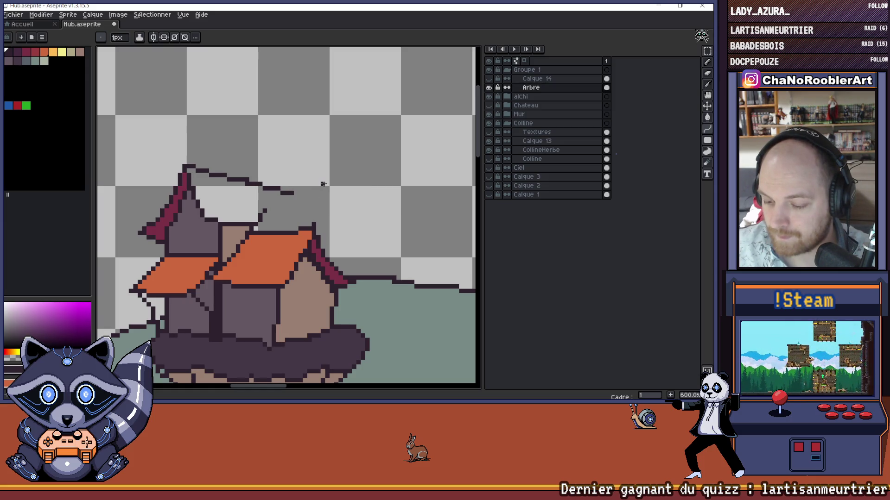
{"action": "left_click_drag", "start_coordinate": [326, 184], "coordinate": [272, 202]}
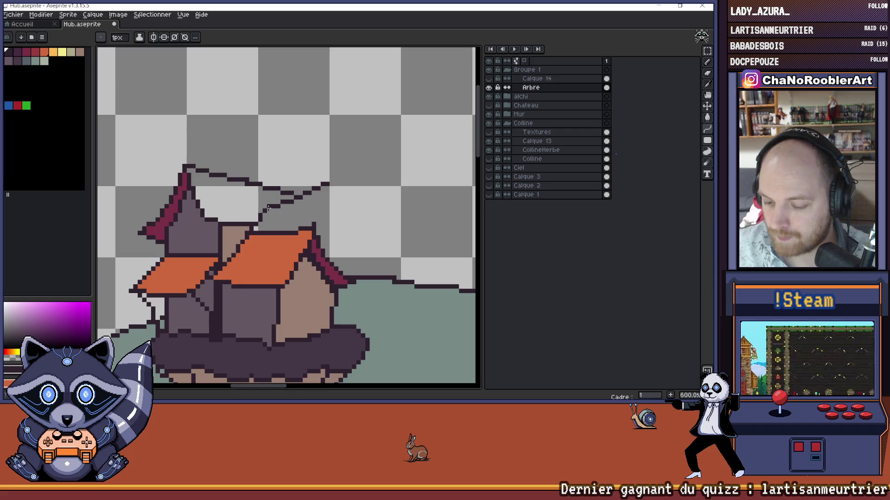
{"action": "key", "text": "ctrl+z"}
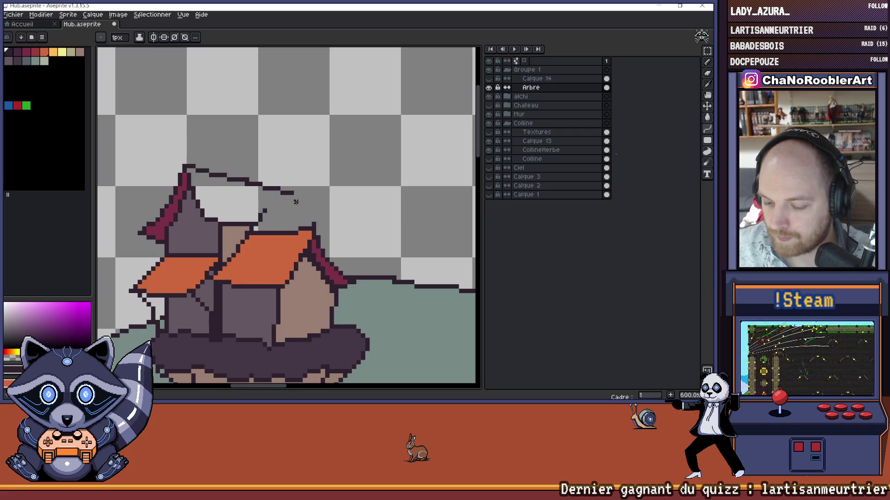
{"action": "left_click_drag", "start_coordinate": [286, 205], "coordinate": [272, 206]}
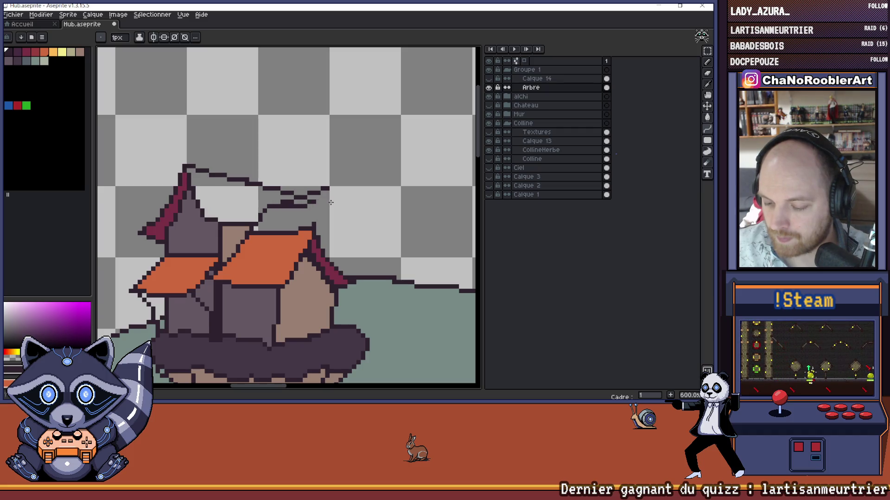
{"action": "scroll", "coordinate": [325, 205], "scroll_direction": "down", "scroll_amount": 3}
{"action": "scroll", "coordinate": [336, 200], "scroll_direction": "up", "scroll_amount": 3}
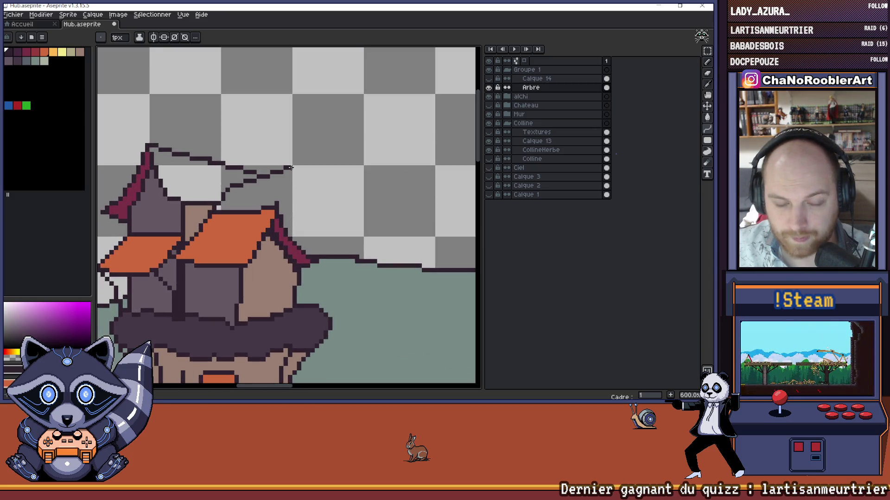
{"action": "left_click_drag", "start_coordinate": [289, 168], "coordinate": [311, 261]}
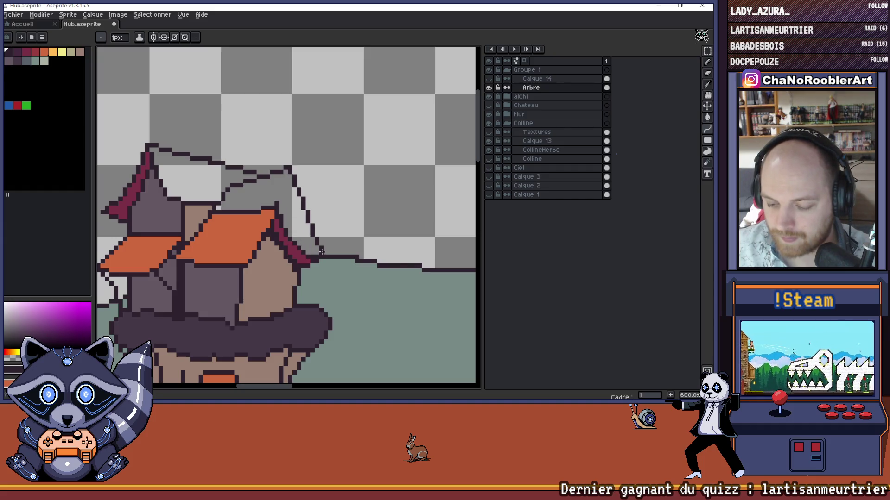
Step: Undo the misplaced line and a stray pixel beside the roof peak
{"action": "key", "text": "ctrl+z"}
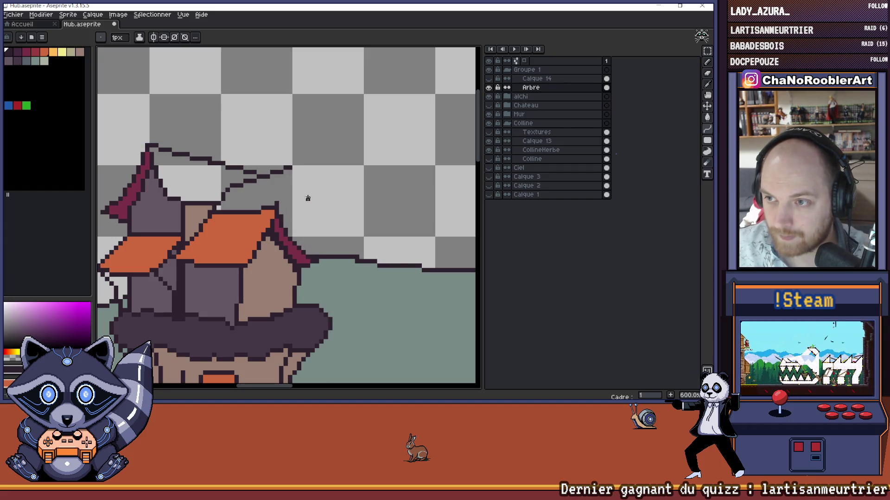
{"action": "scroll", "coordinate": [297, 180], "scroll_direction": "left", "scroll_amount": 2}
{"action": "scroll", "coordinate": [297, 180], "scroll_direction": "down", "scroll_amount": 1}
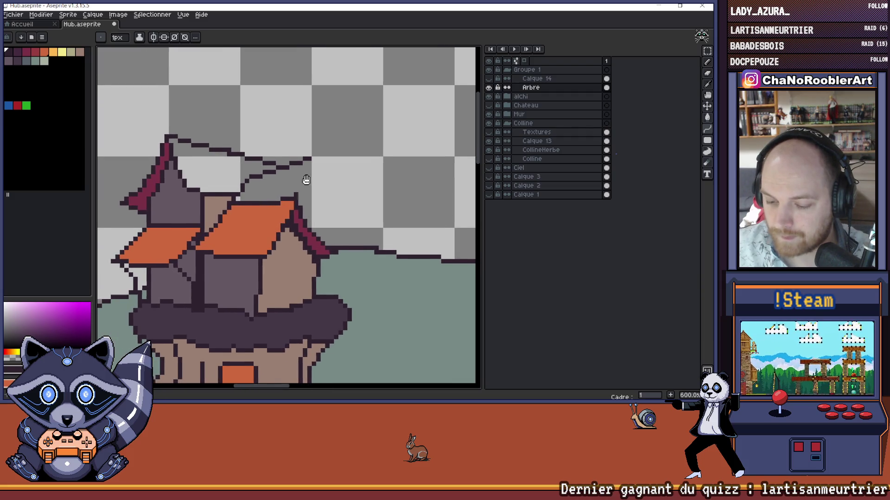
{"action": "scroll", "coordinate": [311, 177], "scroll_direction": "left", "scroll_amount": 1}
{"action": "scroll", "coordinate": [310, 177], "scroll_direction": "down", "scroll_amount": 1}
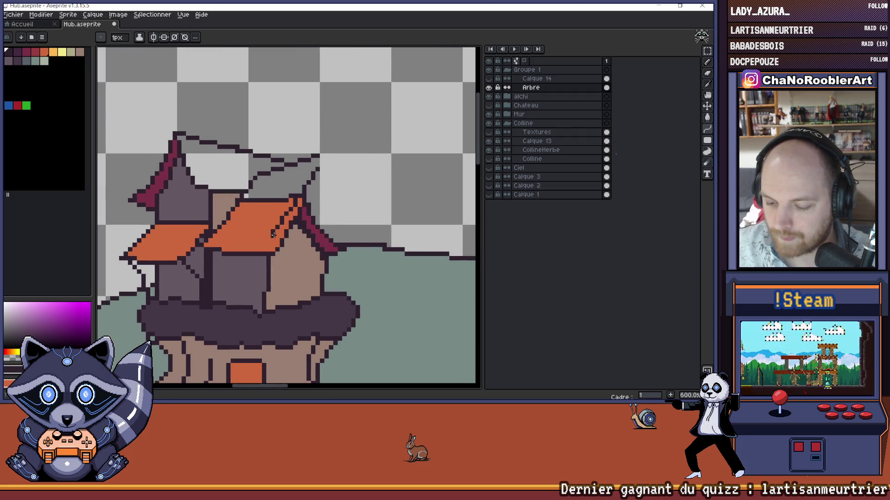
{"action": "left_click", "coordinate": [299, 204]}
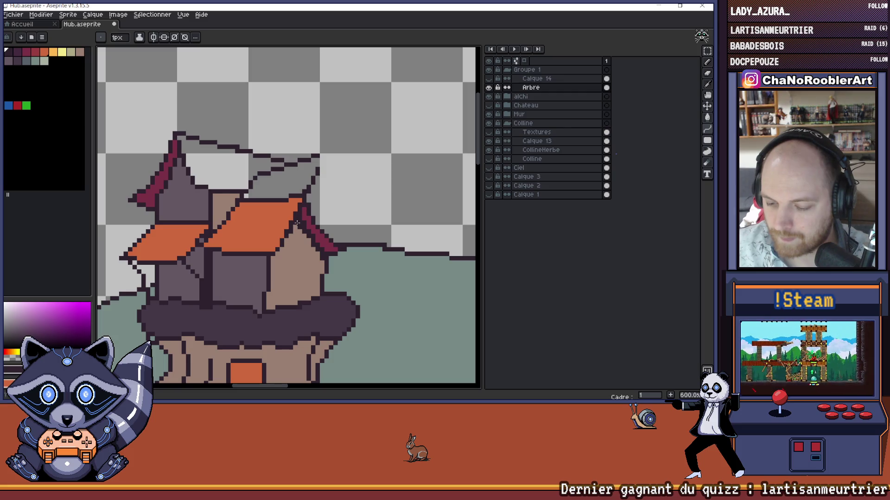
{"action": "scroll", "coordinate": [354, 196], "scroll_direction": "down", "scroll_amount": 3}
{"action": "key", "text": "ctrl+z"}
{"action": "scroll", "coordinate": [327, 188], "scroll_direction": "up", "scroll_amount": 3}
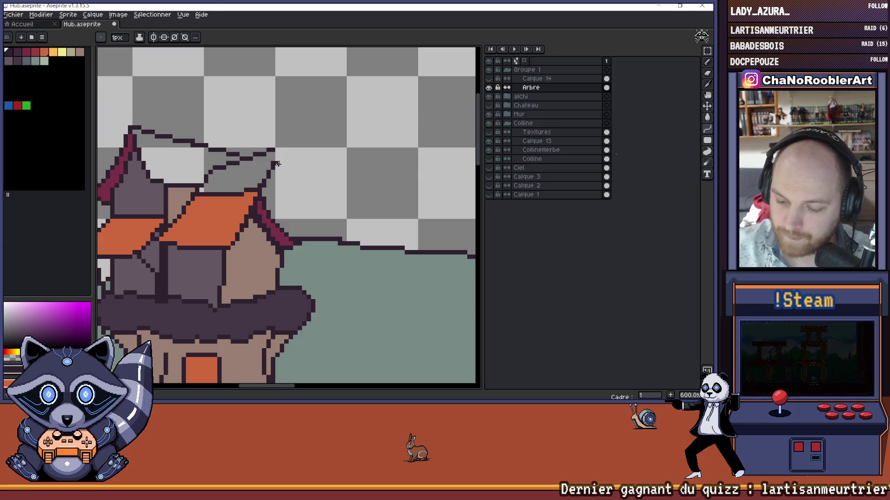
Step: Outline the back structure's right edge down to the grass
{"action": "mouse_move", "coordinate": [274, 163]}
{"action": "left_mouse_down"}
{"action": "mouse_move", "coordinate": [296, 231]}
{"action": "mouse_move", "coordinate": [278, 183]}
{"action": "mouse_move", "coordinate": [277, 221]}
{"action": "left_mouse_up"}
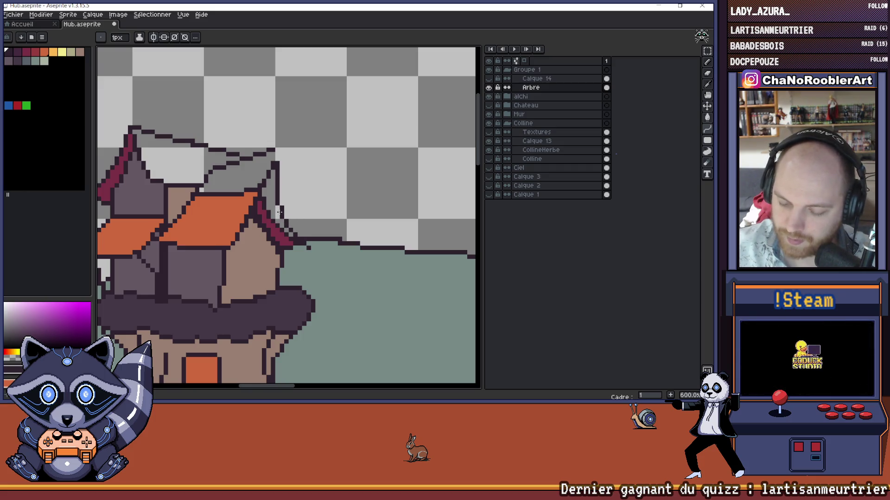
{"action": "key", "text": "b"}
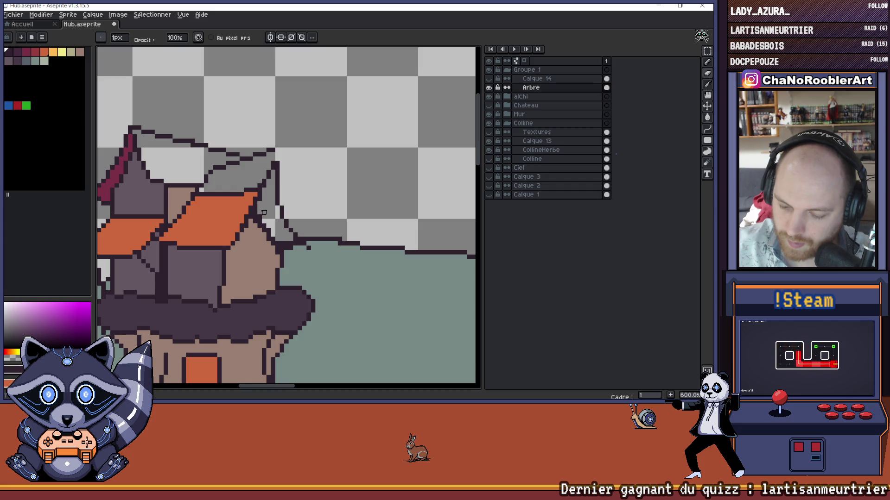
{"action": "scroll", "coordinate": [371, 132], "scroll_direction": "down", "scroll_amount": 4}
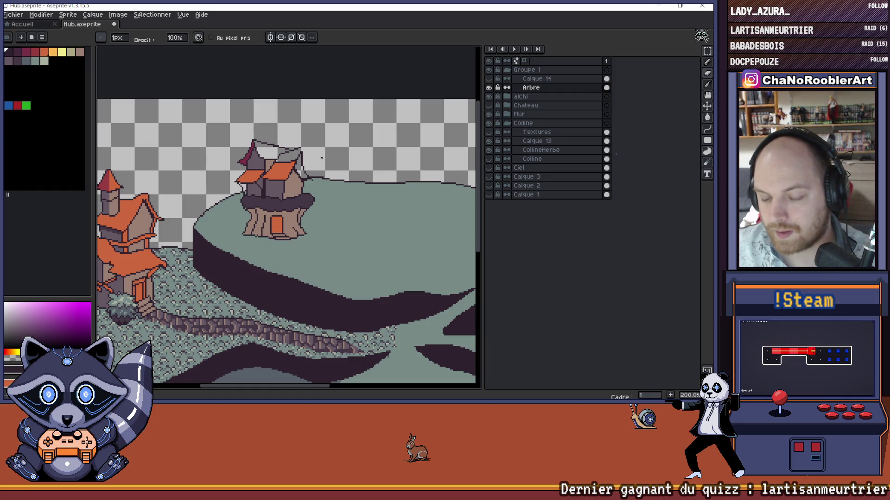
{"action": "scroll", "coordinate": [317, 160], "scroll_direction": "up", "scroll_amount": 6}
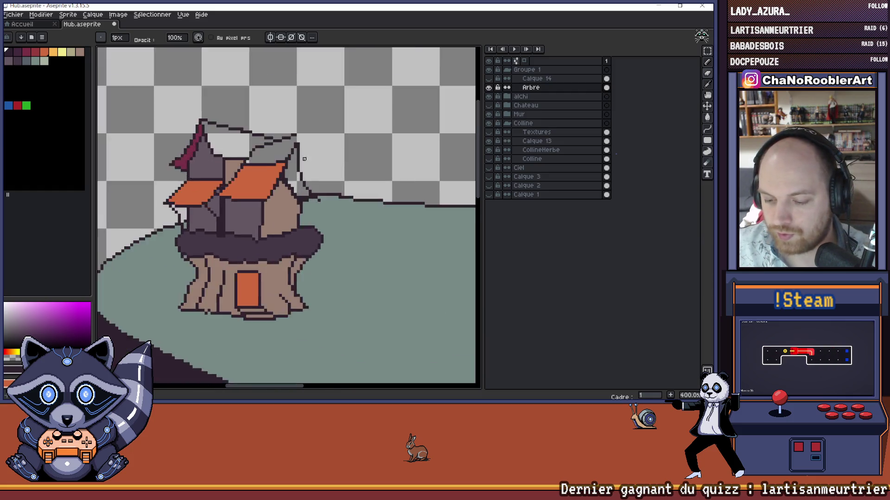
{"action": "scroll", "coordinate": [296, 180], "scroll_direction": "down", "scroll_amount": 4}
{"action": "scroll", "coordinate": [283, 188], "scroll_direction": "up", "scroll_amount": 2}
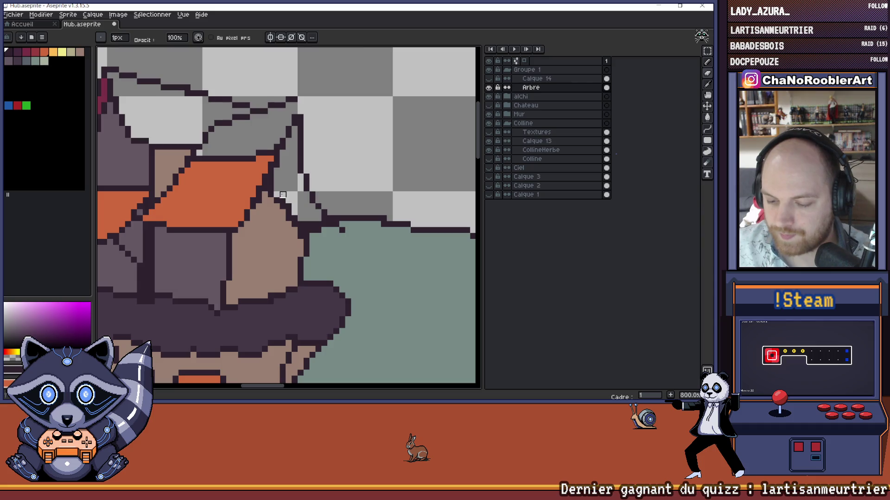
{"action": "scroll", "coordinate": [391, 175], "scroll_direction": "down", "scroll_amount": 2}
{"action": "scroll", "coordinate": [374, 179], "scroll_direction": "up", "scroll_amount": 2}
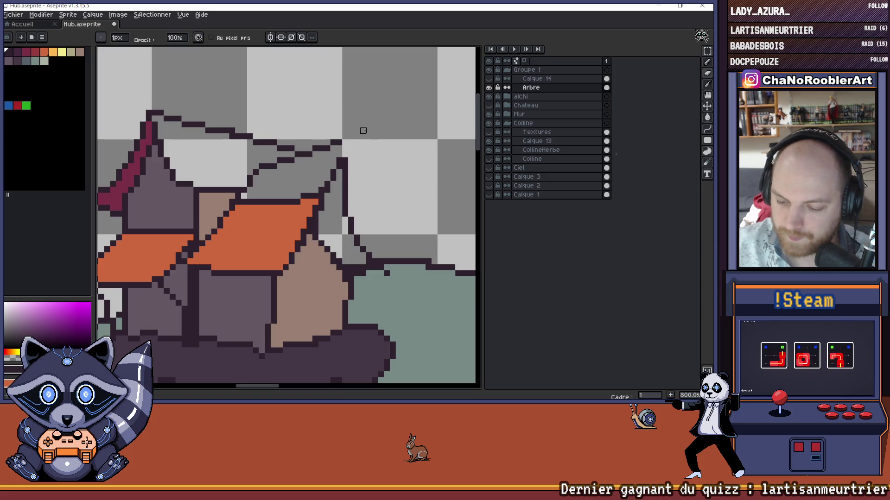
{"action": "key", "text": "b"}
Step: Finish the roof corner outline with a single dark pixel, undoing stray marks
{"action": "left_click_drag", "start_coordinate": [355, 132], "coordinate": [348, 141]}
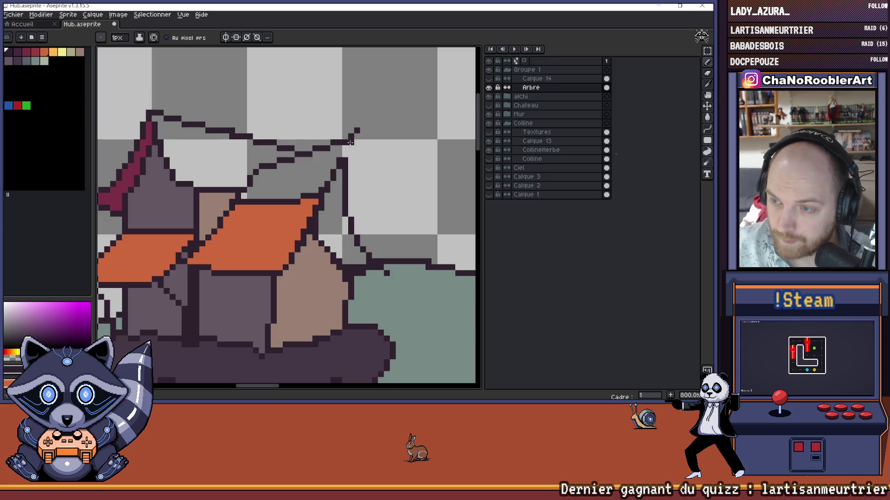
{"action": "key", "text": "ctrl+z"}
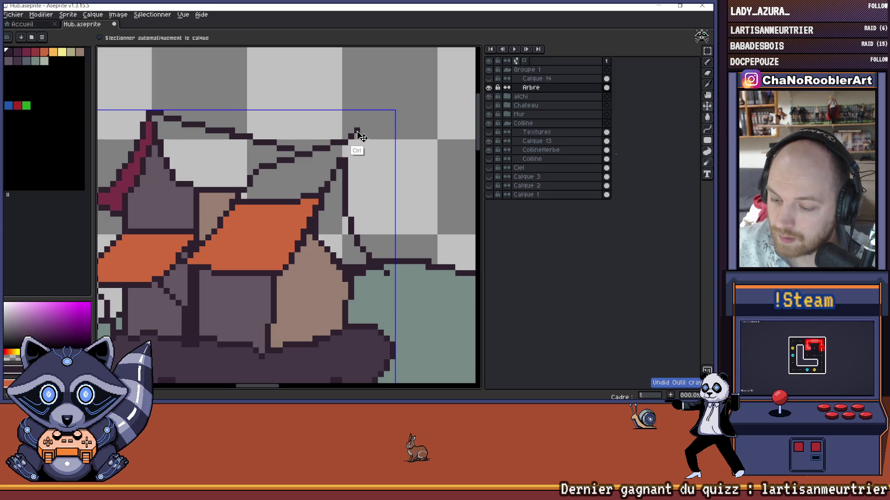
{"action": "left_click", "coordinate": [351, 131]}
{"action": "key", "text": "ctrl"}
{"action": "key", "text": "ctrl"}
{"action": "key", "text": "ctrl+z"}
{"action": "left_click", "coordinate": [351, 136]}
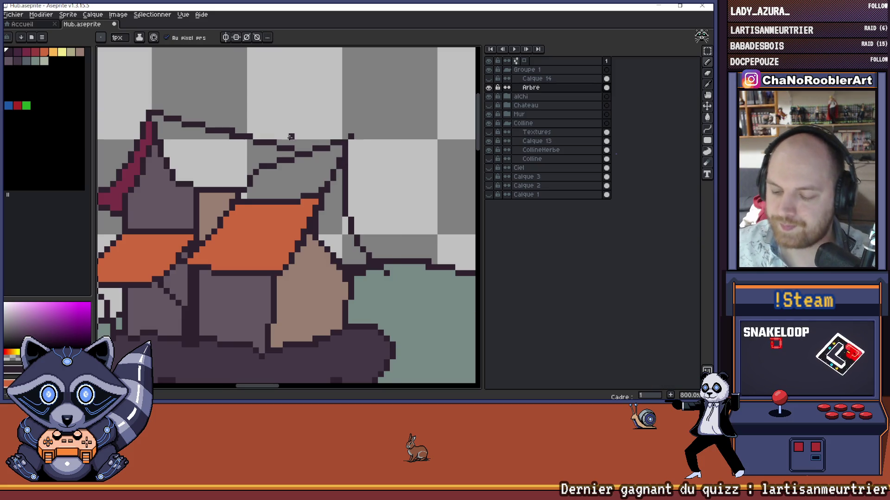
{"action": "scroll", "coordinate": [302, 133], "scroll_direction": "down", "scroll_amount": 5}
{"action": "scroll", "coordinate": [332, 159], "scroll_direction": "left", "scroll_amount": 2}
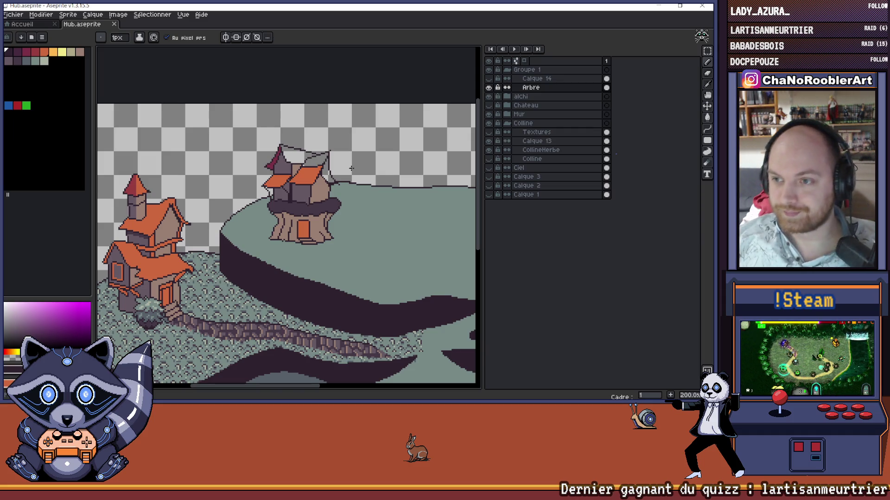
{"action": "scroll", "coordinate": [277, 160], "scroll_direction": "up", "scroll_amount": 6}
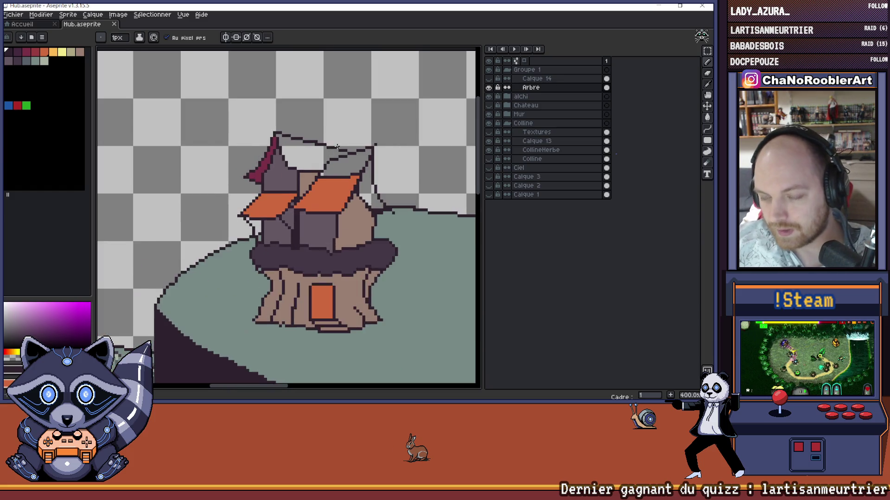
{"action": "scroll", "coordinate": [314, 194], "scroll_direction": "down", "scroll_amount": 6}
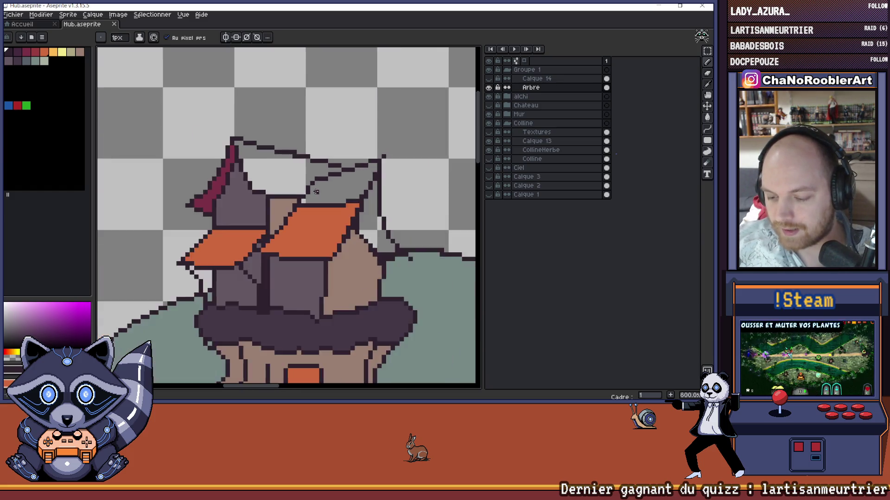
{"action": "scroll", "coordinate": [379, 200], "scroll_direction": "down", "scroll_amount": 2}
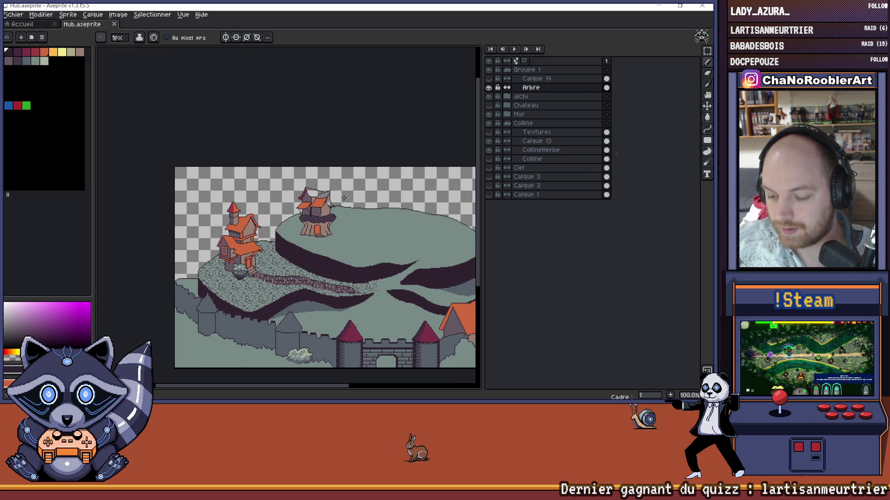
{"action": "scroll", "coordinate": [331, 196], "scroll_direction": "up", "scroll_amount": 2}
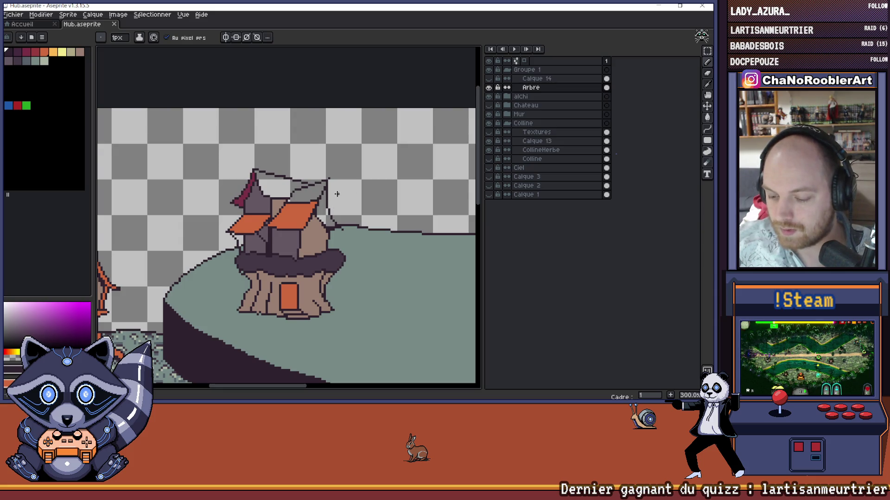
{"action": "scroll", "coordinate": [330, 225], "scroll_direction": "up", "scroll_amount": 3}
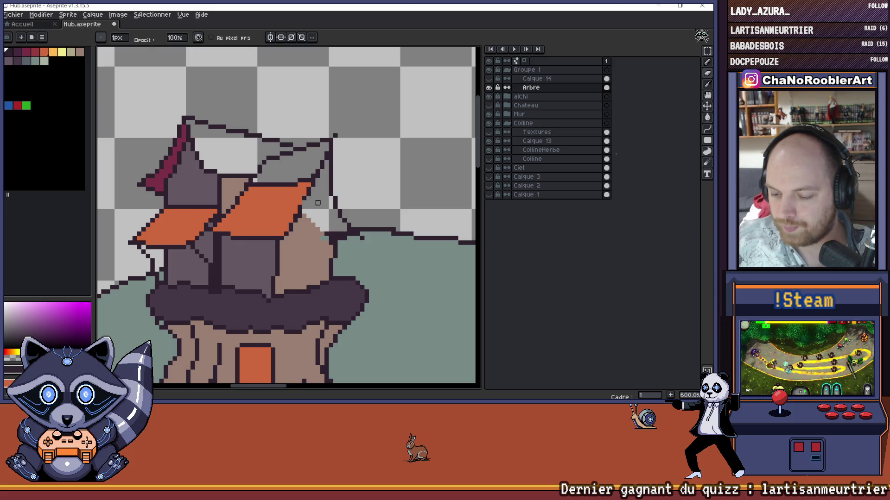
{"action": "scroll", "coordinate": [318, 203], "scroll_direction": "down", "scroll_amount": 4}
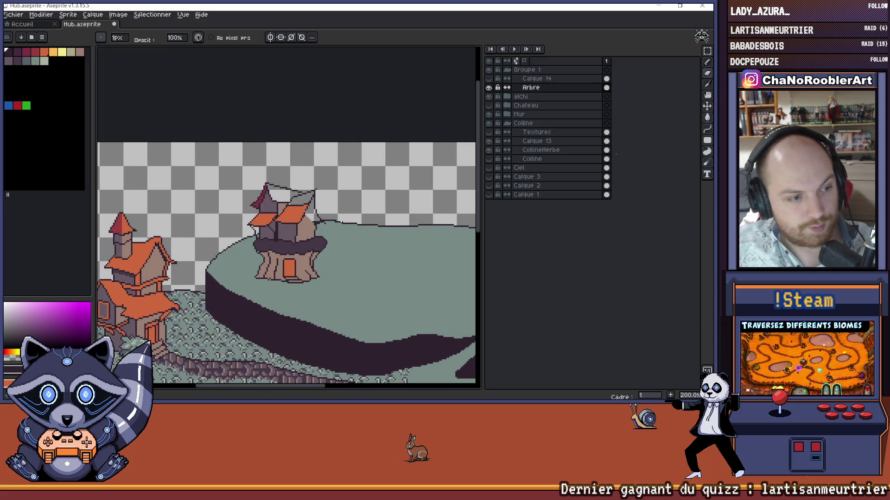
{"action": "scroll", "coordinate": [289, 195], "scroll_direction": "down", "scroll_amount": 1}
{"action": "left_click_drag", "start_coordinate": [266, 207], "coordinate": [288, 211]}
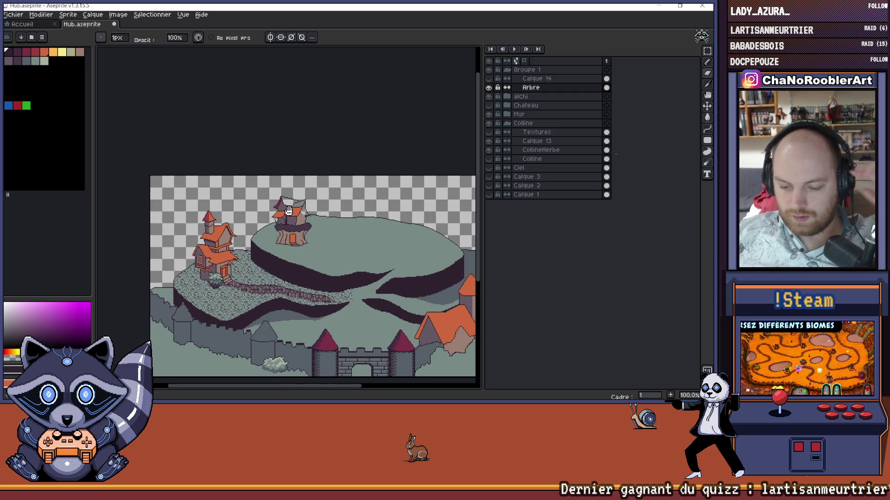
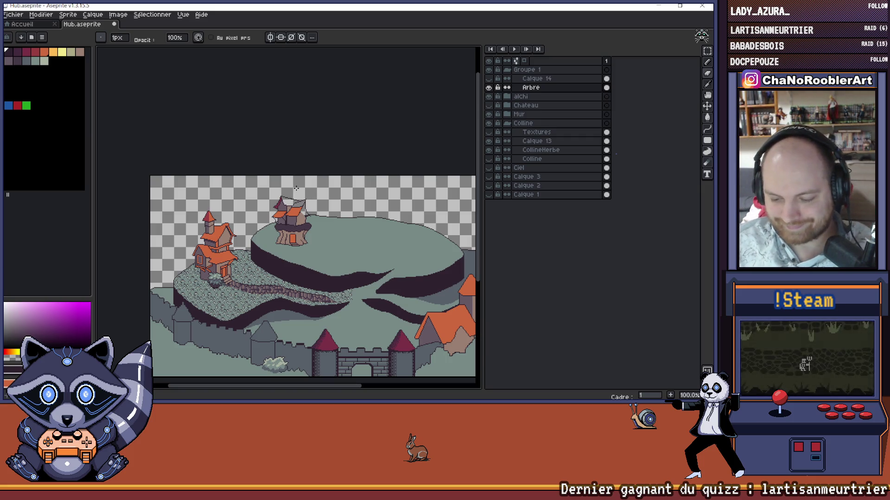
Step: Zoom in on the tree-house roof and sample a colour from the artwork
{"action": "scroll", "coordinate": [311, 206], "scroll_direction": "up", "scroll_amount": 2}
{"action": "scroll", "coordinate": [308, 205], "scroll_direction": "up", "scroll_amount": 1}
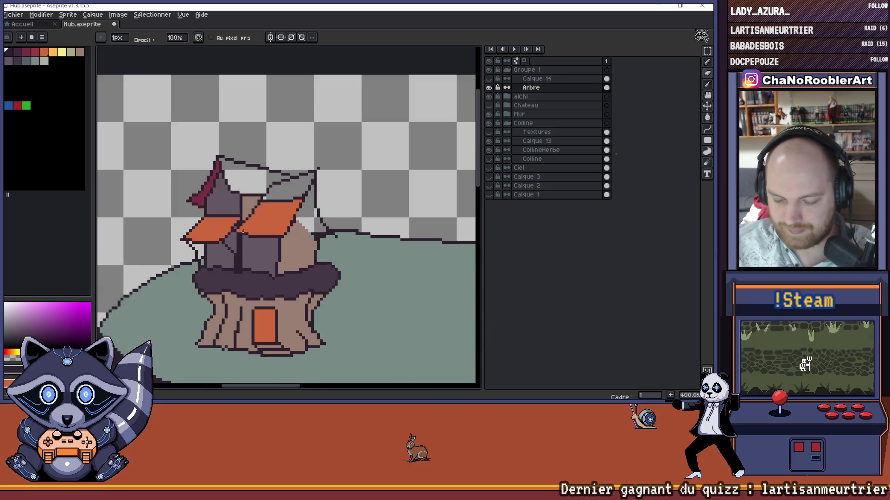
{"action": "scroll", "coordinate": [276, 231], "scroll_direction": "down", "scroll_amount": 3}
{"action": "scroll", "coordinate": [276, 231], "scroll_direction": "up", "scroll_amount": 3}
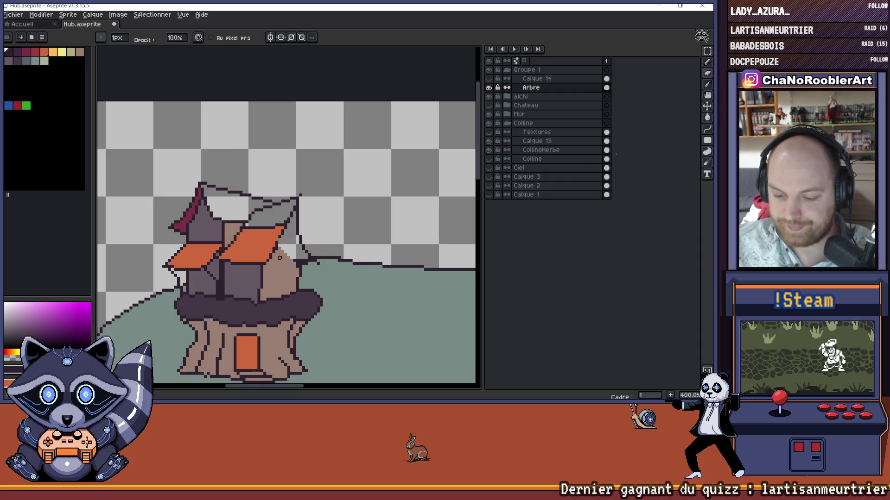
{"action": "scroll", "coordinate": [280, 257], "scroll_direction": "down", "scroll_amount": 1}
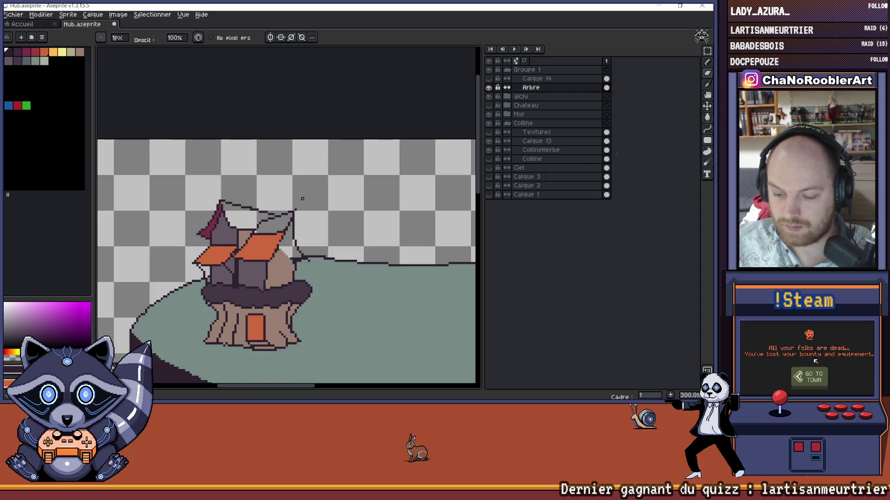
{"action": "scroll", "coordinate": [297, 212], "scroll_direction": "up", "scroll_amount": 2}
{"action": "scroll", "coordinate": [298, 206], "scroll_direction": "up", "scroll_amount": 1}
{"action": "scroll", "coordinate": [308, 224], "scroll_direction": "down", "scroll_amount": 1}
{"action": "scroll", "coordinate": [301, 229], "scroll_direction": "up", "scroll_amount": 1}
{"action": "scroll", "coordinate": [292, 199], "scroll_direction": "up", "scroll_amount": 1}
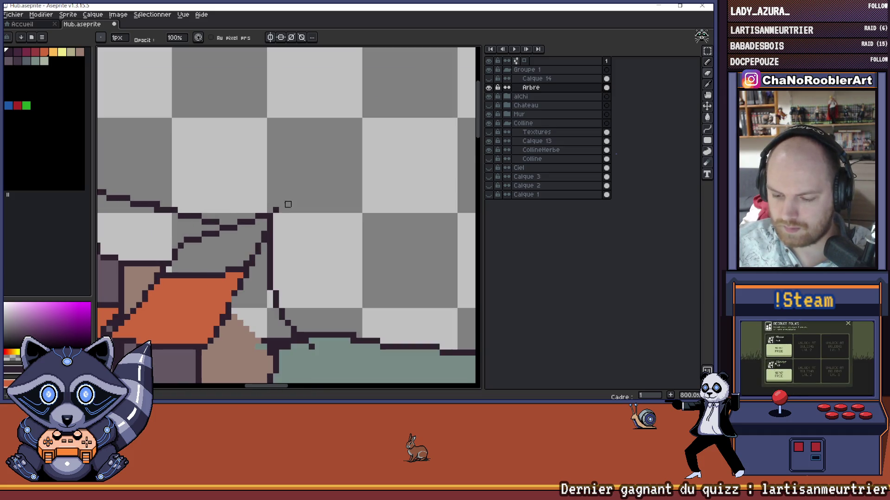
{"action": "key", "text": "i"}
Step: Draw a trial dark stroke along the upper roof line, then erase it
{"action": "scroll", "coordinate": [299, 199], "scroll_direction": "down", "scroll_amount": 5}
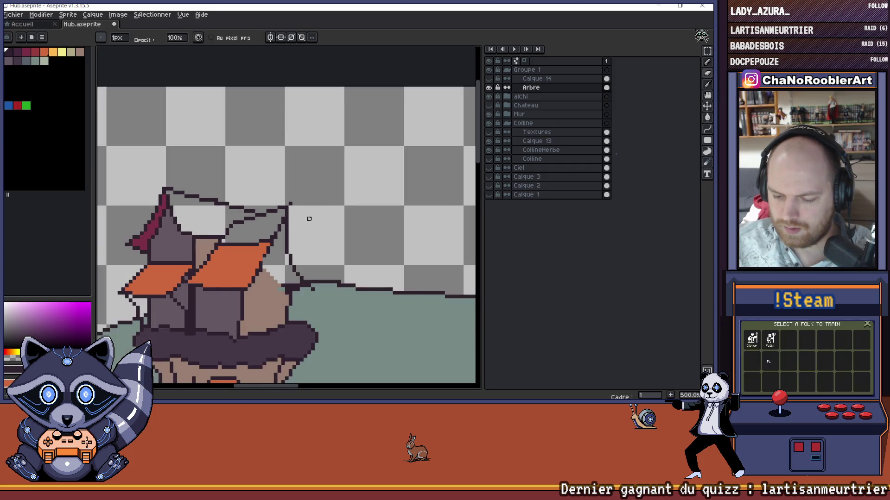
{"action": "scroll", "coordinate": [305, 235], "scroll_direction": "down", "scroll_amount": 1}
{"action": "scroll", "coordinate": [290, 240], "scroll_direction": "up", "scroll_amount": 3}
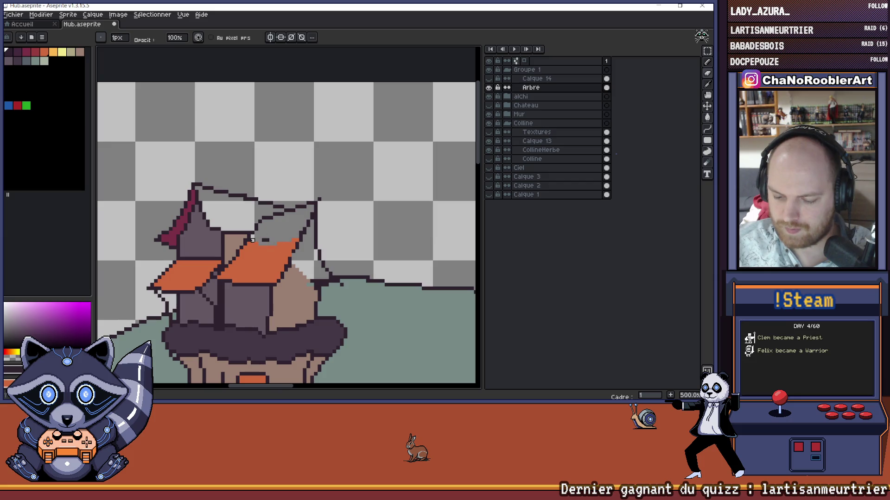
{"action": "scroll", "coordinate": [252, 240], "scroll_direction": "down", "scroll_amount": 4}
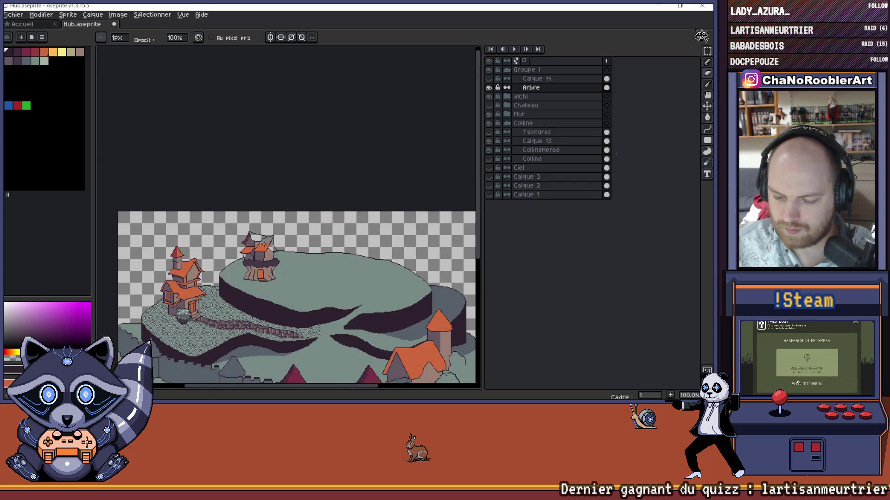
{"action": "scroll", "coordinate": [260, 248], "scroll_direction": "up", "scroll_amount": 1}
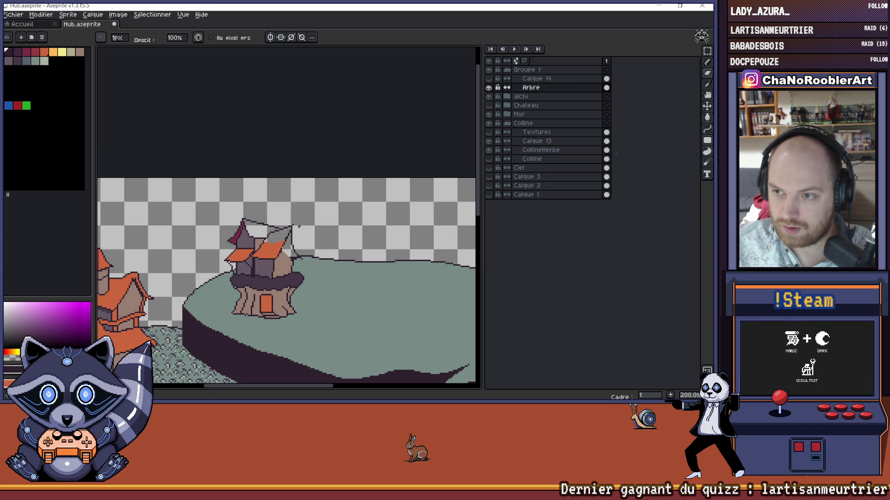
{"action": "scroll", "coordinate": [282, 231], "scroll_direction": "up", "scroll_amount": 3}
{"action": "scroll", "coordinate": [281, 231], "scroll_direction": "up", "scroll_amount": 5}
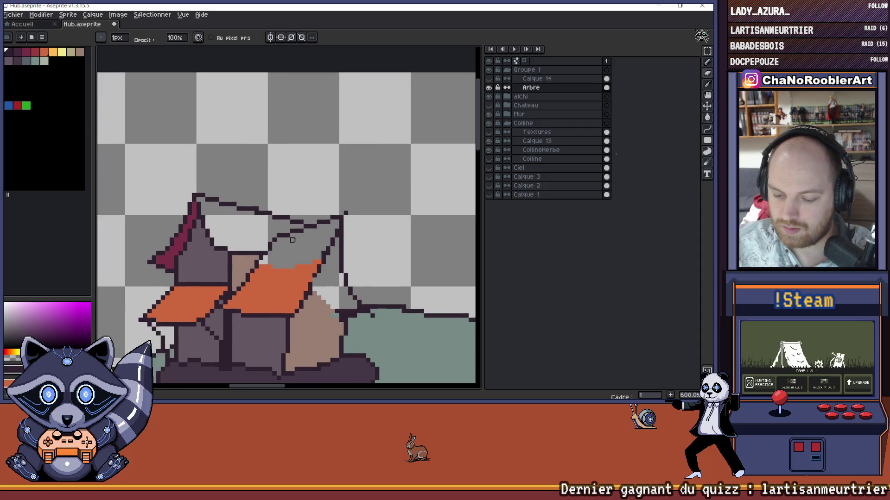
{"action": "key", "text": "e"}
{"action": "mouse_move", "coordinate": [267, 240]}
{"action": "left_mouse_down"}
{"action": "mouse_move", "coordinate": [342, 214]}
{"action": "mouse_move", "coordinate": [266, 219]}
{"action": "mouse_move", "coordinate": [255, 230]}
{"action": "left_mouse_up"}
{"action": "key", "text": "e"}
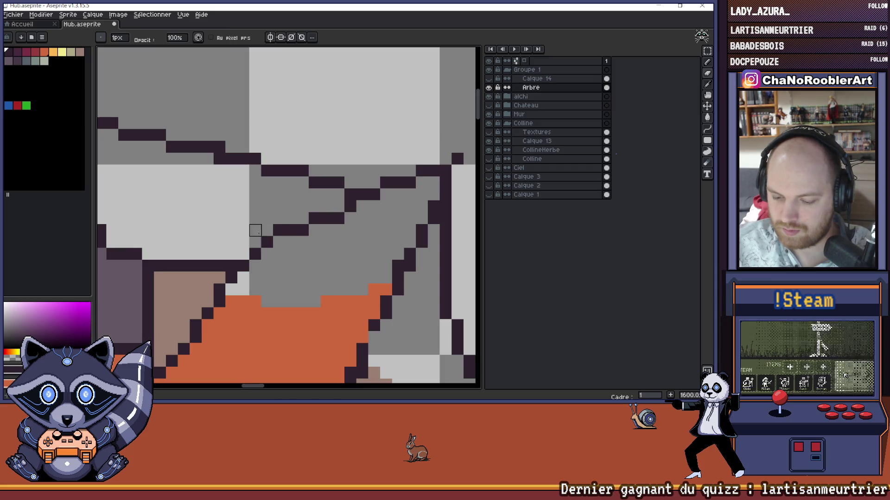
{"action": "scroll", "coordinate": [255, 230], "scroll_direction": "down", "scroll_amount": 8}
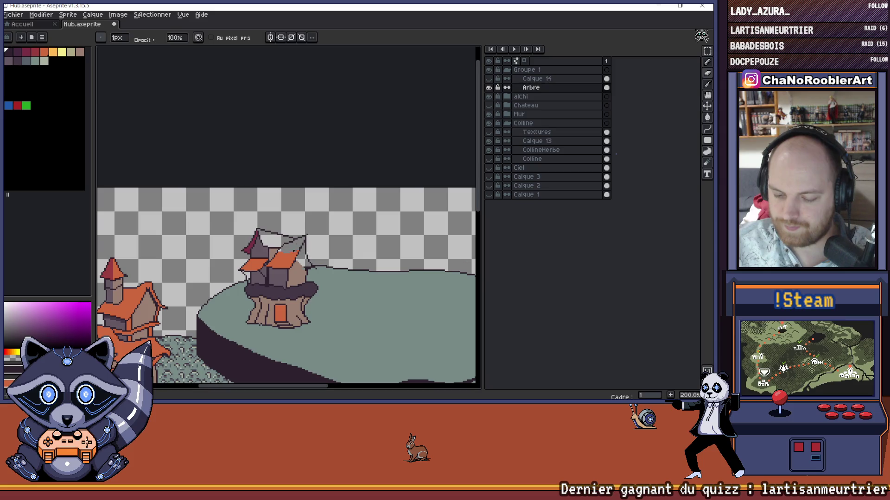
Step: Select the orange swatch with the Paint Bucket tool
{"action": "left_click", "coordinate": [297, 252], "text": "alt"}
{"action": "key", "text": "g"}
{"action": "scroll", "coordinate": [307, 266], "scroll_direction": "down", "scroll_amount": 1}
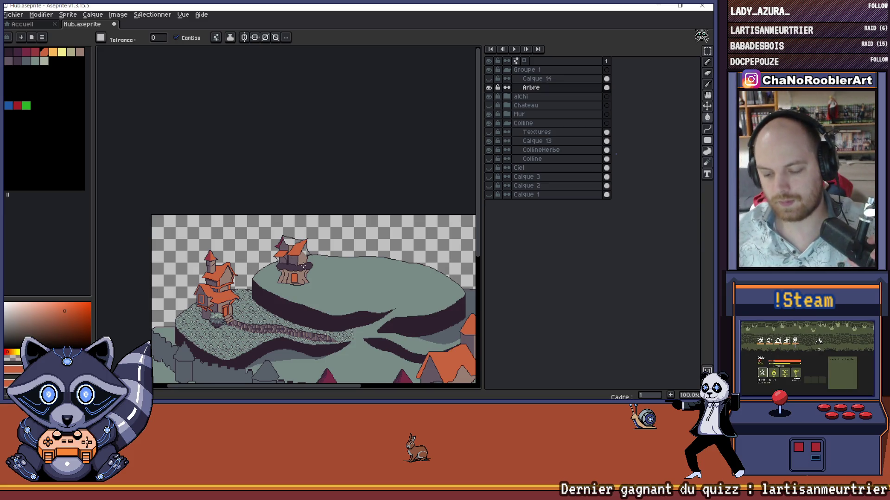
Step: Fill the empty upper roof of the tree house with orange
{"action": "left_click_drag", "start_coordinate": [308, 266], "coordinate": [281, 267]}
{"action": "scroll", "coordinate": [267, 242], "scroll_direction": "up", "scroll_amount": 5}
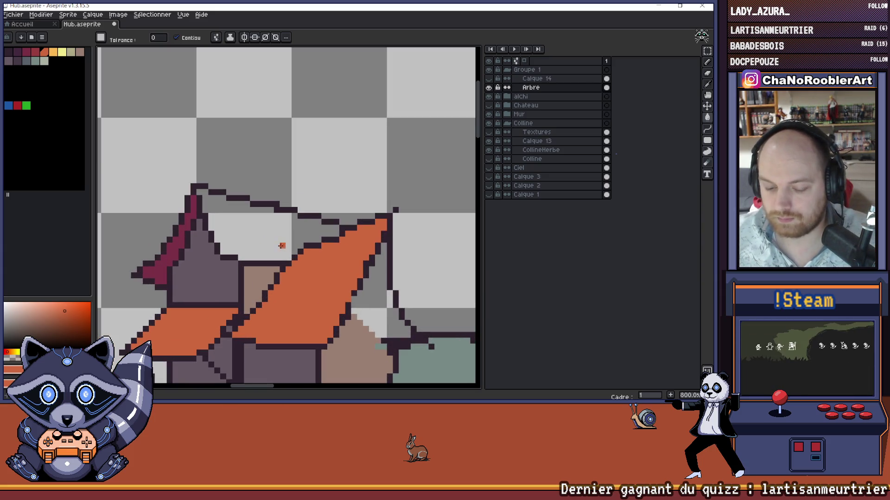
{"action": "left_click", "coordinate": [281, 246]}
{"action": "scroll", "coordinate": [278, 243], "scroll_direction": "down", "scroll_amount": 3}
{"action": "scroll", "coordinate": [304, 246], "scroll_direction": "up", "scroll_amount": 7}
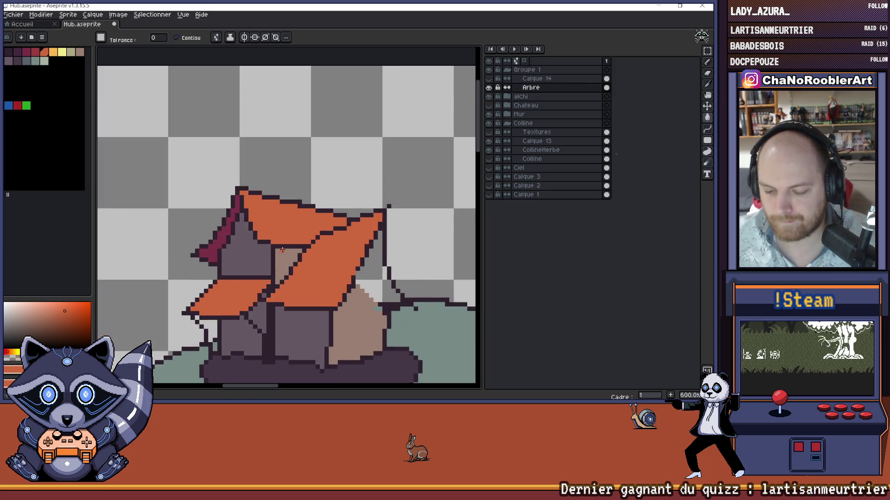
Step: Undo an accidental dark fill and pencil a dark outline row under the roof
{"action": "left_click", "coordinate": [268, 256], "text": "alt"}
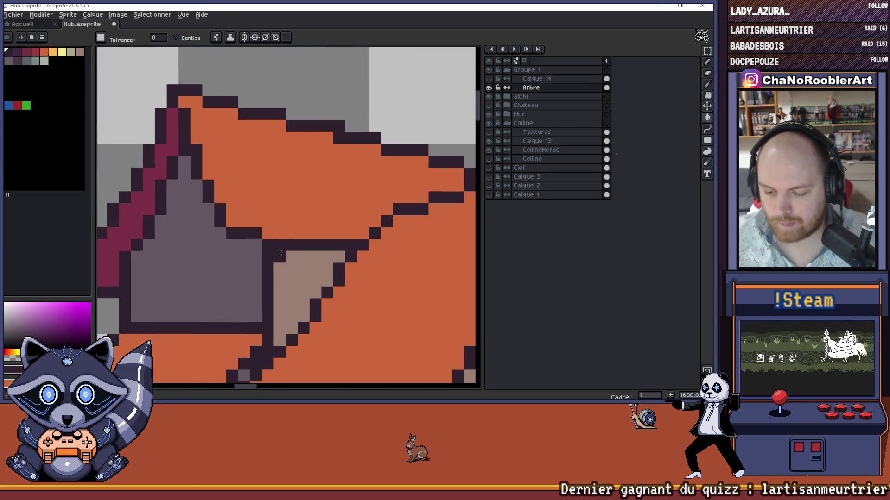
{"action": "left_click", "coordinate": [279, 256]}
{"action": "key", "text": "b"}
{"action": "key", "text": "ctrl+z"}
{"action": "left_click_drag", "start_coordinate": [280, 256], "coordinate": [345, 257]}
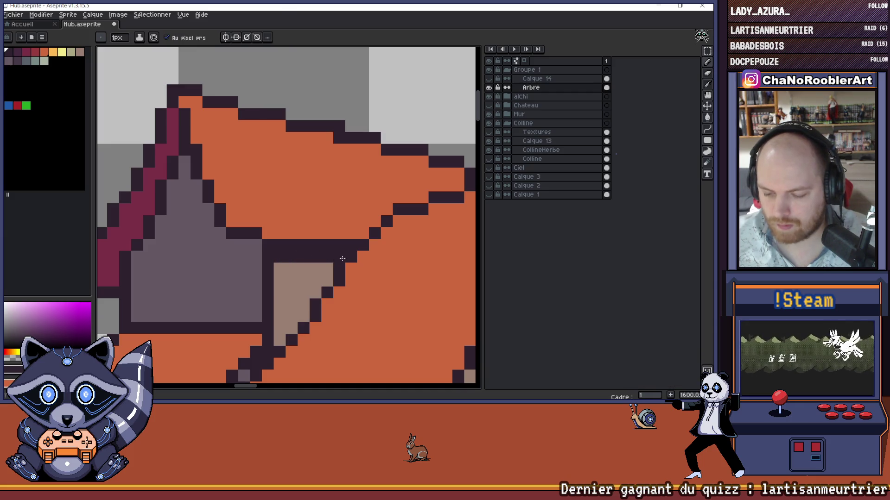
Step: Erase part of the upper outline row and recolour the leftover pixels orange
{"action": "key", "text": "e"}
{"action": "mouse_move", "coordinate": [275, 245]}
{"action": "left_mouse_down"}
{"action": "mouse_move", "coordinate": [320, 244]}
{"action": "mouse_move", "coordinate": [278, 245]}
{"action": "left_mouse_up"}
{"action": "key", "text": "b"}
{"action": "left_click", "coordinate": [328, 245]}
{"action": "left_click", "coordinate": [351, 245]}
{"action": "left_click", "coordinate": [339, 245]}
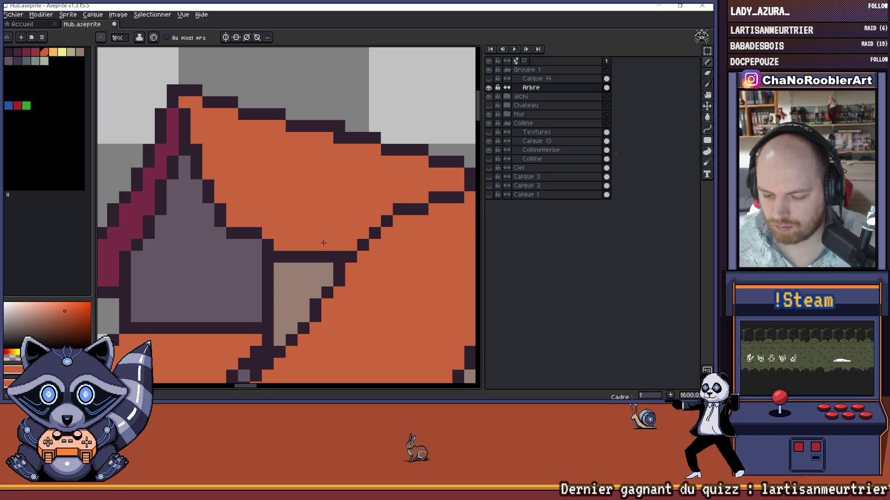
{"action": "scroll", "coordinate": [314, 248], "scroll_direction": "down", "scroll_amount": 4}
{"action": "scroll", "coordinate": [314, 248], "scroll_direction": "down", "scroll_amount": 1}
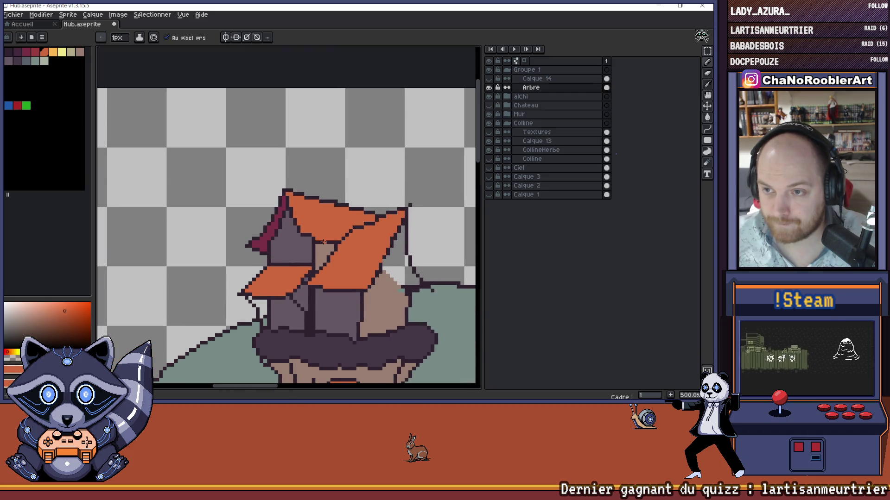
Step: Eyedrop the dark outline colour from the roof
{"action": "scroll", "coordinate": [316, 249], "scroll_direction": "down", "scroll_amount": 1}
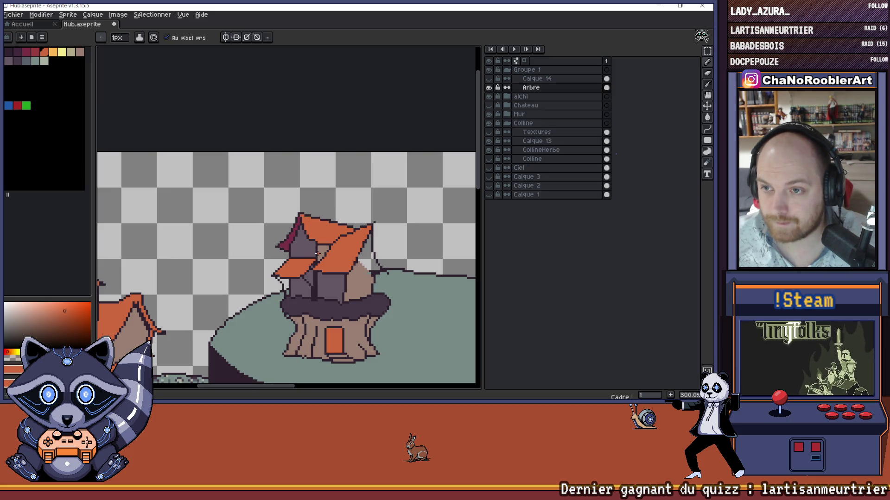
{"action": "scroll", "coordinate": [317, 253], "scroll_direction": "down", "scroll_amount": 1}
{"action": "scroll", "coordinate": [324, 250], "scroll_direction": "up", "scroll_amount": 5}
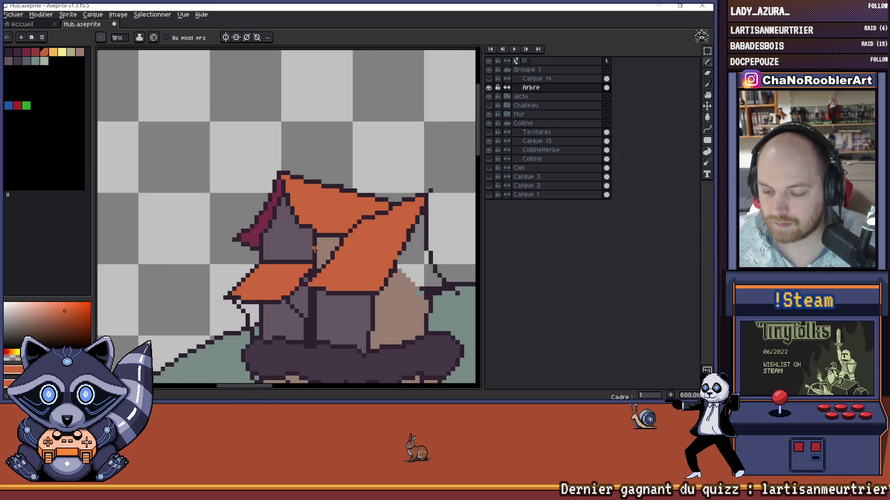
{"action": "scroll", "coordinate": [337, 246], "scroll_direction": "down", "scroll_amount": 4}
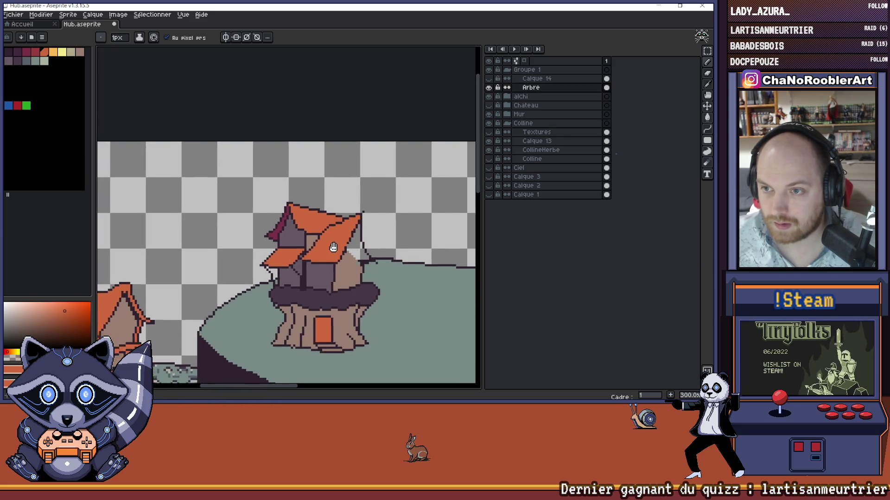
{"action": "scroll", "coordinate": [304, 244], "scroll_direction": "up", "scroll_amount": 4}
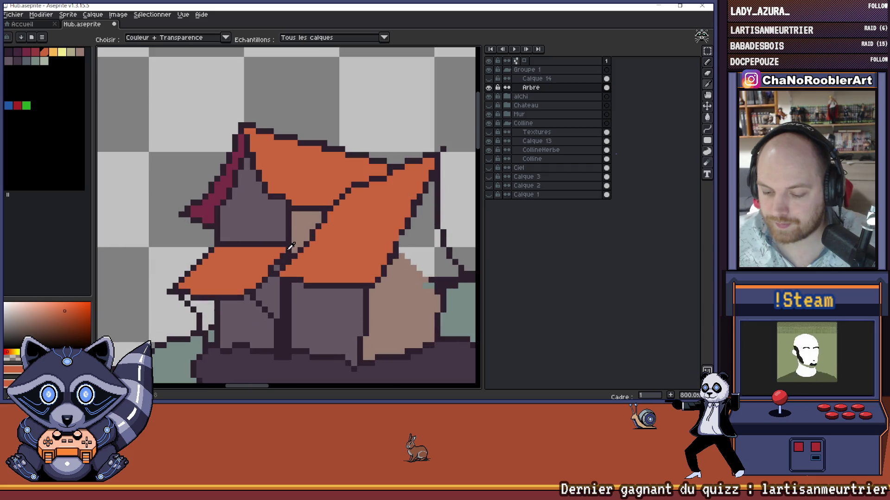
{"action": "left_click", "coordinate": [294, 243], "text": "alt"}
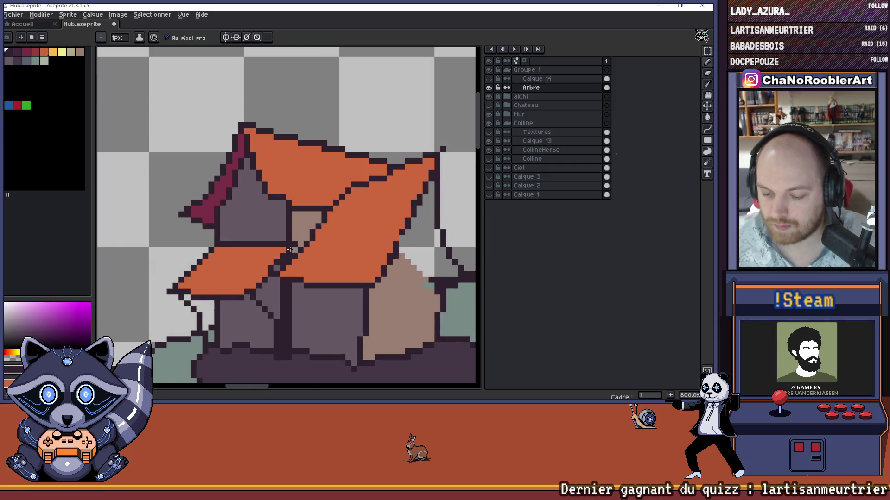
{"action": "scroll", "coordinate": [296, 246], "scroll_direction": "down", "scroll_amount": 4}
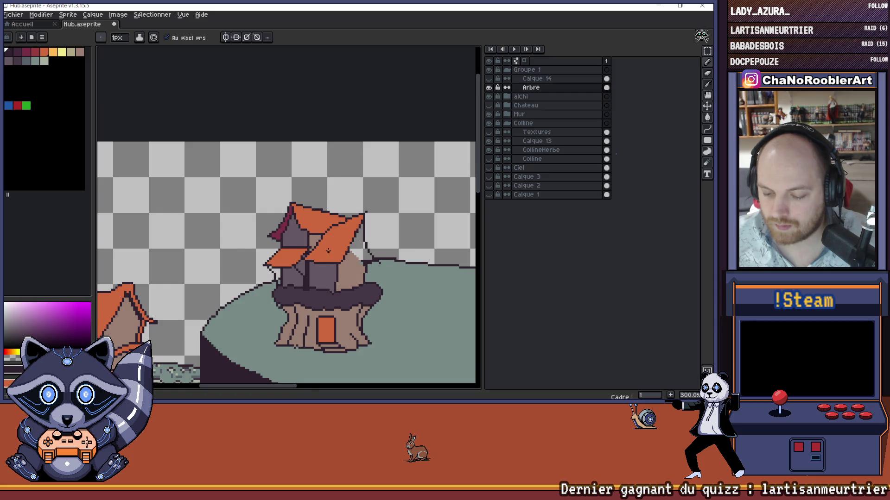
{"action": "scroll", "coordinate": [347, 252], "scroll_direction": "up", "scroll_amount": 2}
{"action": "scroll", "coordinate": [373, 255], "scroll_direction": "down", "scroll_amount": 2}
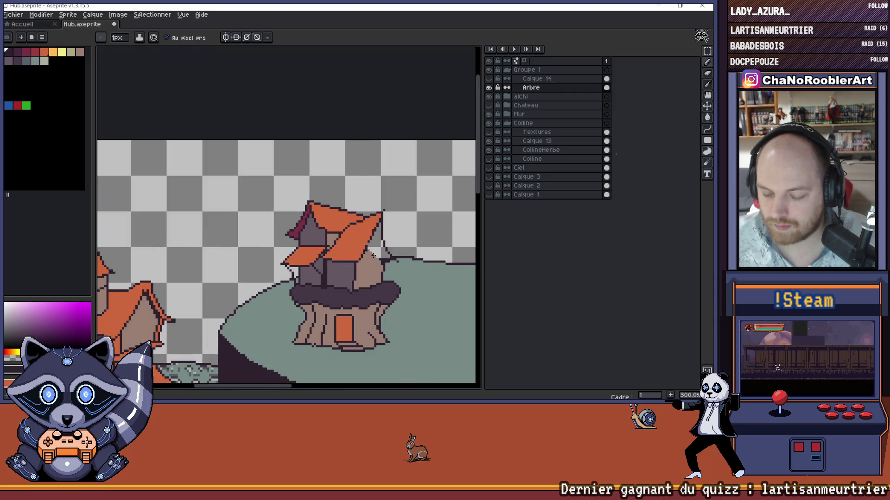
{"action": "scroll", "coordinate": [373, 255], "scroll_direction": "down", "scroll_amount": 2}
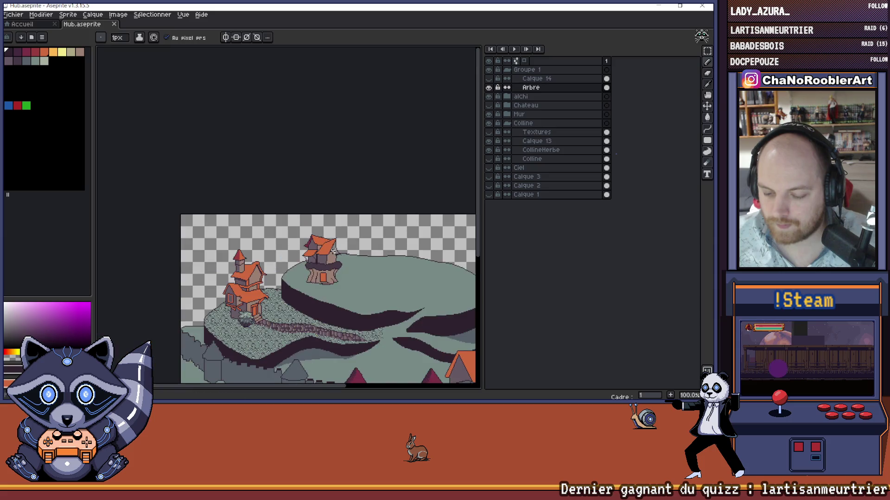
{"action": "scroll", "coordinate": [333, 250], "scroll_direction": "up", "scroll_amount": 3}
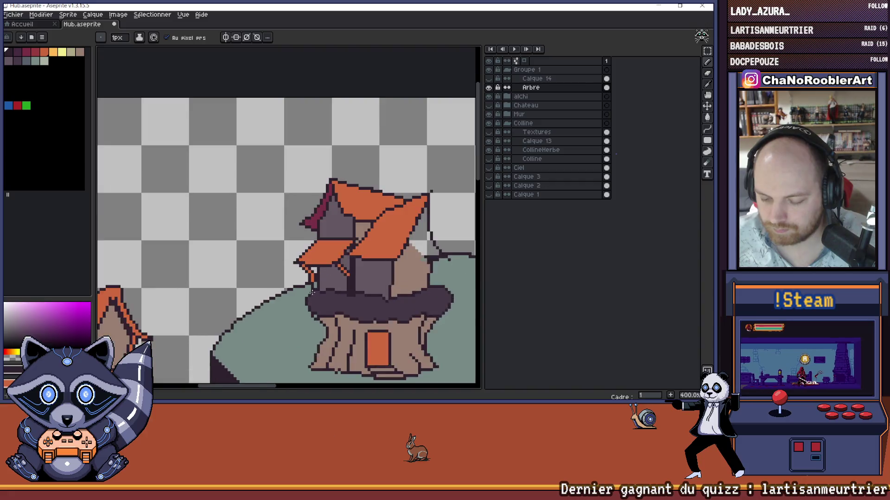
{"action": "scroll", "coordinate": [312, 292], "scroll_direction": "up", "scroll_amount": 4}
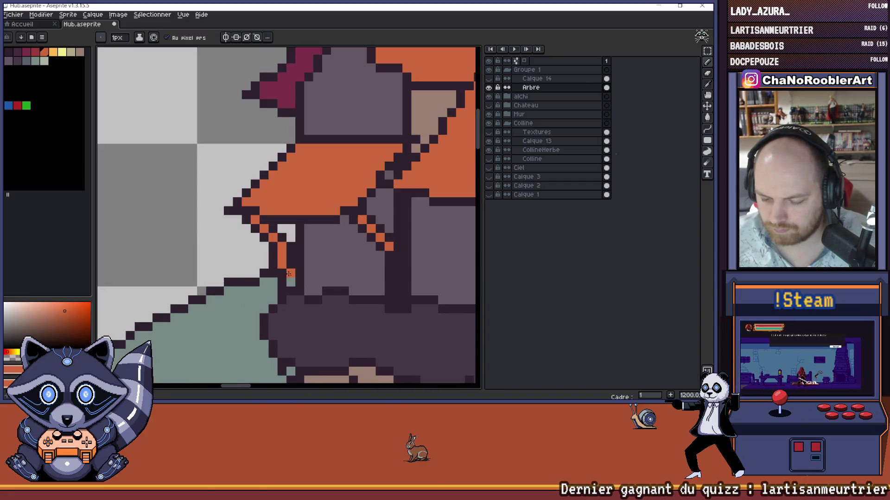
{"action": "scroll", "coordinate": [323, 280], "scroll_direction": "down", "scroll_amount": 3}
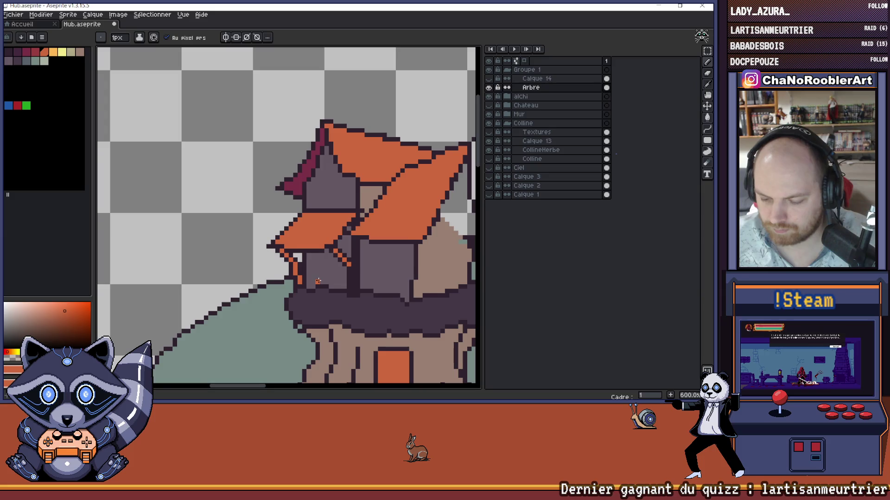
{"action": "scroll", "coordinate": [318, 282], "scroll_direction": "down", "scroll_amount": 5}
{"action": "scroll", "coordinate": [367, 285], "scroll_direction": "up", "scroll_amount": 1}
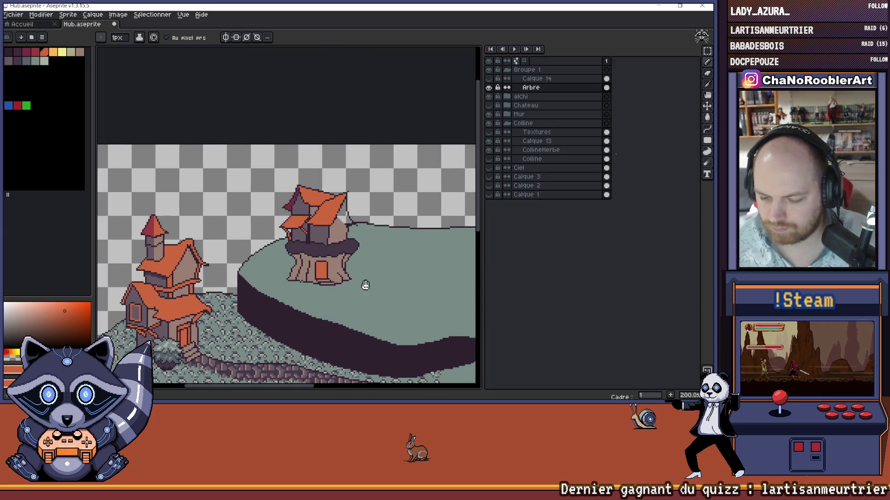
Step: Draw a dark line along the tree house's lower roof edge
{"action": "left_click_drag", "start_coordinate": [367, 285], "coordinate": [335, 281]}
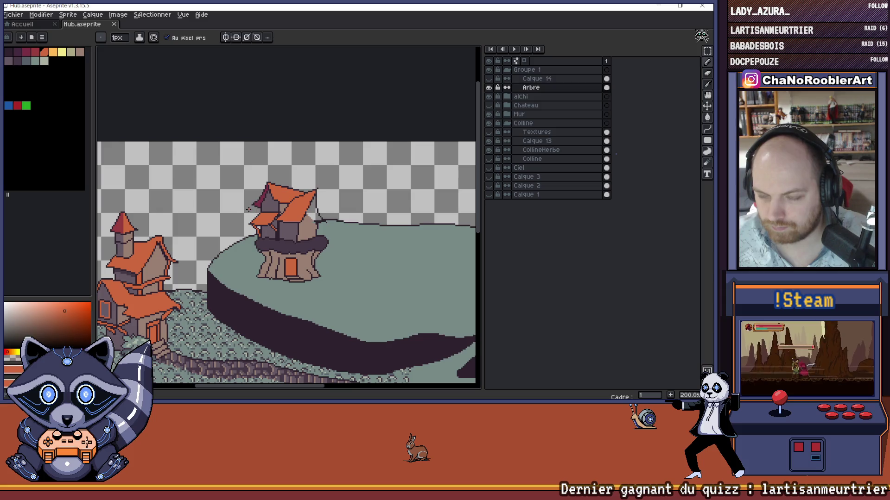
{"action": "scroll", "coordinate": [253, 224], "scroll_direction": "up", "scroll_amount": 4}
{"action": "scroll", "coordinate": [267, 233], "scroll_direction": "up", "scroll_amount": 1}
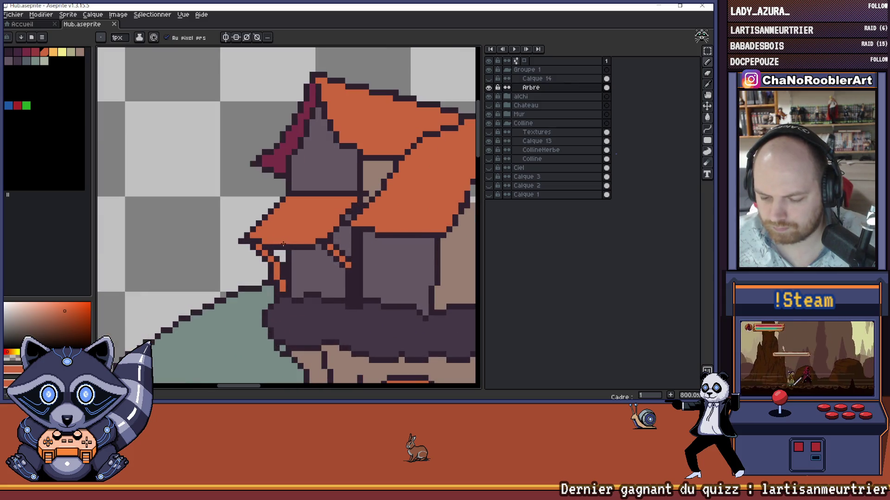
{"action": "key", "text": "alt"}
{"action": "left_click", "coordinate": [252, 230], "text": "alt"}
{"action": "left_click_drag", "start_coordinate": [265, 234], "coordinate": [304, 235]}
Step: Review the hilltop scene, then undo the dark roof-edge line
{"action": "scroll", "coordinate": [323, 231], "scroll_direction": "down", "scroll_amount": 5}
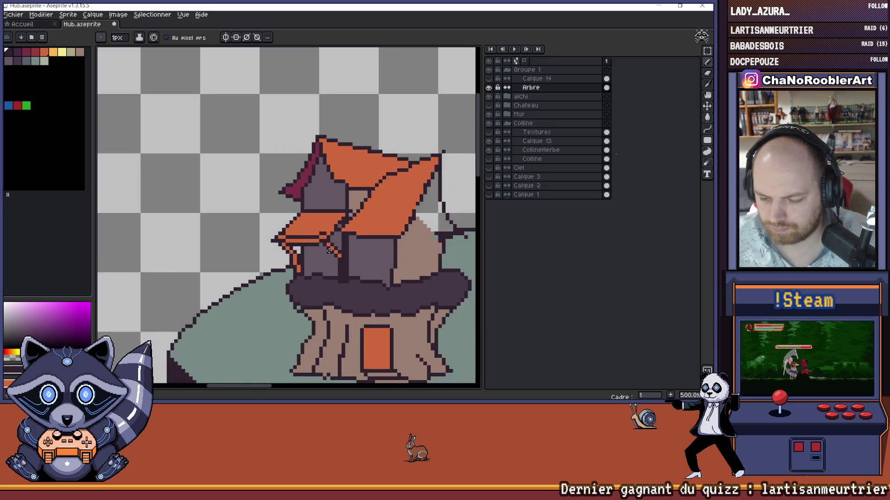
{"action": "left_click_drag", "start_coordinate": [356, 259], "coordinate": [328, 254]}
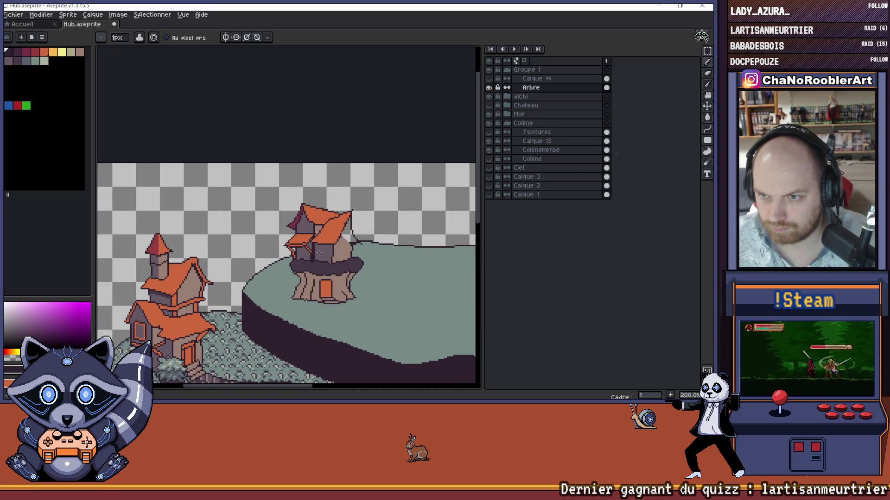
{"action": "scroll", "coordinate": [295, 244], "scroll_direction": "up", "scroll_amount": 4}
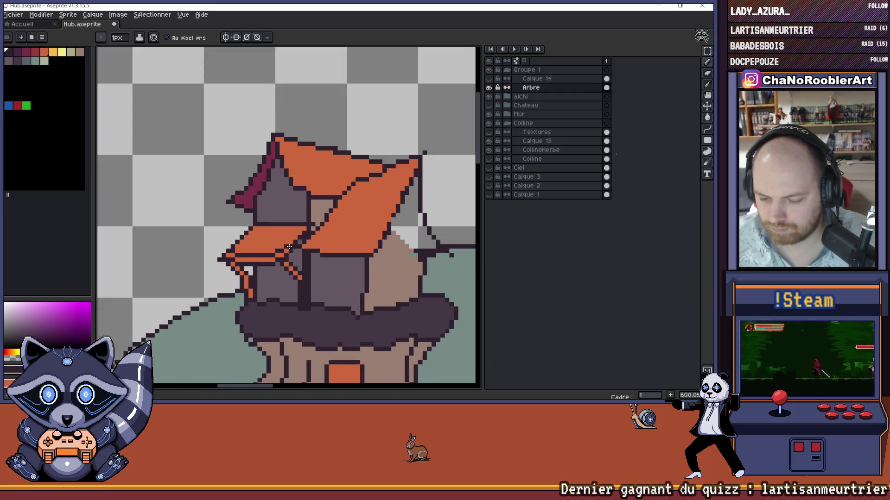
{"action": "scroll", "coordinate": [294, 243], "scroll_direction": "down", "scroll_amount": 4}
{"action": "scroll", "coordinate": [313, 246], "scroll_direction": "down", "scroll_amount": 1}
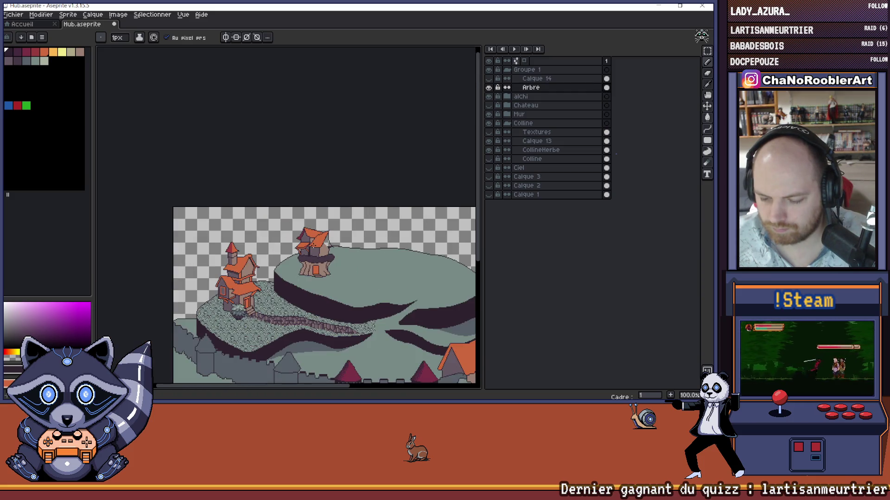
{"action": "scroll", "coordinate": [315, 248], "scroll_direction": "up", "scroll_amount": 2}
{"action": "key", "text": "v"}
{"action": "key", "text": "ctrl+z"}
Step: Eyedrop the grey wall colour and pencil over the stray dark outline beneath the roof
{"action": "key", "text": "b"}
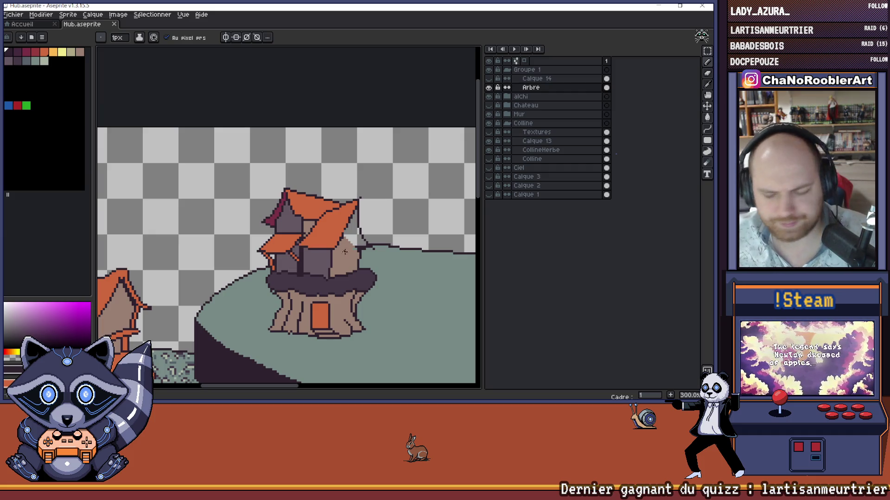
{"action": "scroll", "coordinate": [330, 217], "scroll_direction": "up", "scroll_amount": 4}
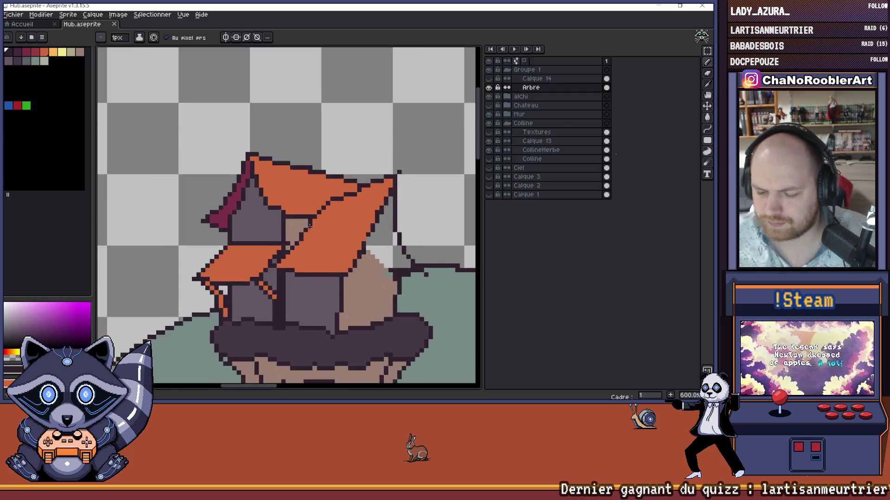
{"action": "scroll", "coordinate": [298, 225], "scroll_direction": "down", "scroll_amount": 5}
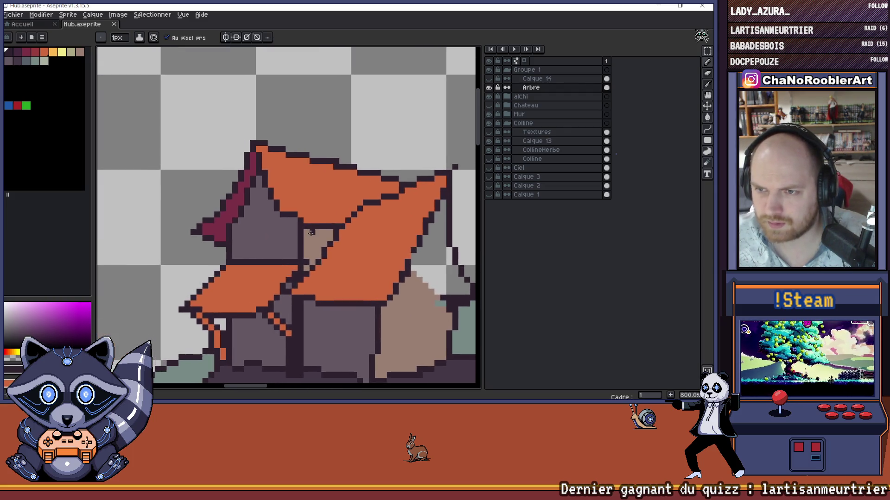
{"action": "left_click_drag", "start_coordinate": [348, 254], "coordinate": [326, 246]}
{"action": "scroll", "coordinate": [291, 249], "scroll_direction": "up", "scroll_amount": 3}
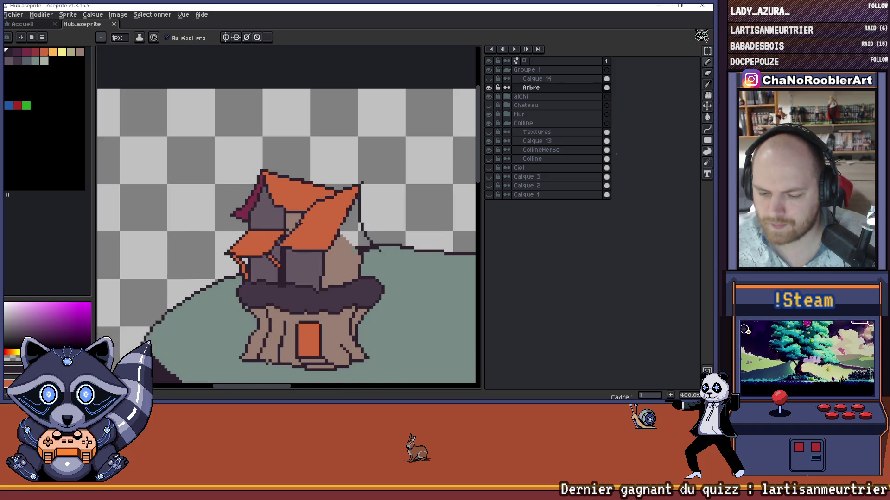
{"action": "scroll", "coordinate": [290, 250], "scroll_direction": "down", "scroll_amount": 1}
{"action": "scroll", "coordinate": [292, 250], "scroll_direction": "up", "scroll_amount": 3}
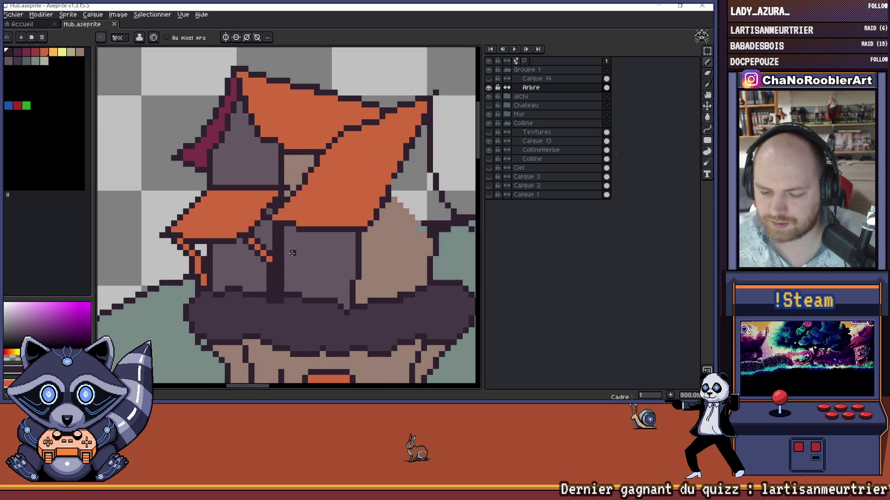
{"action": "scroll", "coordinate": [306, 257], "scroll_direction": "down", "scroll_amount": 1}
{"action": "scroll", "coordinate": [306, 257], "scroll_direction": "down", "scroll_amount": 2}
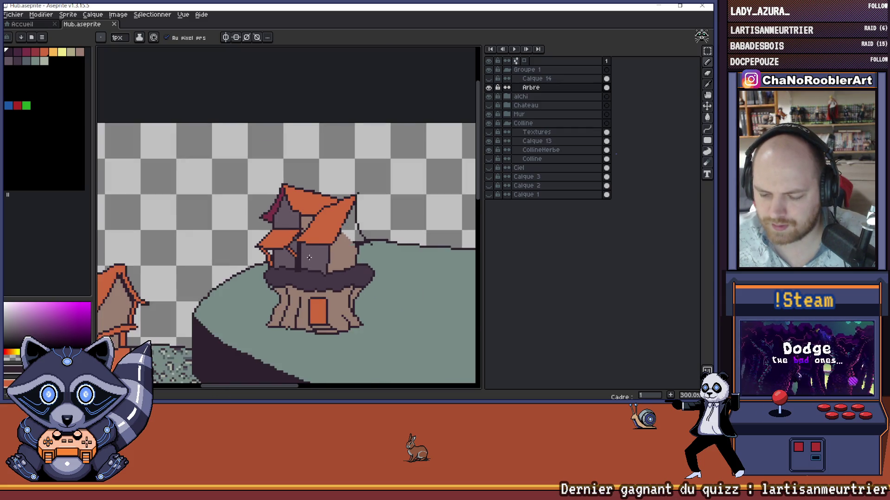
{"action": "scroll", "coordinate": [301, 245], "scroll_direction": "up", "scroll_amount": 2}
{"action": "key", "text": "i"}
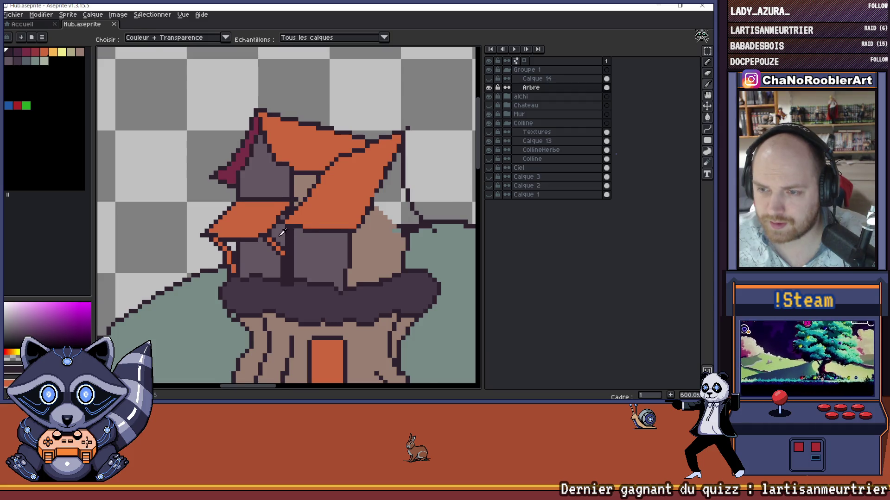
{"action": "scroll", "coordinate": [284, 232], "scroll_direction": "up", "scroll_amount": 1}
{"action": "left_click", "coordinate": [287, 227], "text": "alt"}
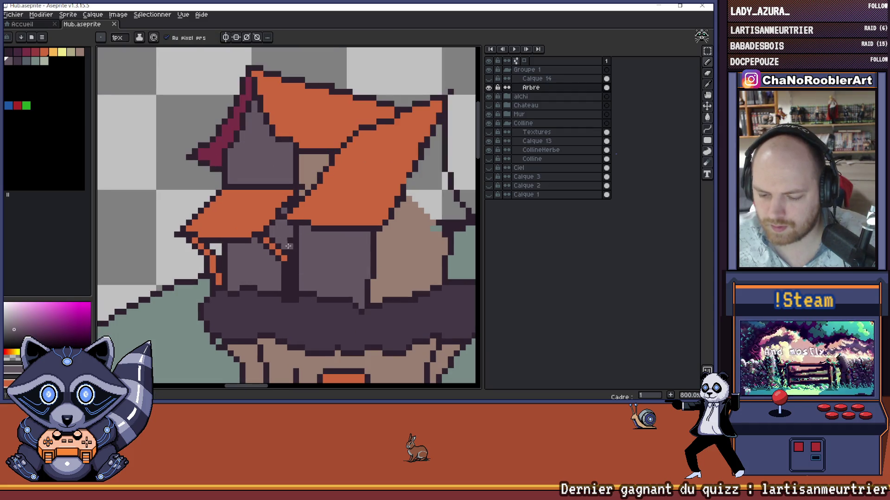
{"action": "scroll", "coordinate": [291, 274], "scroll_direction": "down", "scroll_amount": 1}
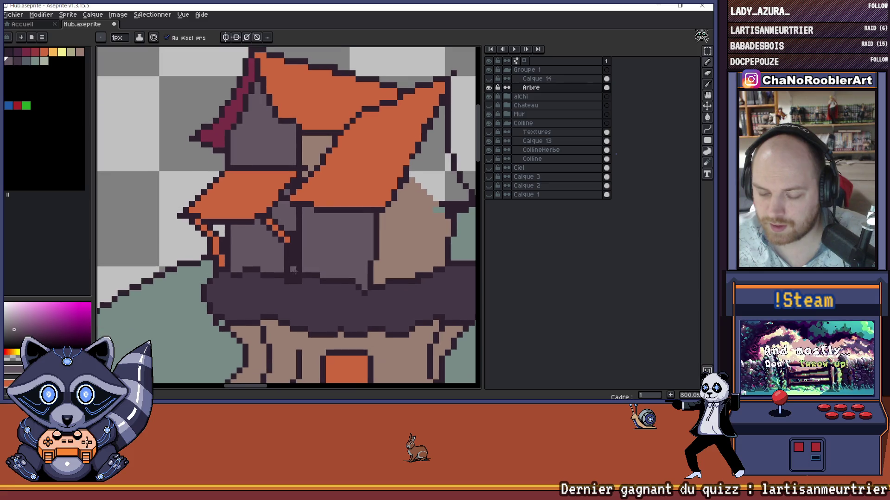
{"action": "left_click_drag", "start_coordinate": [285, 251], "coordinate": [284, 269]}
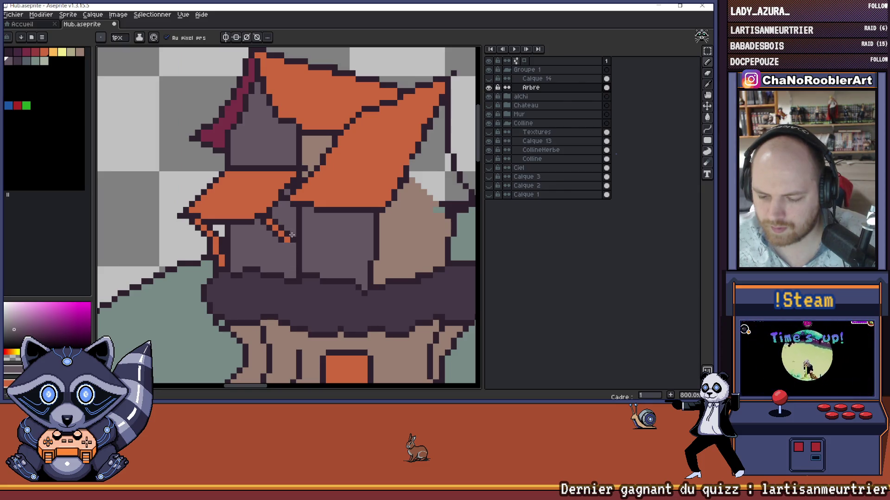
Step: Erase the stray tree pixels left on the grey wall
{"action": "scroll", "coordinate": [294, 243], "scroll_direction": "down", "scroll_amount": 1}
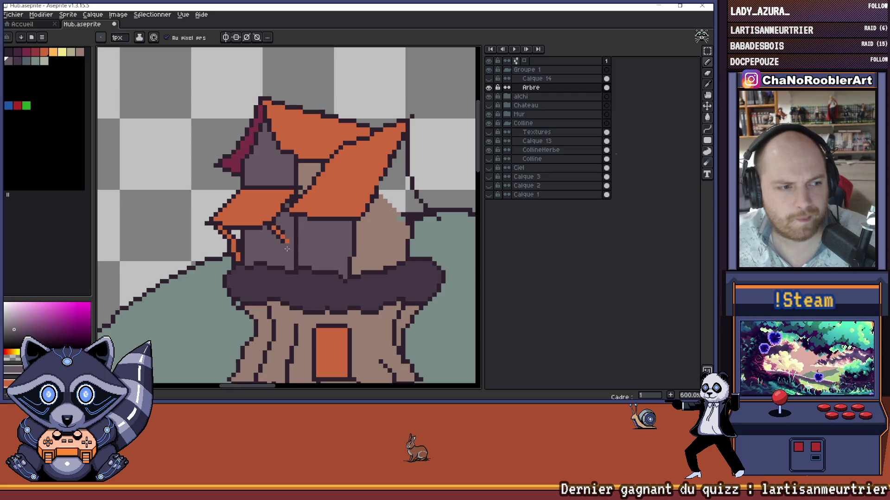
{"action": "scroll", "coordinate": [286, 237], "scroll_direction": "up", "scroll_amount": 3}
{"action": "scroll", "coordinate": [286, 237], "scroll_direction": "up", "scroll_amount": 2}
{"action": "scroll", "coordinate": [273, 241], "scroll_direction": "down", "scroll_amount": 3}
{"action": "key", "text": "e"}
{"action": "mouse_move", "coordinate": [278, 255]}
{"action": "left_mouse_down"}
{"action": "mouse_move", "coordinate": [287, 246]}
{"action": "mouse_move", "coordinate": [261, 218]}
{"action": "left_mouse_up"}
{"action": "left_click", "coordinate": [278, 237]}
{"action": "scroll", "coordinate": [271, 239], "scroll_direction": "down", "scroll_amount": 8}
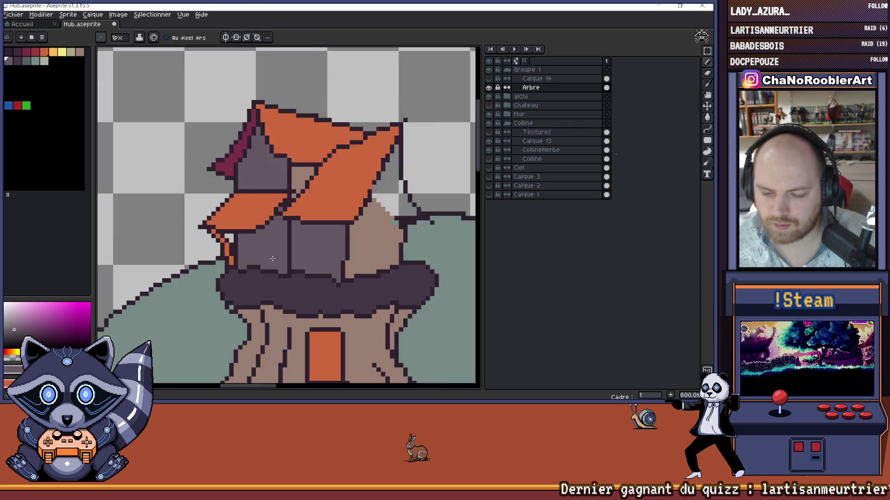
{"action": "scroll", "coordinate": [333, 278], "scroll_direction": "up", "scroll_amount": 1}
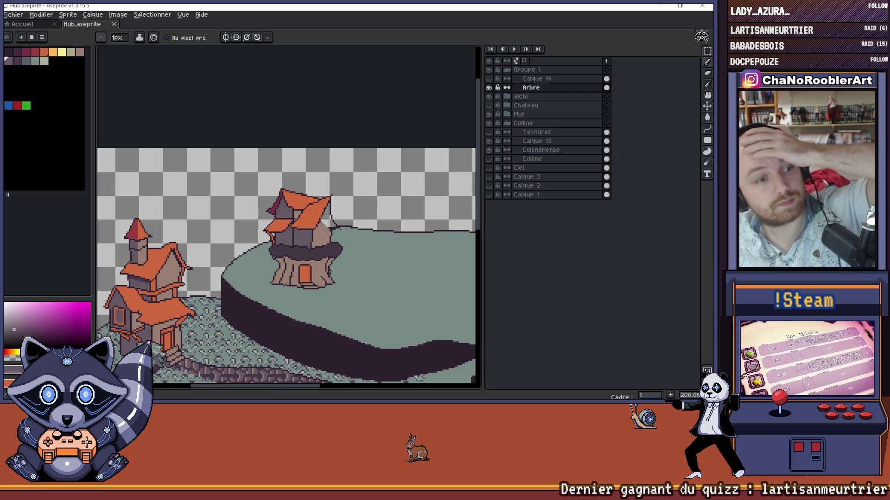
{"action": "scroll", "coordinate": [331, 271], "scroll_direction": "down", "scroll_amount": 1}
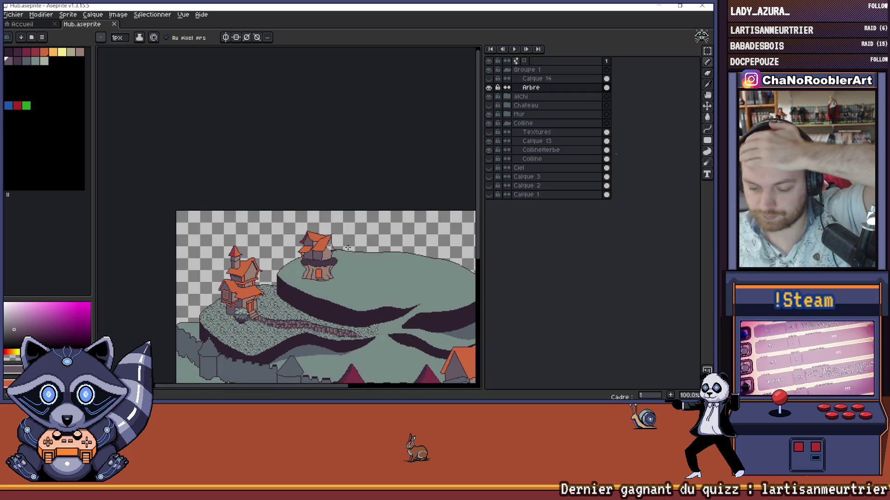
{"action": "scroll", "coordinate": [347, 248], "scroll_direction": "up", "scroll_amount": 5}
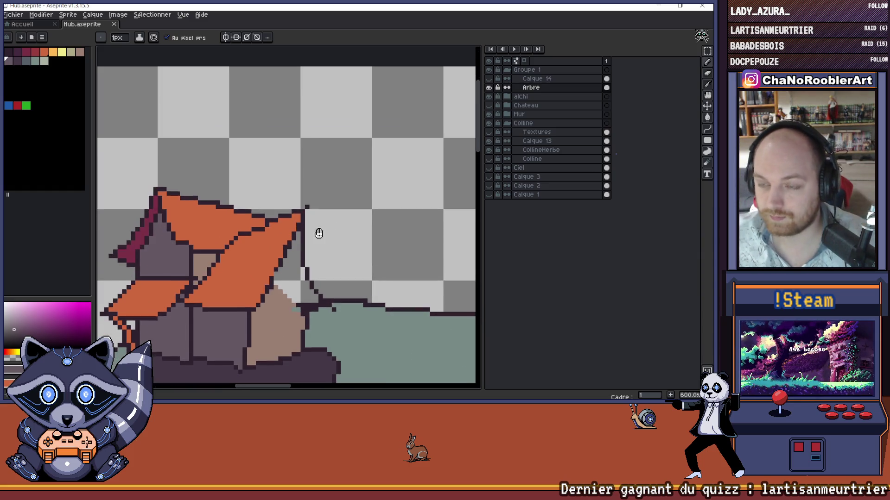
{"action": "scroll", "coordinate": [324, 229], "scroll_direction": "down", "scroll_amount": 4}
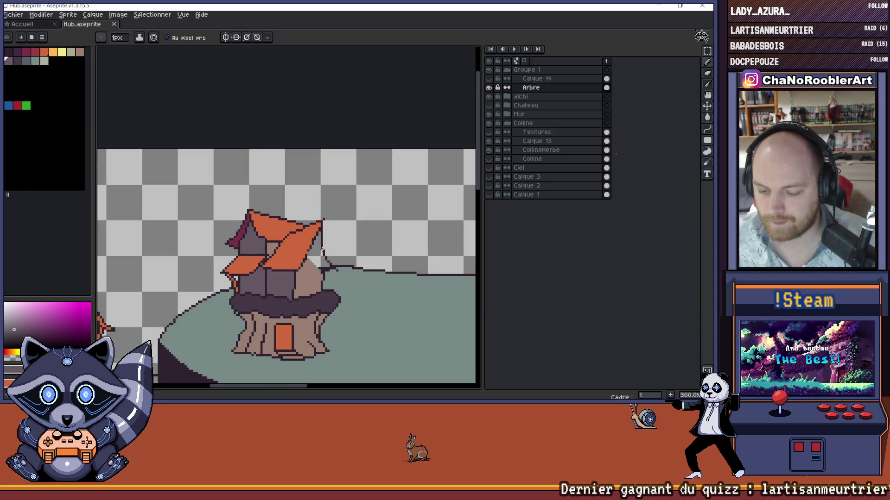
{"action": "scroll", "coordinate": [329, 262], "scroll_direction": "up", "scroll_amount": 4}
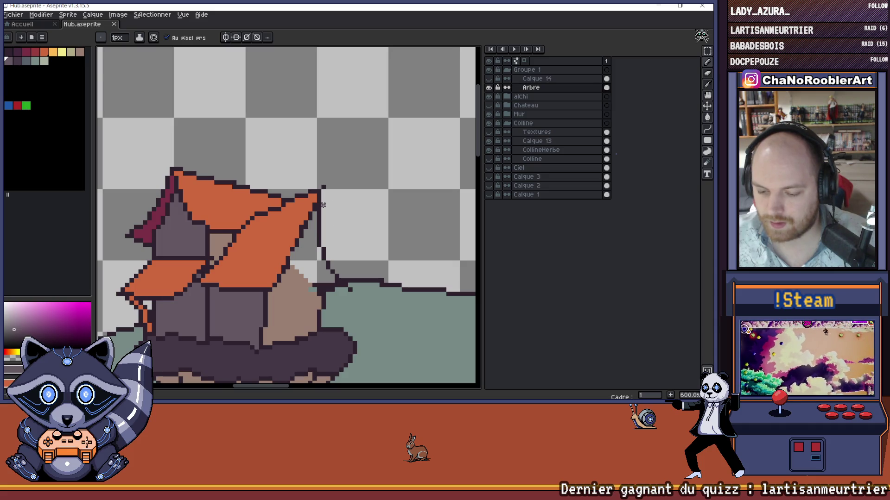
{"action": "scroll", "coordinate": [324, 204], "scroll_direction": "down", "scroll_amount": 6}
{"action": "scroll", "coordinate": [343, 264], "scroll_direction": "up", "scroll_amount": 1}
{"action": "left_click_drag", "start_coordinate": [342, 264], "coordinate": [281, 263]}
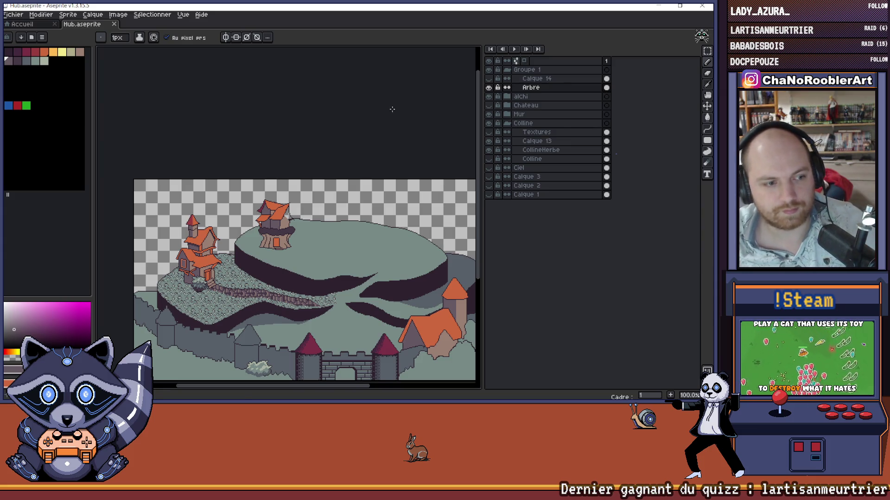
{"action": "scroll", "coordinate": [299, 209], "scroll_direction": "up", "scroll_amount": 3}
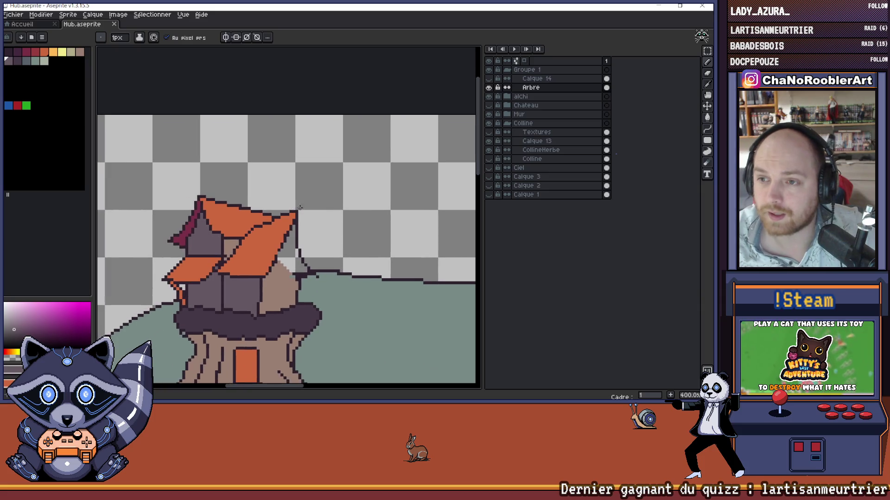
{"action": "scroll", "coordinate": [258, 205], "scroll_direction": "up", "scroll_amount": 1}
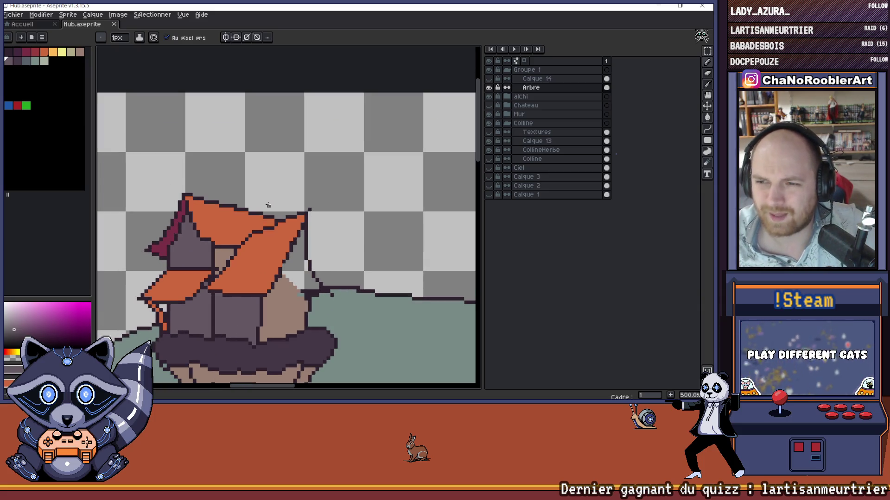
{"action": "scroll", "coordinate": [264, 203], "scroll_direction": "down", "scroll_amount": 2}
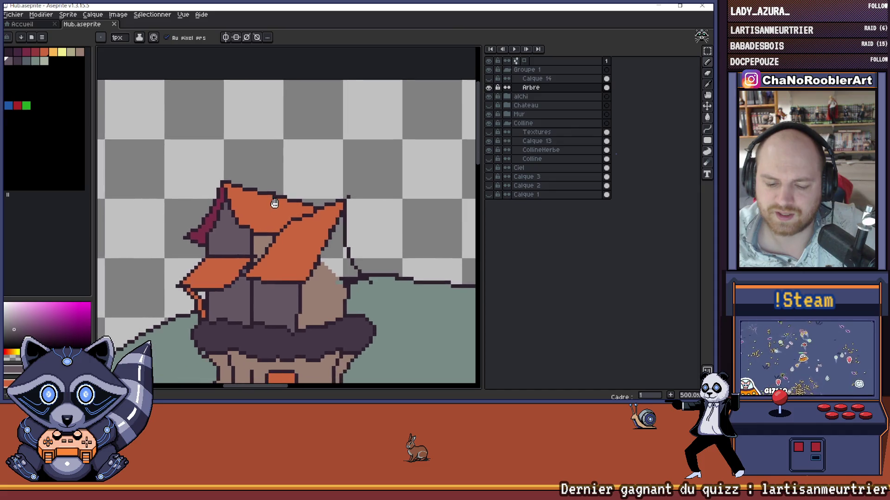
{"action": "scroll", "coordinate": [245, 205], "scroll_direction": "up", "scroll_amount": 3}
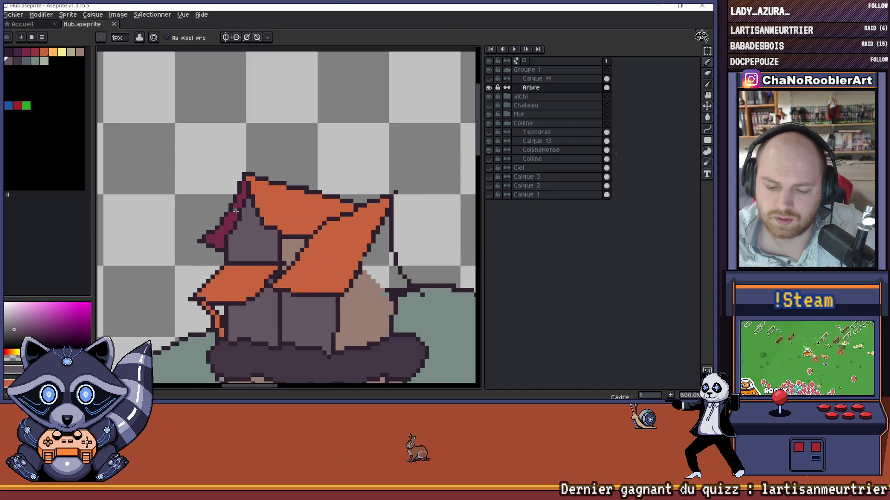
{"action": "key", "text": "i"}
{"action": "left_click", "coordinate": [258, 221]}
{"action": "key", "text": "g"}
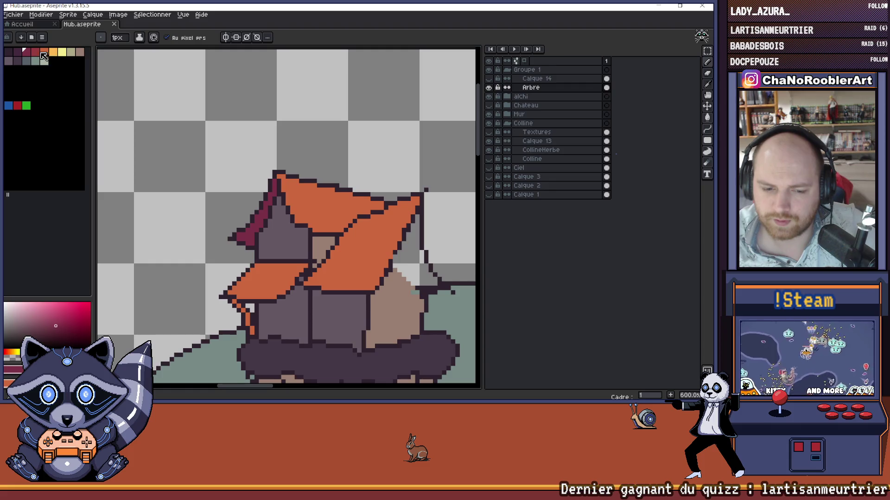
{"action": "left_click", "coordinate": [262, 219]}
{"action": "scroll", "coordinate": [278, 220], "scroll_direction": "down", "scroll_amount": 4}
{"action": "left_click_drag", "start_coordinate": [364, 233], "coordinate": [332, 225]}
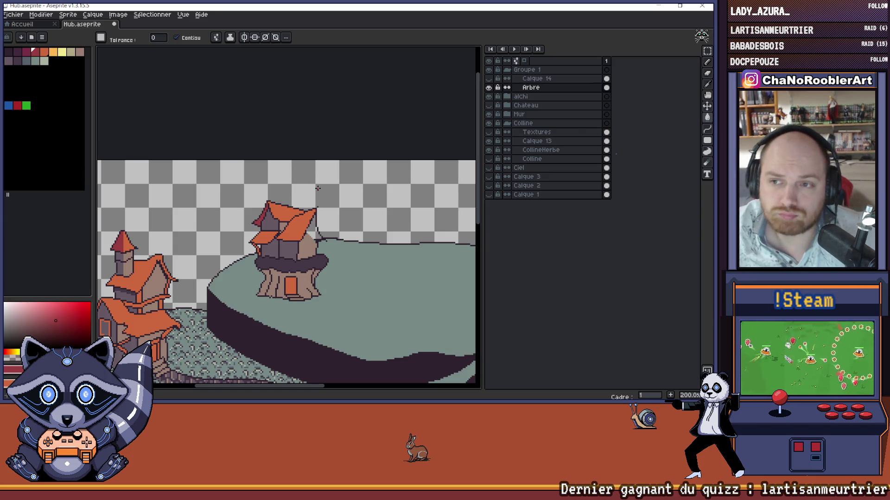
{"action": "scroll", "coordinate": [283, 228], "scroll_direction": "up", "scroll_amount": 3}
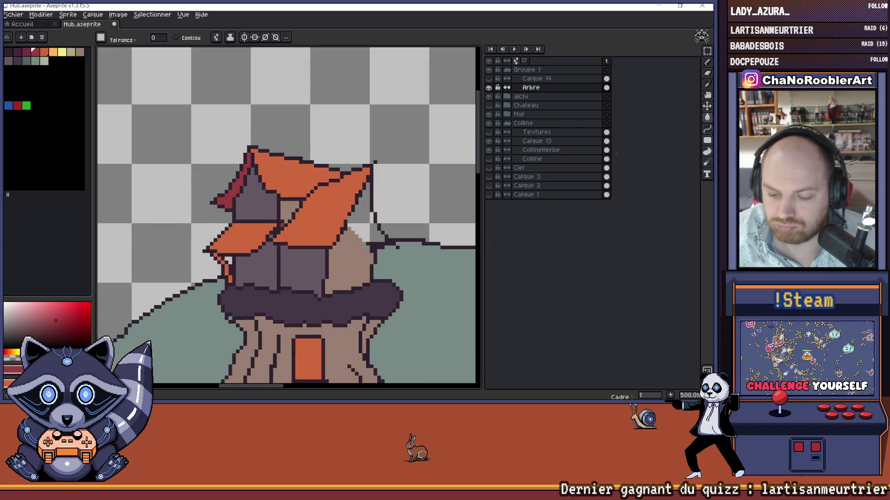
{"action": "key", "text": "b"}
{"action": "left_click", "coordinate": [291, 212], "text": "alt"}
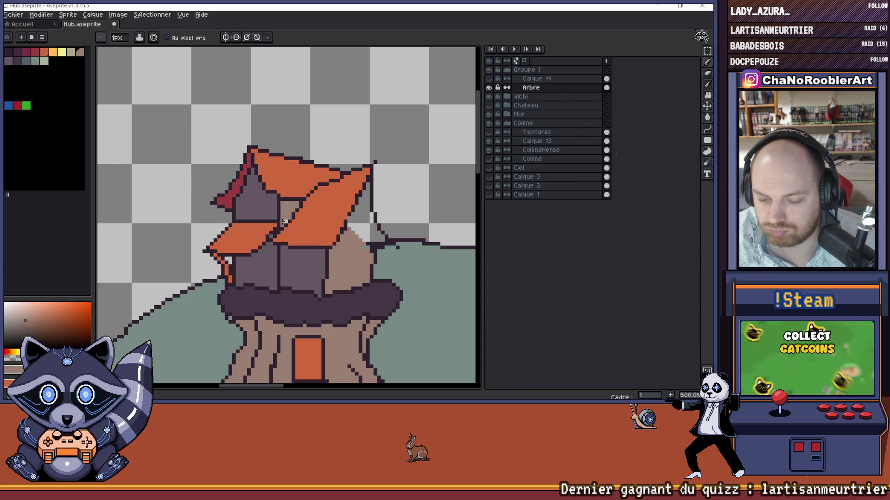
{"action": "scroll", "coordinate": [283, 222], "scroll_direction": "up", "scroll_amount": 1}
{"action": "left_click", "coordinate": [283, 221], "text": "alt"}
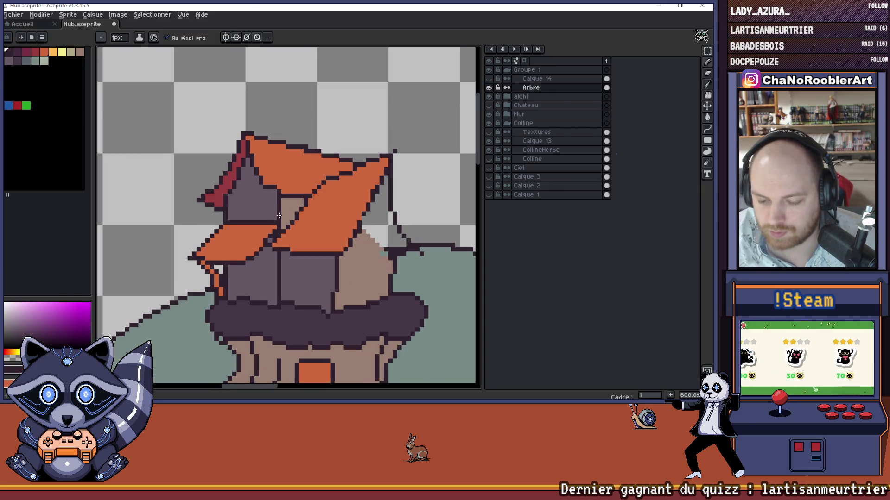
{"action": "scroll", "coordinate": [288, 200], "scroll_direction": "up", "scroll_amount": 3}
{"action": "left_click", "coordinate": [278, 185]}
{"action": "left_click", "coordinate": [278, 176]}
{"action": "left_click_drag", "start_coordinate": [278, 192], "coordinate": [277, 215]}
{"action": "scroll", "coordinate": [343, 222], "scroll_direction": "down", "scroll_amount": 6}
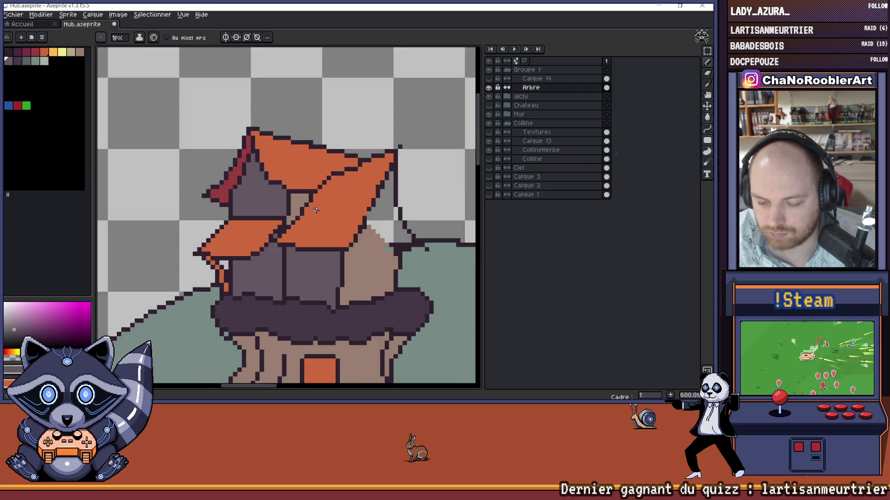
{"action": "left_click_drag", "start_coordinate": [376, 227], "coordinate": [338, 222]}
{"action": "scroll", "coordinate": [338, 223], "scroll_direction": "down", "scroll_amount": 1}
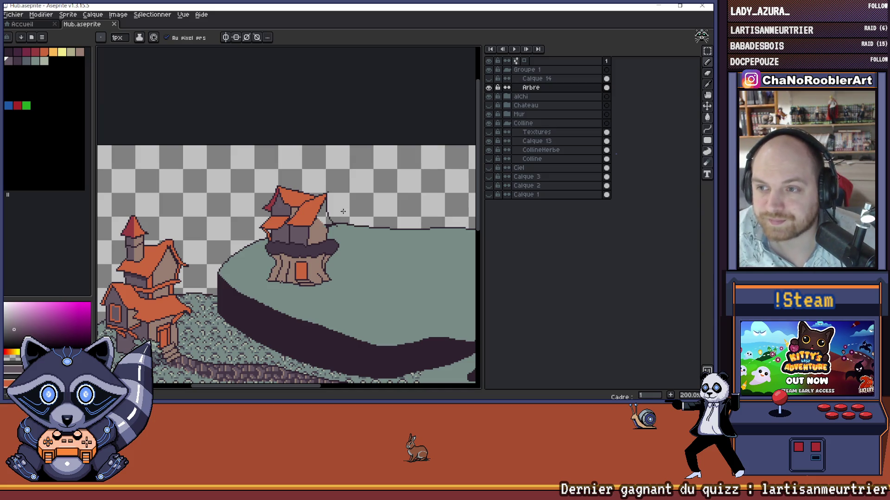
{"action": "scroll", "coordinate": [340, 210], "scroll_direction": "up", "scroll_amount": 3}
{"action": "scroll", "coordinate": [338, 209], "scroll_direction": "up", "scroll_amount": 2}
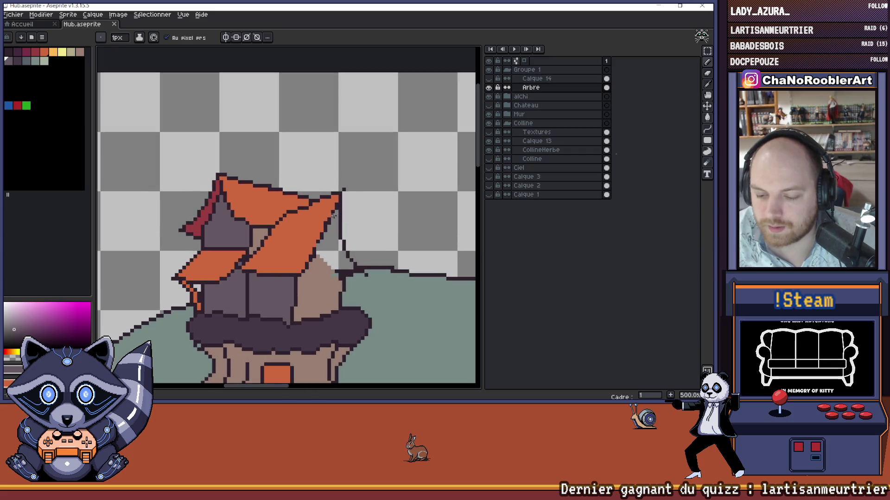
Step: Erase a stray pixel and the dark outline left of the tower wall
{"action": "key", "text": "b"}
{"action": "left_click", "coordinate": [325, 223]}
{"action": "scroll", "coordinate": [292, 218], "scroll_direction": "up", "scroll_amount": 1}
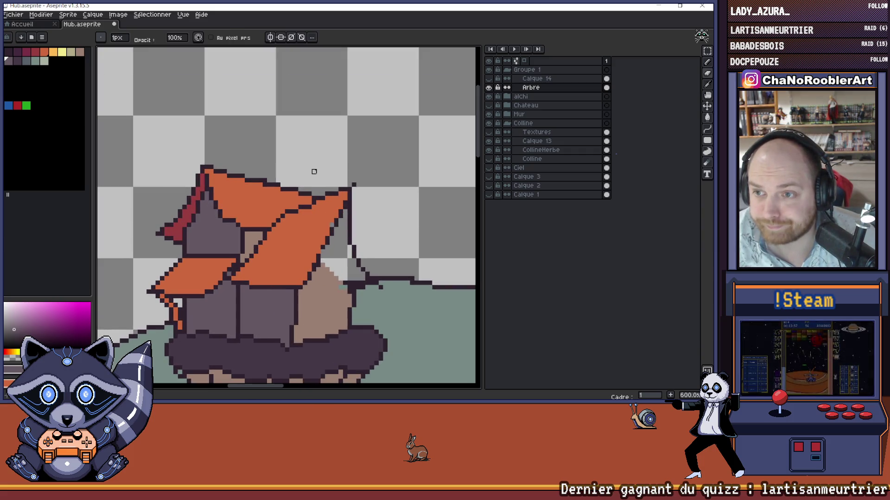
{"action": "scroll", "coordinate": [324, 176], "scroll_direction": "down", "scroll_amount": 3}
{"action": "scroll", "coordinate": [299, 177], "scroll_direction": "down", "scroll_amount": 2}
{"action": "scroll", "coordinate": [318, 202], "scroll_direction": "up", "scroll_amount": 1}
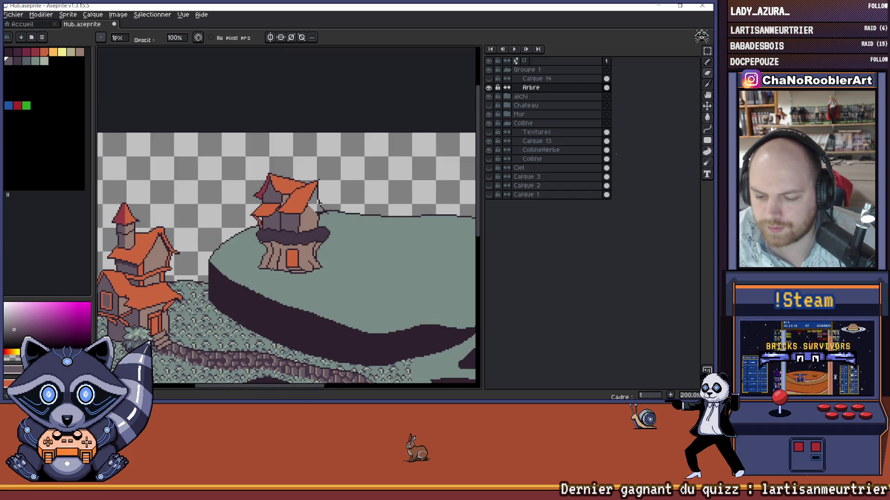
{"action": "scroll", "coordinate": [318, 203], "scroll_direction": "down", "scroll_amount": 1}
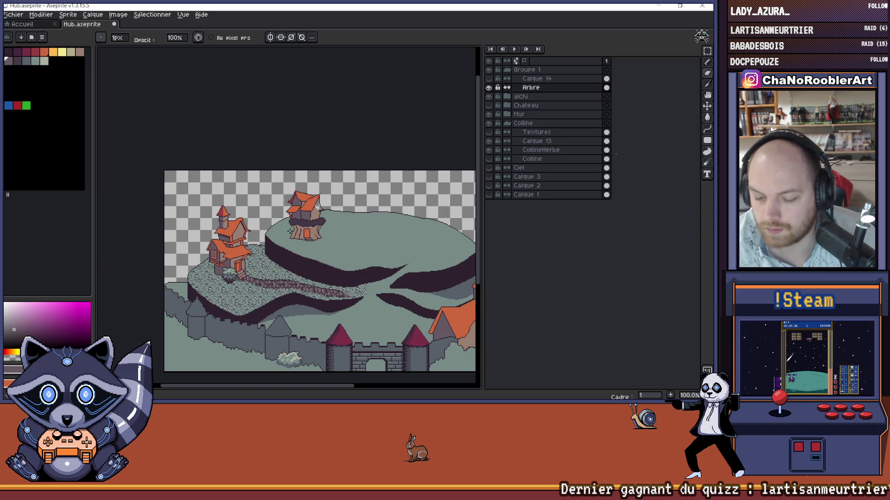
{"action": "scroll", "coordinate": [290, 231], "scroll_direction": "up", "scroll_amount": 2}
{"action": "scroll", "coordinate": [294, 223], "scroll_direction": "up", "scroll_amount": 3}
{"action": "scroll", "coordinate": [296, 218], "scroll_direction": "down", "scroll_amount": 2}
{"action": "scroll", "coordinate": [296, 217], "scroll_direction": "down", "scroll_amount": 1}
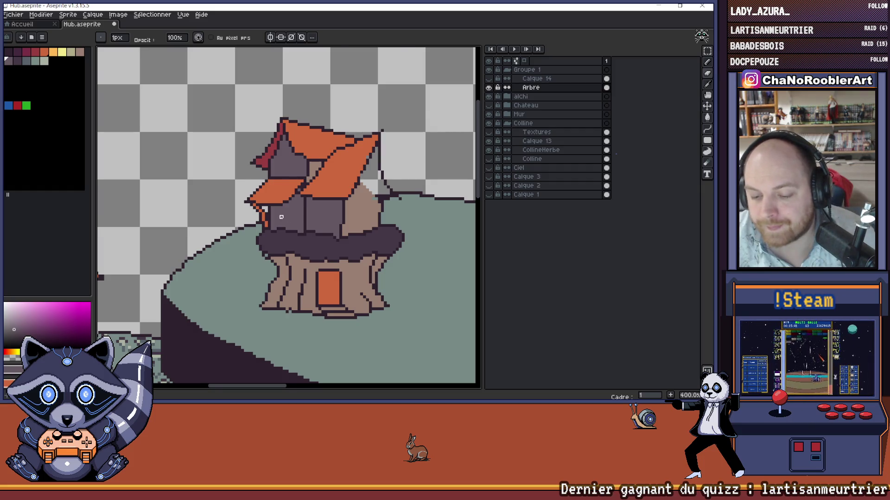
{"action": "scroll", "coordinate": [297, 220], "scroll_direction": "up", "scroll_amount": 2}
{"action": "left_click_drag", "start_coordinate": [295, 231], "coordinate": [273, 213]}
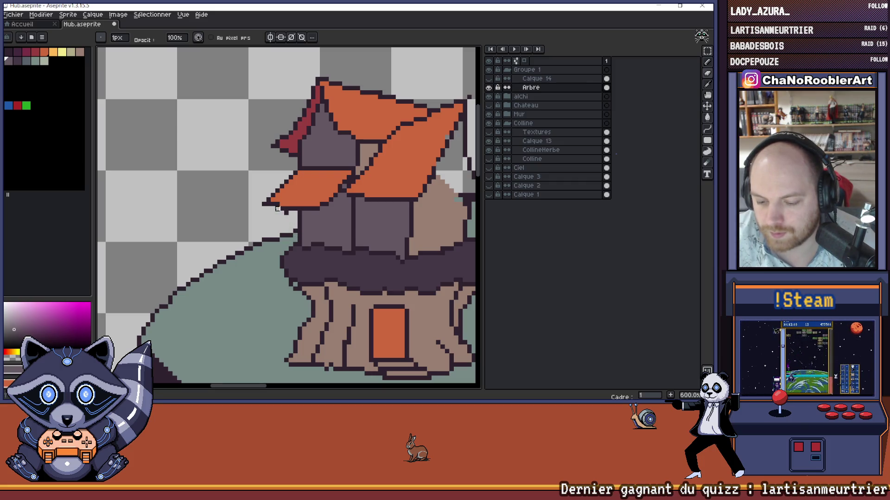
Step: Draw a new straight dark outline down the tower's left wall with the Line tool
{"action": "scroll", "coordinate": [286, 213], "scroll_direction": "down", "scroll_amount": 4}
{"action": "scroll", "coordinate": [343, 241], "scroll_direction": "up", "scroll_amount": 1}
{"action": "left_click_drag", "start_coordinate": [364, 245], "coordinate": [325, 237]}
{"action": "scroll", "coordinate": [270, 226], "scroll_direction": "up", "scroll_amount": 2}
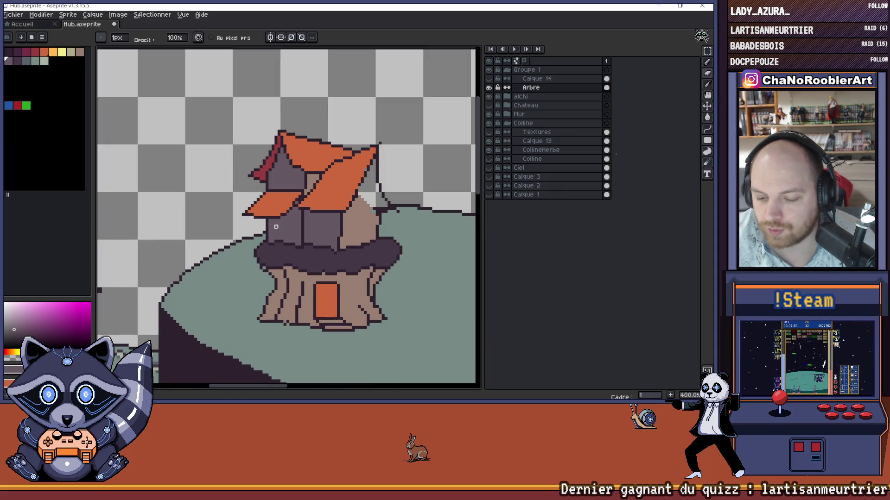
{"action": "scroll", "coordinate": [276, 226], "scroll_direction": "up", "scroll_amount": 3}
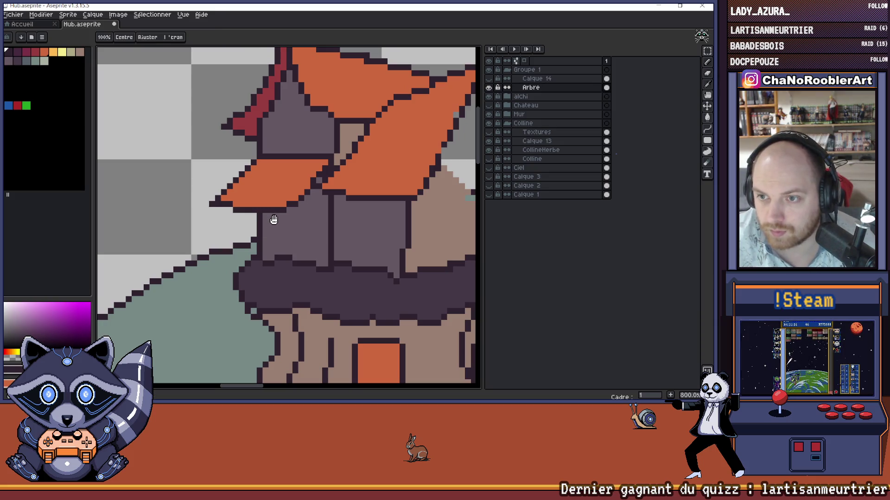
{"action": "scroll", "coordinate": [271, 227], "scroll_direction": "down", "scroll_amount": 1}
{"action": "scroll", "coordinate": [272, 229], "scroll_direction": "up", "scroll_amount": 1}
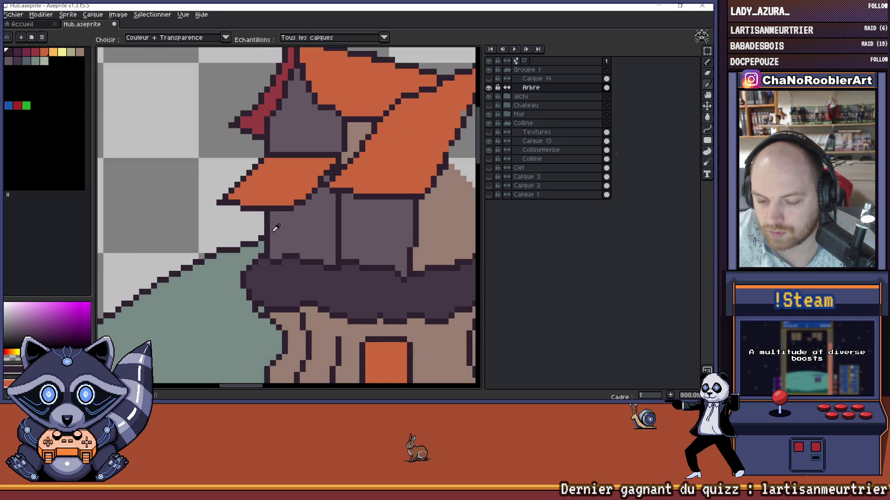
{"action": "key", "text": "l"}
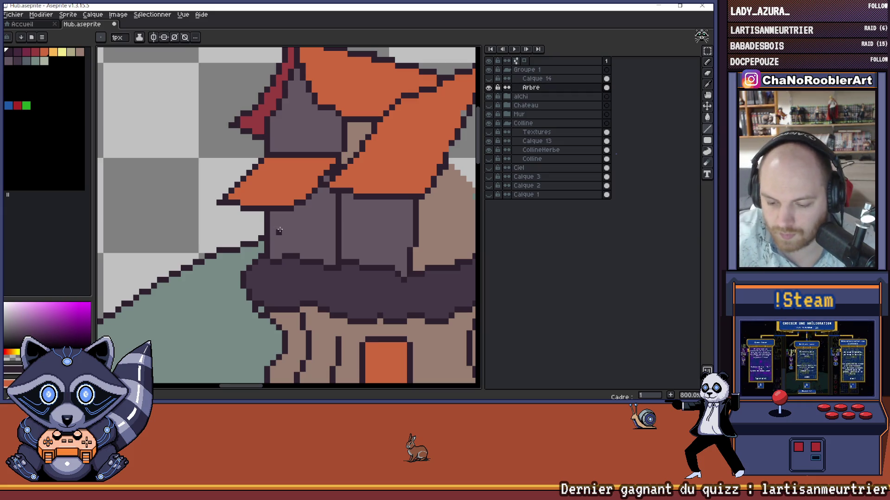
{"action": "left_click_drag", "start_coordinate": [278, 214], "coordinate": [278, 258]}
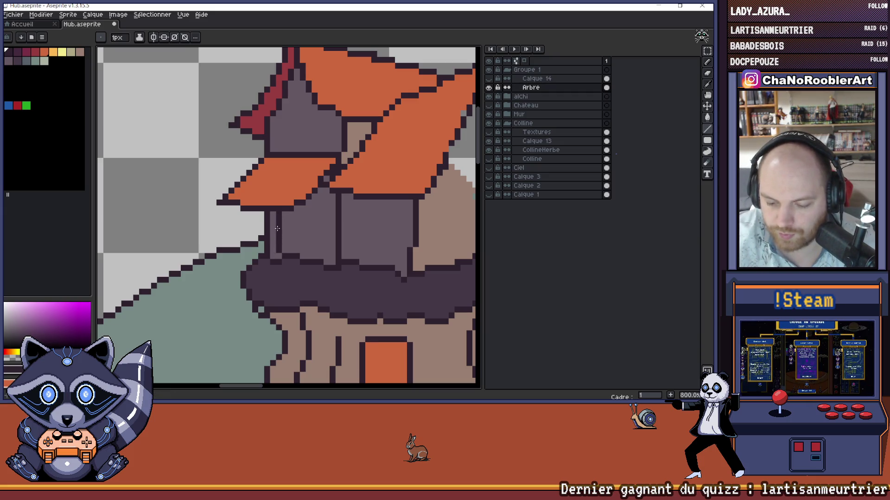
Step: Erase the old outline pixels beside the new tower line
{"action": "key", "text": "e"}
{"action": "mouse_move", "coordinate": [267, 218]}
{"action": "left_mouse_down"}
{"action": "mouse_move", "coordinate": [274, 257]}
{"action": "mouse_move", "coordinate": [273, 215]}
{"action": "left_mouse_up"}
{"action": "scroll", "coordinate": [273, 214], "scroll_direction": "down", "scroll_amount": 2}
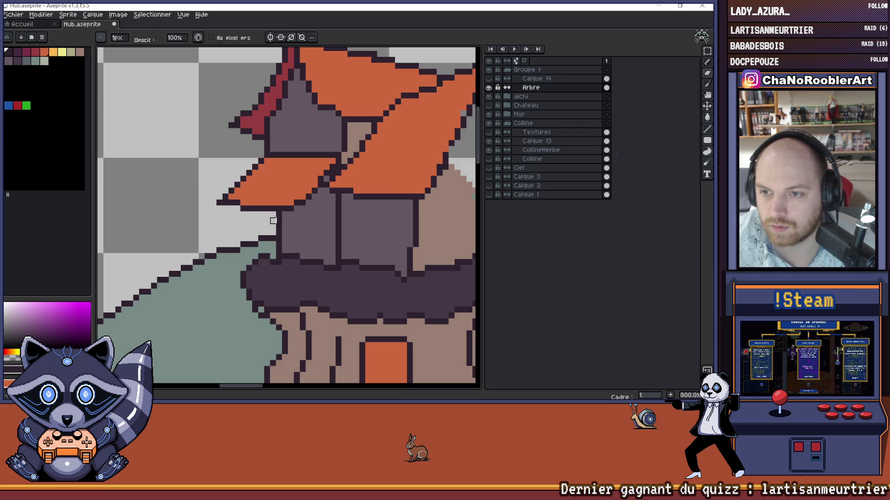
{"action": "scroll", "coordinate": [278, 223], "scroll_direction": "down", "scroll_amount": 2}
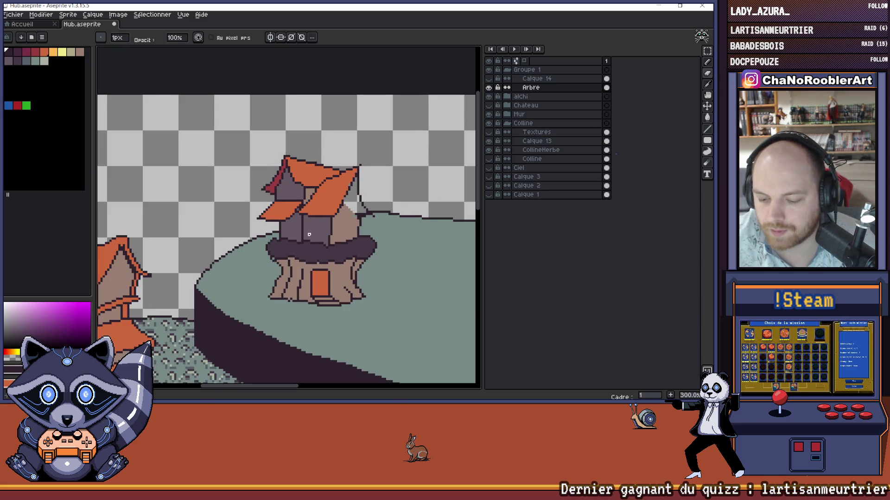
{"action": "scroll", "coordinate": [282, 190], "scroll_direction": "up", "scroll_amount": 4}
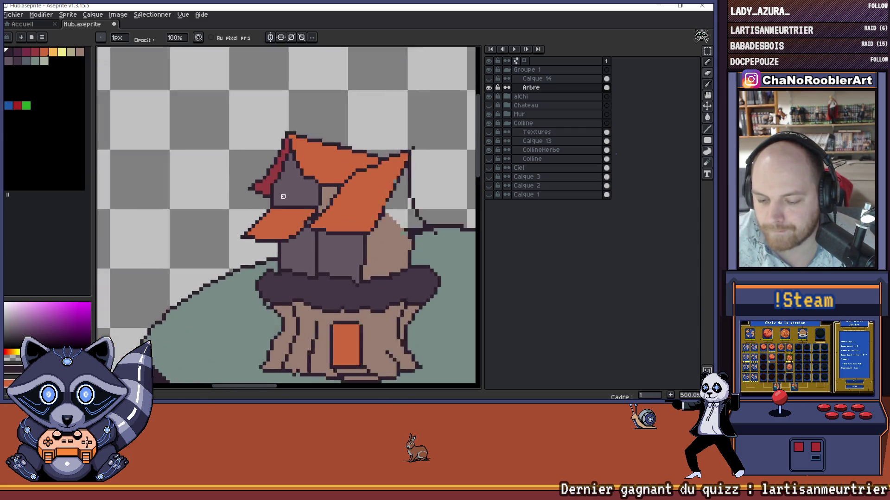
{"action": "mouse_move", "coordinate": [290, 199]}
{"action": "left_mouse_down"}
{"action": "mouse_move", "coordinate": [301, 201]}
{"action": "mouse_move", "coordinate": [284, 178]}
{"action": "left_mouse_up"}
{"action": "key", "text": "e"}
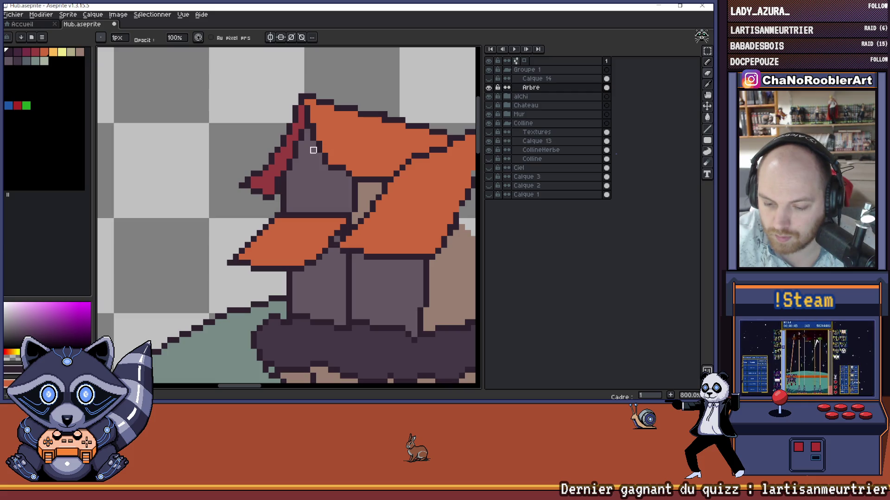
{"action": "key", "text": "b"}
{"action": "left_click", "coordinate": [278, 190], "text": "alt"}
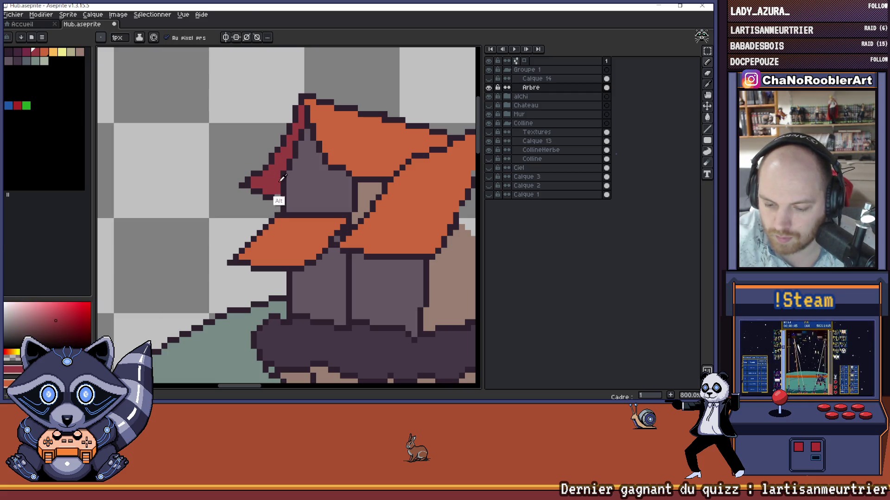
{"action": "left_click", "coordinate": [279, 196], "text": "alt"}
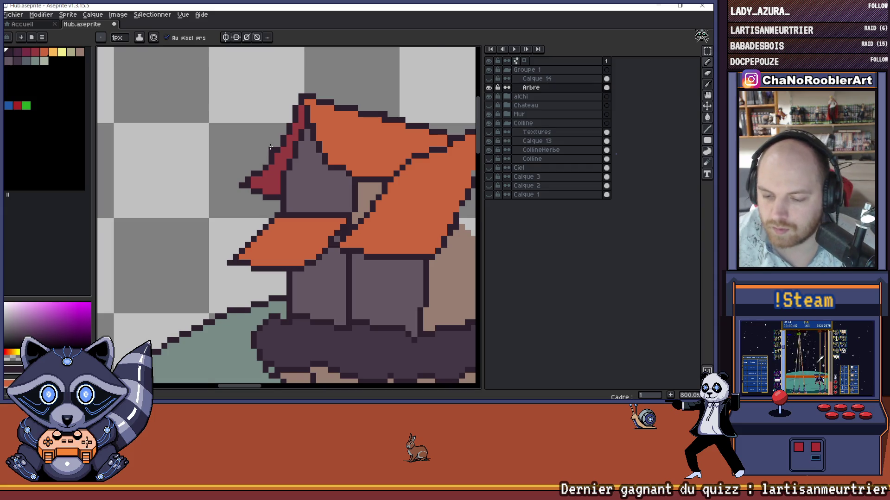
{"action": "scroll", "coordinate": [295, 166], "scroll_direction": "down", "scroll_amount": 4}
{"action": "scroll", "coordinate": [297, 205], "scroll_direction": "up", "scroll_amount": 5}
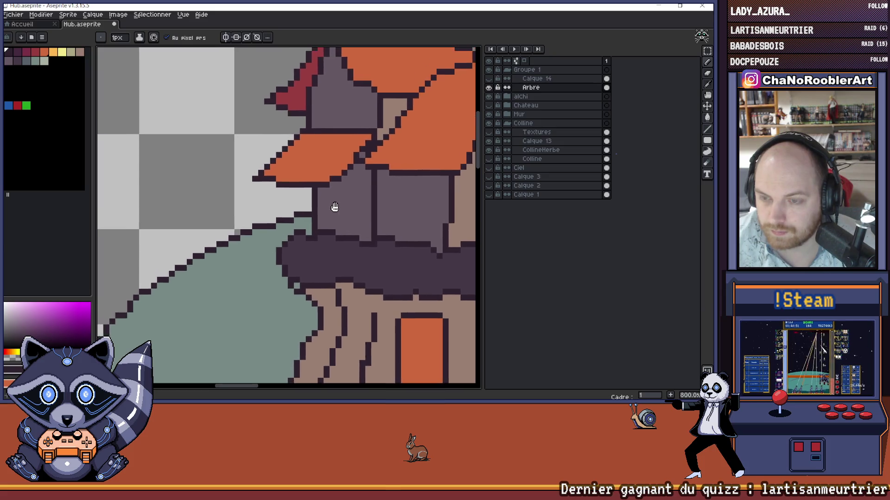
{"action": "scroll", "coordinate": [329, 201], "scroll_direction": "down", "scroll_amount": 1}
{"action": "scroll", "coordinate": [268, 207], "scroll_direction": "down", "scroll_amount": 1}
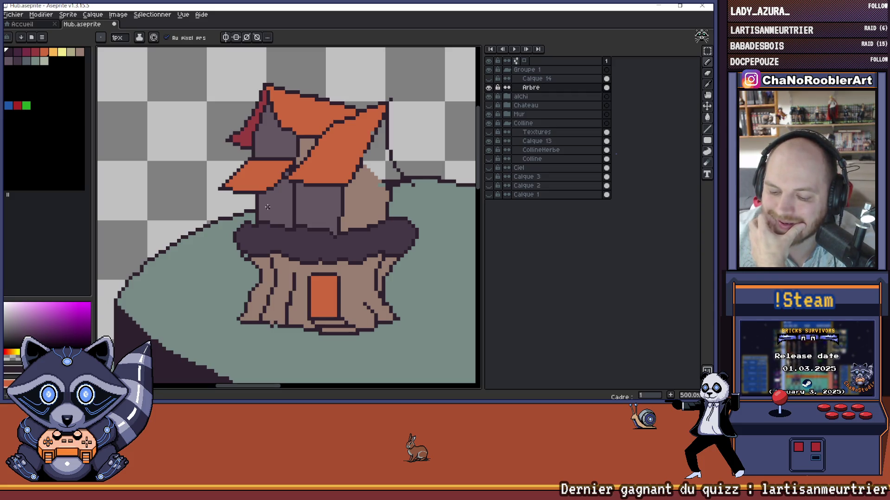
{"action": "scroll", "coordinate": [293, 226], "scroll_direction": "down", "scroll_amount": 1}
{"action": "left_click_drag", "start_coordinate": [293, 225], "coordinate": [326, 223]}
{"action": "scroll", "coordinate": [326, 223], "scroll_direction": "down", "scroll_amount": 1}
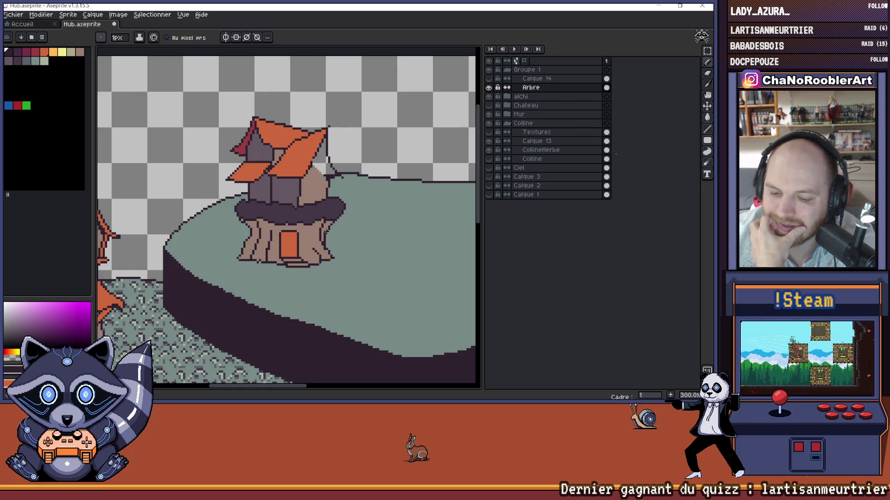
{"action": "scroll", "coordinate": [327, 230], "scroll_direction": "down", "scroll_amount": 1}
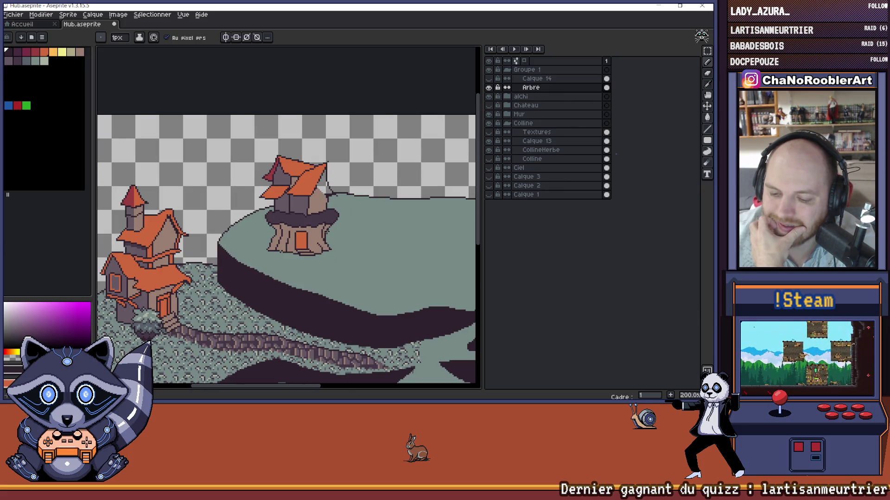
{"action": "scroll", "coordinate": [327, 230], "scroll_direction": "down", "scroll_amount": 1}
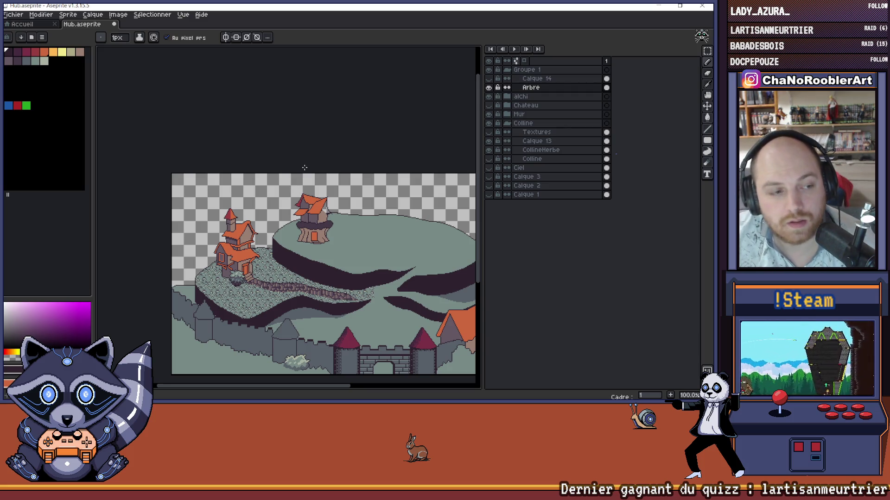
{"action": "scroll", "coordinate": [306, 193], "scroll_direction": "up", "scroll_amount": 5}
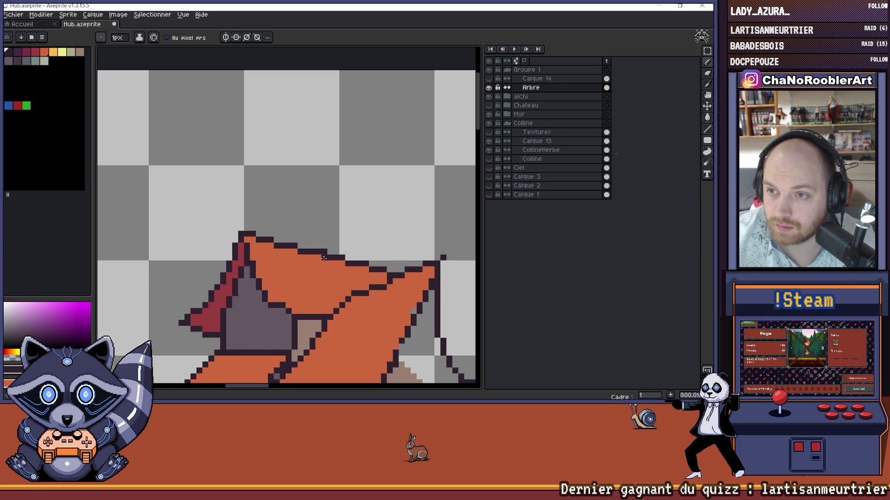
Step: Sketch trial chimney lines on the roof with the Calque 14 guides shown, then undo them
{"action": "left_click_drag", "start_coordinate": [330, 221], "coordinate": [332, 260]}
{"action": "mouse_move", "coordinate": [324, 243]}
{"action": "left_mouse_down"}
{"action": "mouse_move", "coordinate": [324, 231]}
{"action": "mouse_move", "coordinate": [336, 228]}
{"action": "left_mouse_up"}
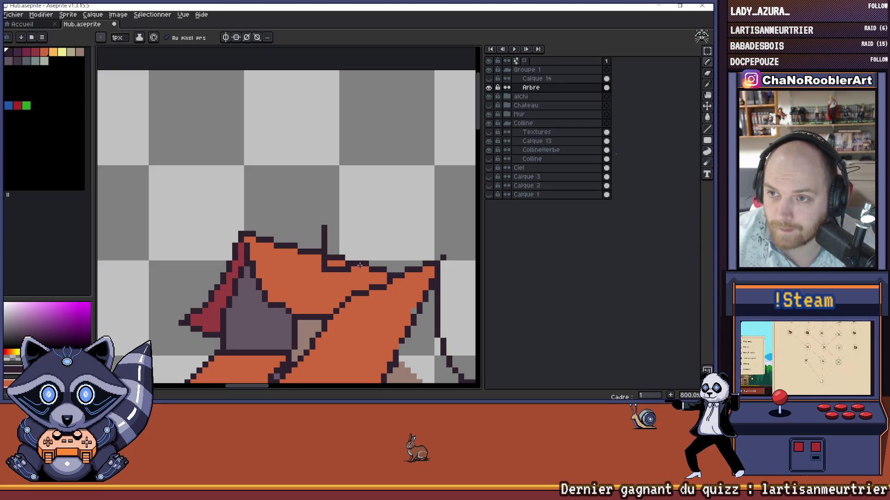
{"action": "left_click_drag", "start_coordinate": [354, 267], "coordinate": [354, 223]}
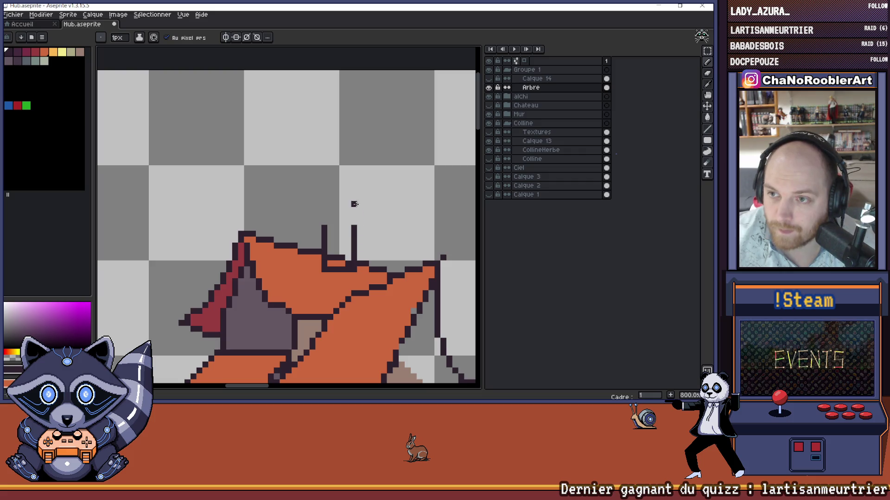
{"action": "scroll", "coordinate": [359, 174], "scroll_direction": "down", "scroll_amount": 4}
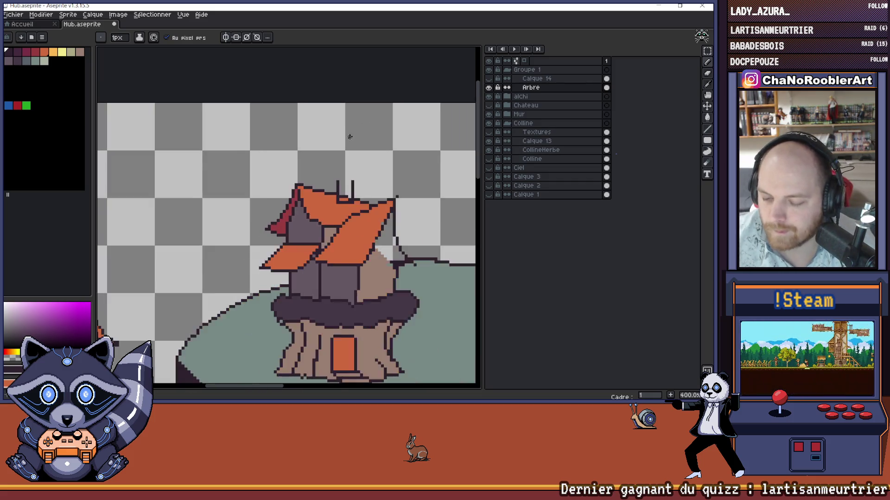
{"action": "scroll", "coordinate": [359, 171], "scroll_direction": "up", "scroll_amount": 3}
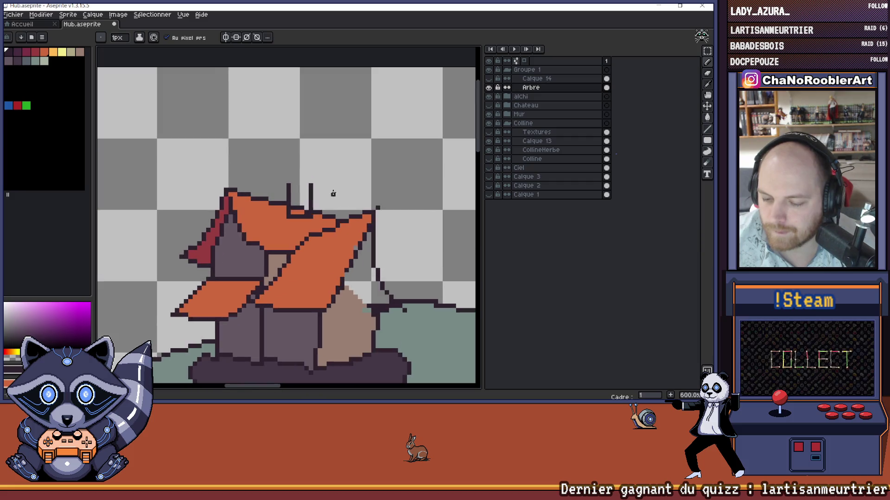
{"action": "left_click", "coordinate": [489, 78]}
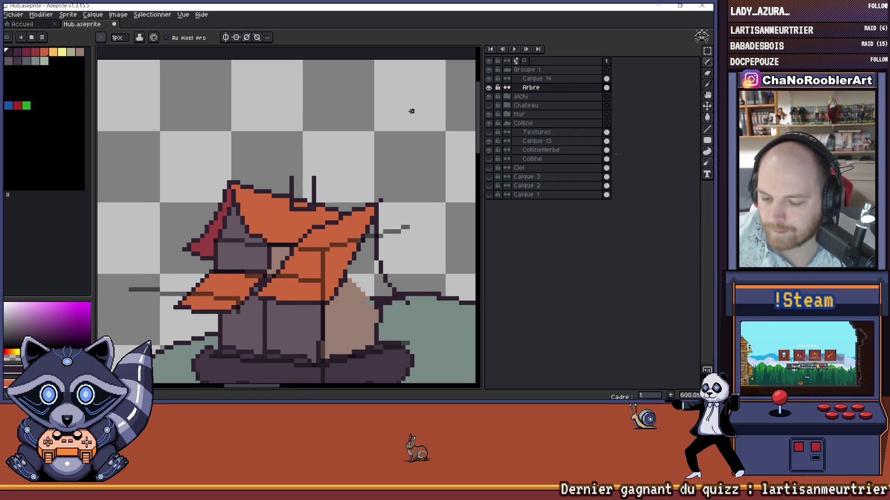
{"action": "left_click_drag", "start_coordinate": [412, 111], "coordinate": [412, 148]}
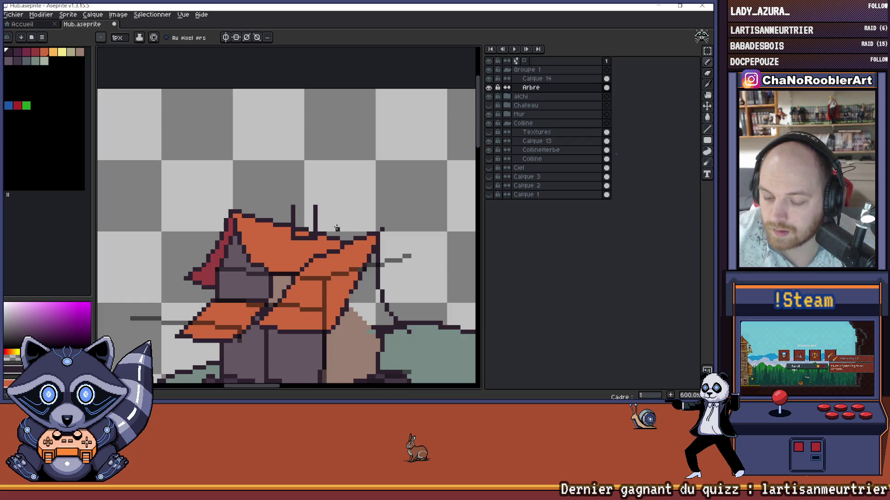
{"action": "key", "text": "ctrl+z"}
{"action": "key", "text": "ctrl+z"}
{"action": "key", "text": "ctrl+z"}
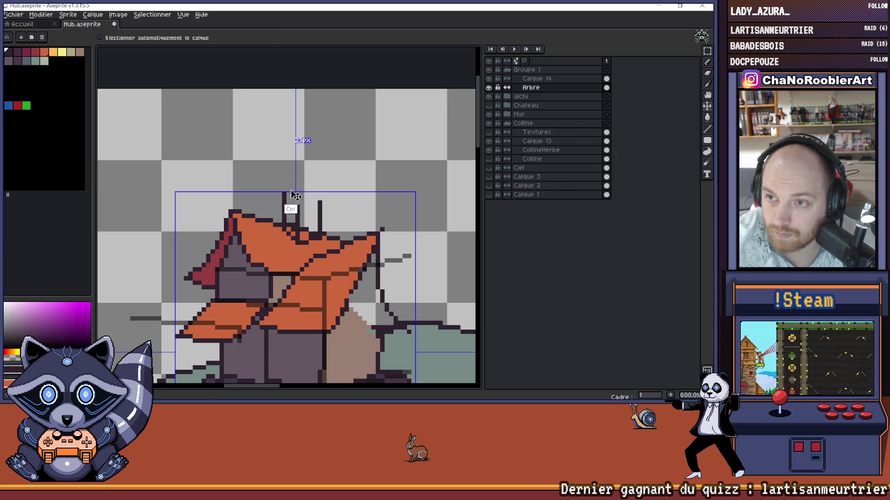
{"action": "key", "text": "ctrl+z"}
Step: Redraw the chimney's side line, trying a pale beige fill, and pick the dark outline colour
{"action": "left_click_drag", "start_coordinate": [284, 227], "coordinate": [284, 203]}
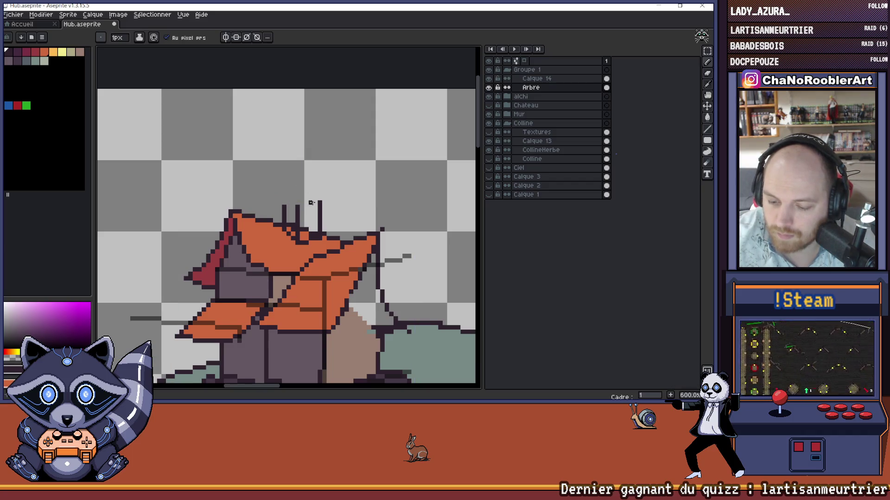
{"action": "left_click", "coordinate": [363, 317], "text": "alt"}
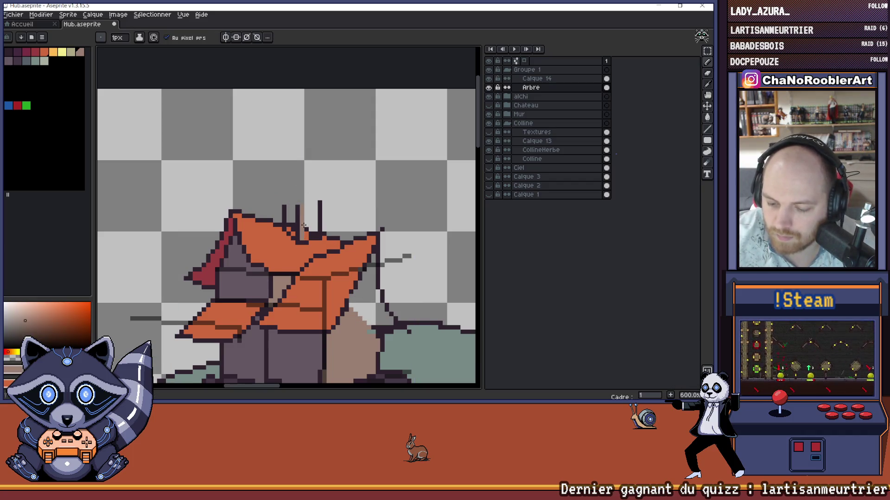
{"action": "mouse_move", "coordinate": [305, 220]}
{"action": "left_mouse_down"}
{"action": "mouse_move", "coordinate": [308, 206]}
{"action": "mouse_move", "coordinate": [313, 221]}
{"action": "left_mouse_up"}
{"action": "key", "text": "ctrl+z"}
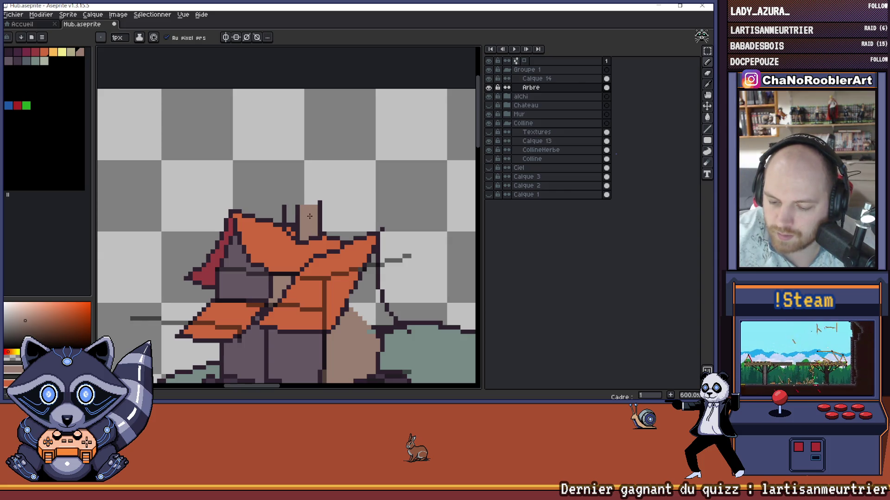
{"action": "left_click", "coordinate": [293, 366], "text": "alt"}
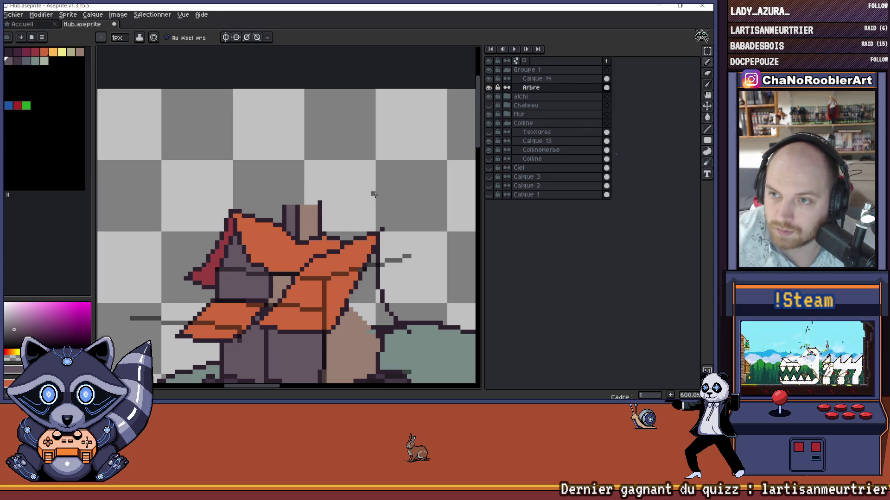
{"action": "left_click_drag", "start_coordinate": [295, 182], "coordinate": [319, 211]}
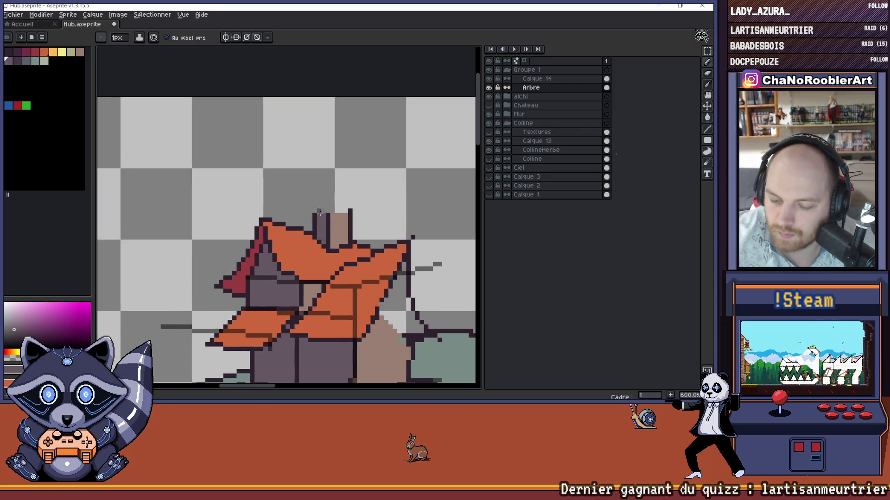
{"action": "left_click", "coordinate": [318, 232], "text": "alt"}
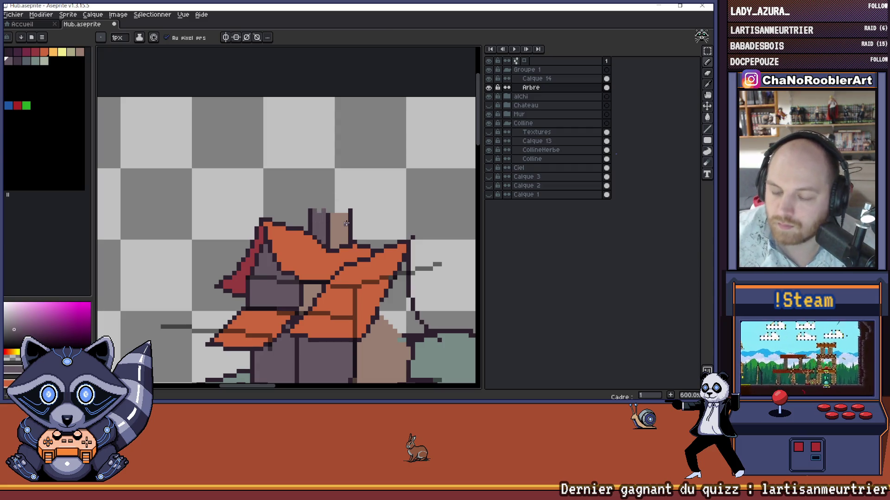
{"action": "scroll", "coordinate": [310, 242], "scroll_direction": "down", "scroll_amount": 4}
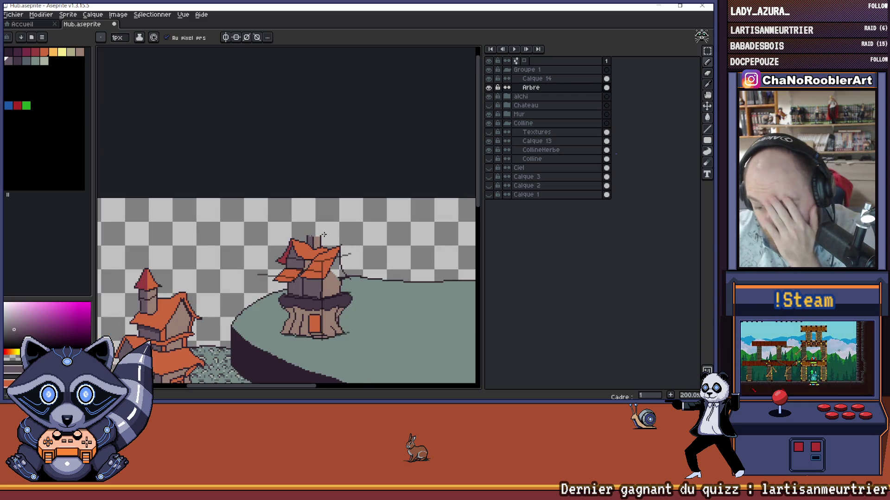
Step: Zoom in on the chimney top and undo the last pencil stroke
{"action": "scroll", "coordinate": [324, 235], "scroll_direction": "up", "scroll_amount": 5}
{"action": "scroll", "coordinate": [319, 231], "scroll_direction": "up", "scroll_amount": 2}
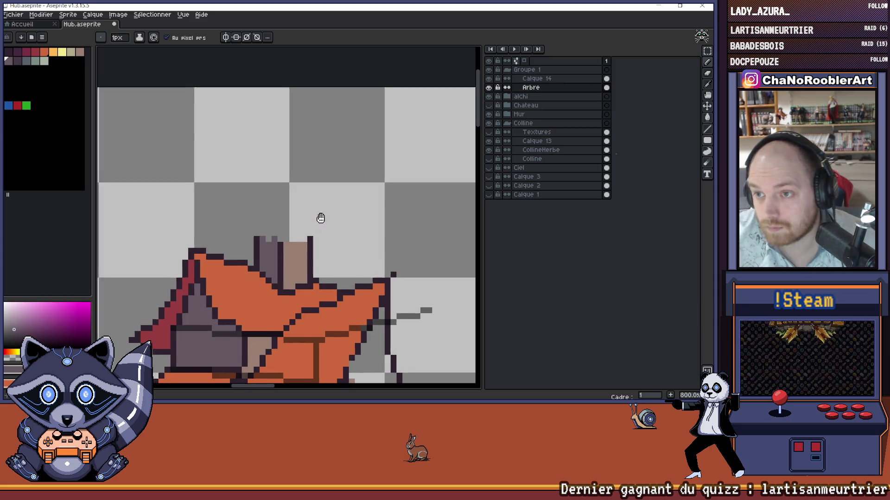
{"action": "key", "text": "alt"}
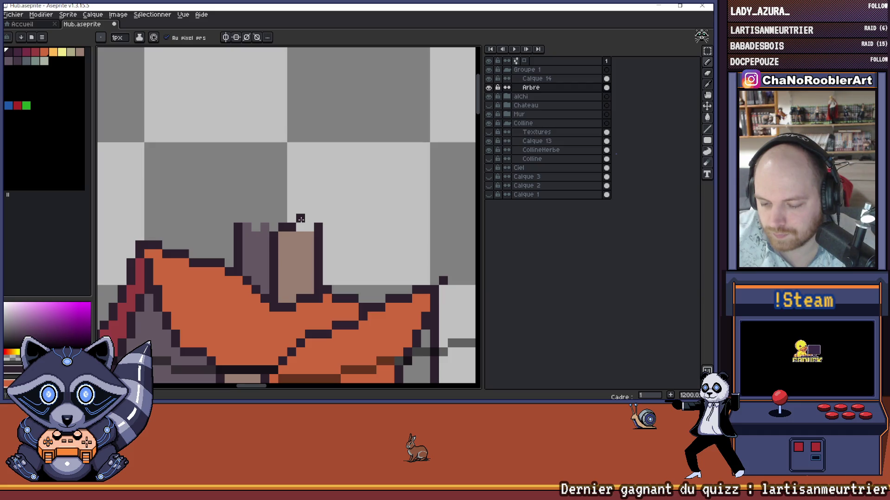
{"action": "left_click_drag", "start_coordinate": [265, 201], "coordinate": [290, 210]}
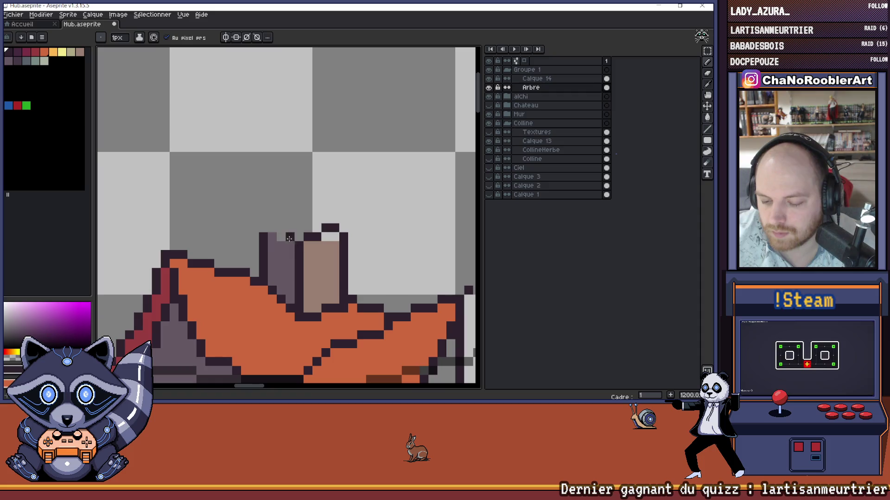
{"action": "scroll", "coordinate": [294, 233], "scroll_direction": "down", "scroll_amount": 3}
{"action": "scroll", "coordinate": [299, 302], "scroll_direction": "down", "scroll_amount": 1}
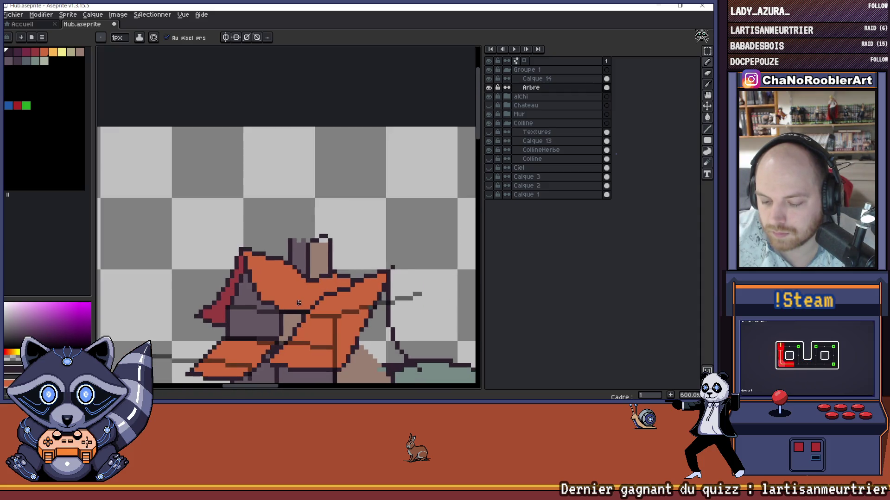
{"action": "scroll", "coordinate": [299, 255], "scroll_direction": "up", "scroll_amount": 3}
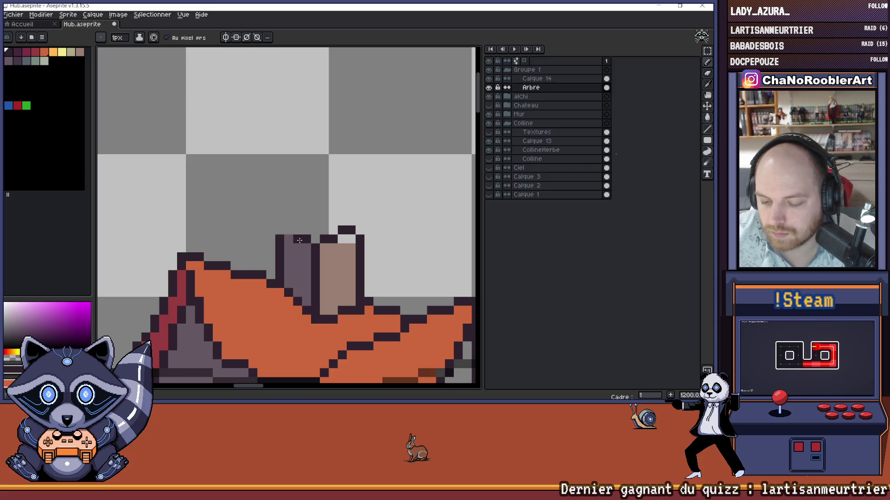
{"action": "scroll", "coordinate": [307, 228], "scroll_direction": "down", "scroll_amount": 6}
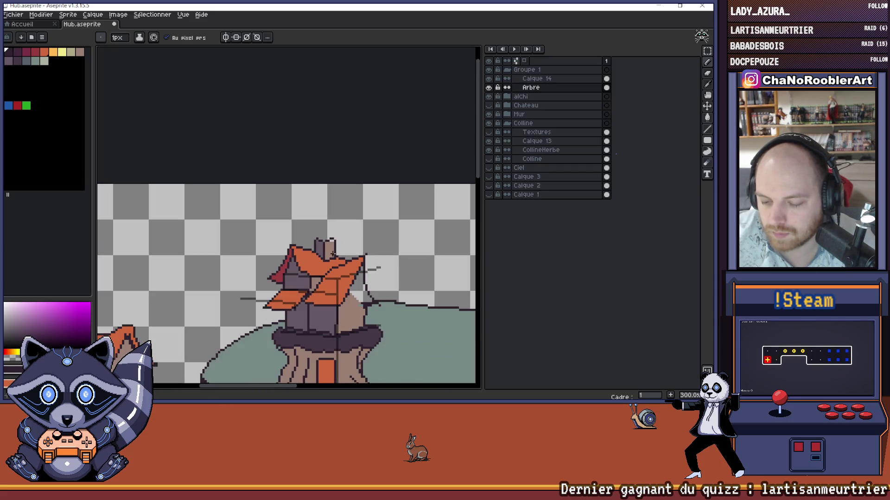
{"action": "key", "text": "ctrl+z"}
{"action": "scroll", "coordinate": [324, 251], "scroll_direction": "up", "scroll_amount": 3}
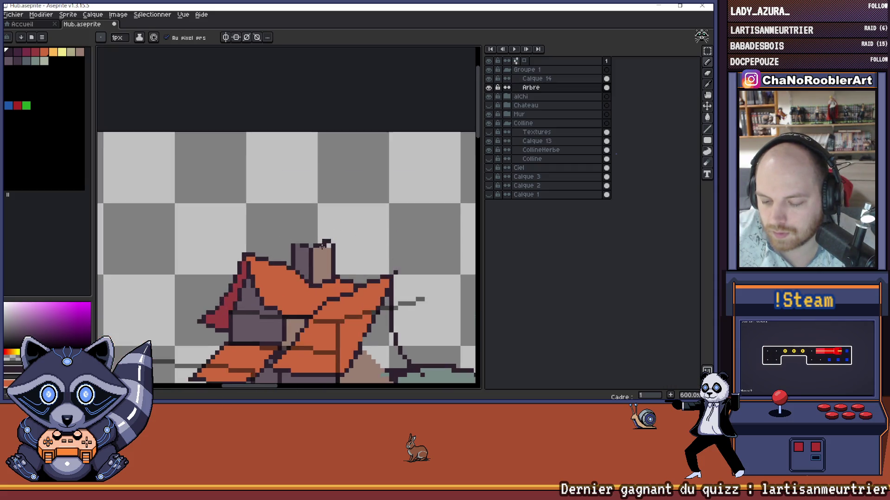
{"action": "scroll", "coordinate": [320, 248], "scroll_direction": "down", "scroll_amount": 2}
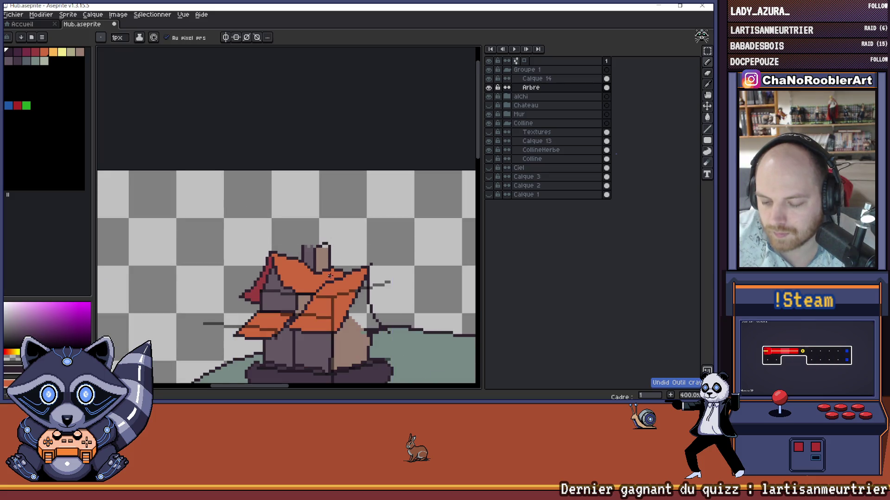
{"action": "scroll", "coordinate": [305, 240], "scroll_direction": "up", "scroll_amount": 1}
{"action": "scroll", "coordinate": [305, 240], "scroll_direction": "up", "scroll_amount": 3}
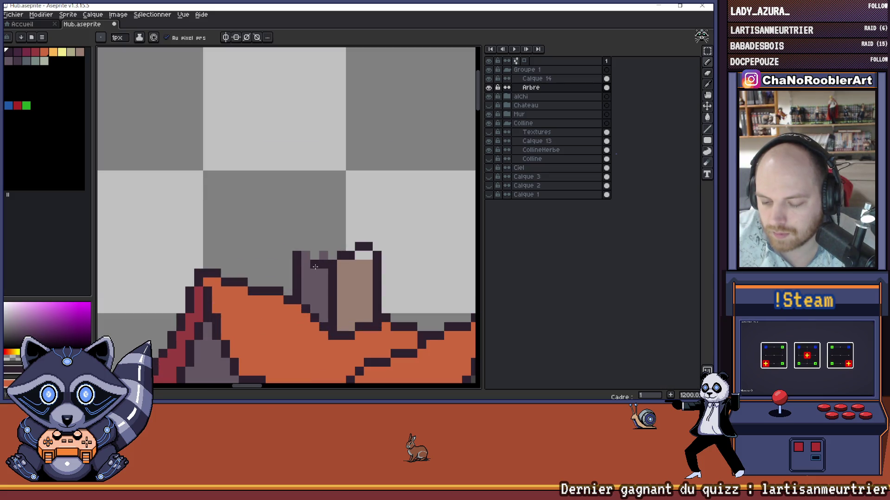
{"action": "scroll", "coordinate": [359, 227], "scroll_direction": "down", "scroll_amount": 6}
{"action": "left_click_drag", "start_coordinate": [360, 199], "coordinate": [358, 228]}
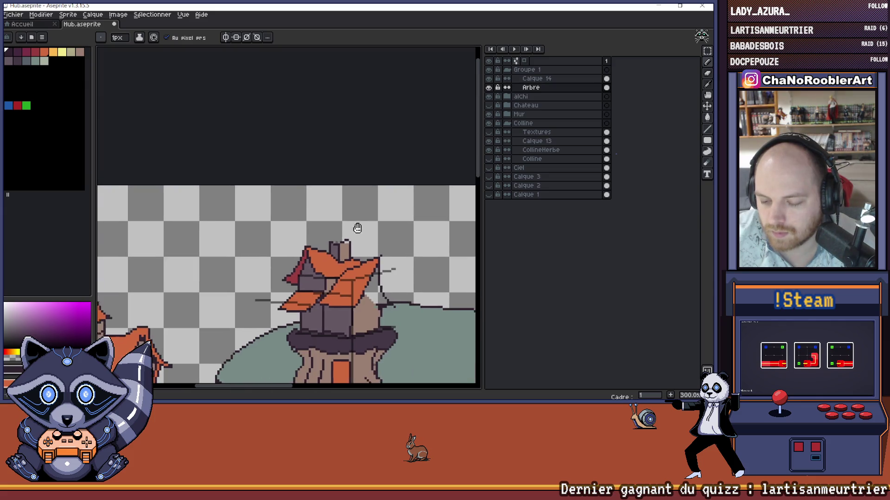
{"action": "scroll", "coordinate": [355, 239], "scroll_direction": "up", "scroll_amount": 2}
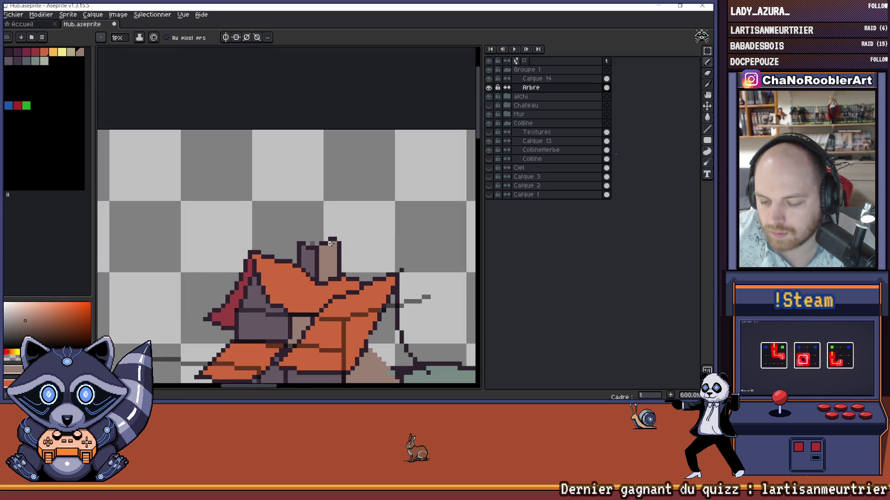
{"action": "scroll", "coordinate": [332, 243], "scroll_direction": "down", "scroll_amount": 3}
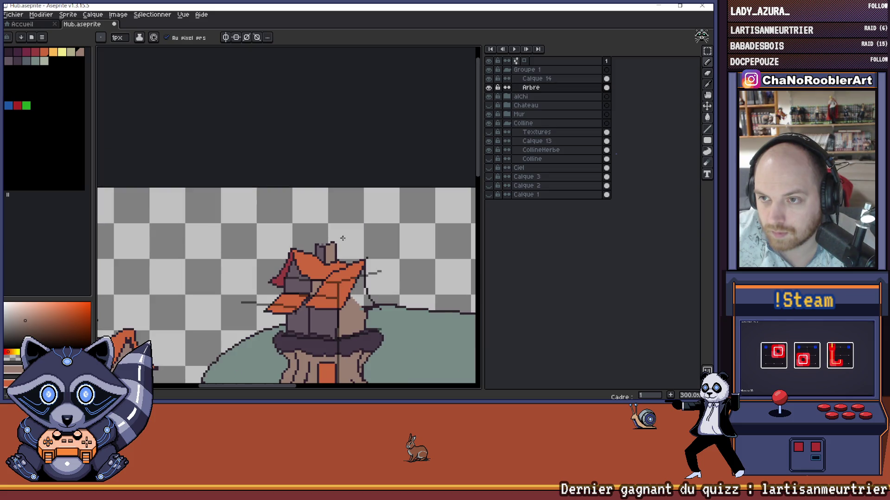
{"action": "scroll", "coordinate": [346, 246], "scroll_direction": "up", "scroll_amount": 7}
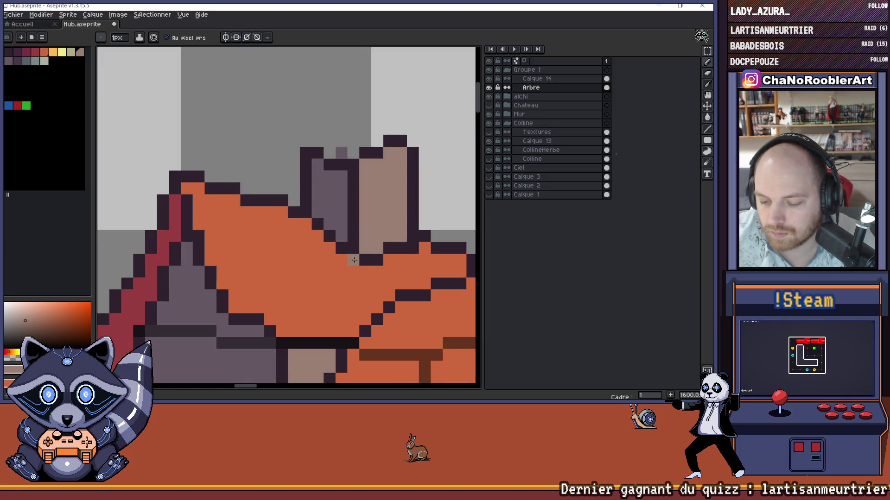
{"action": "scroll", "coordinate": [333, 251], "scroll_direction": "right", "scroll_amount": 1}
Step: Draw a dark outline down the chimney's edge where it meets the orange roof
{"action": "left_click", "coordinate": [292, 231], "text": "alt"}
{"action": "left_click_drag", "start_coordinate": [284, 227], "coordinate": [316, 273]}
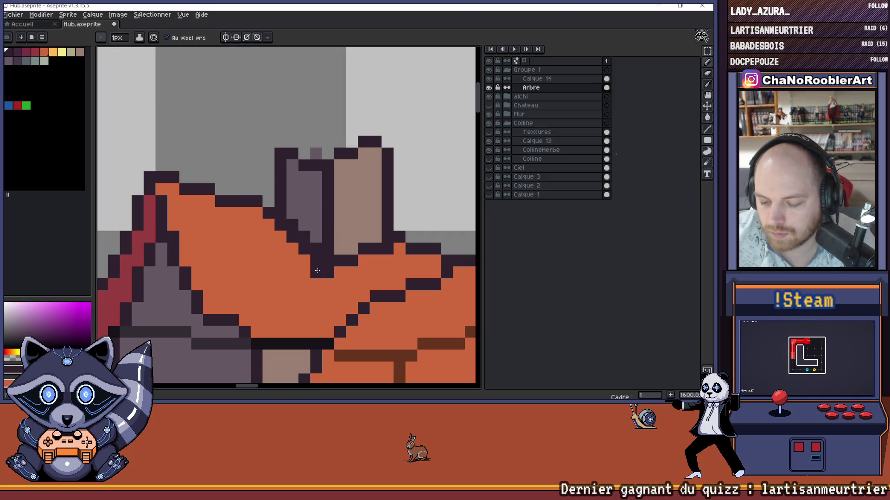
{"action": "left_click", "coordinate": [319, 236], "text": "alt"}
{"action": "scroll", "coordinate": [303, 229], "scroll_direction": "down", "scroll_amount": 2}
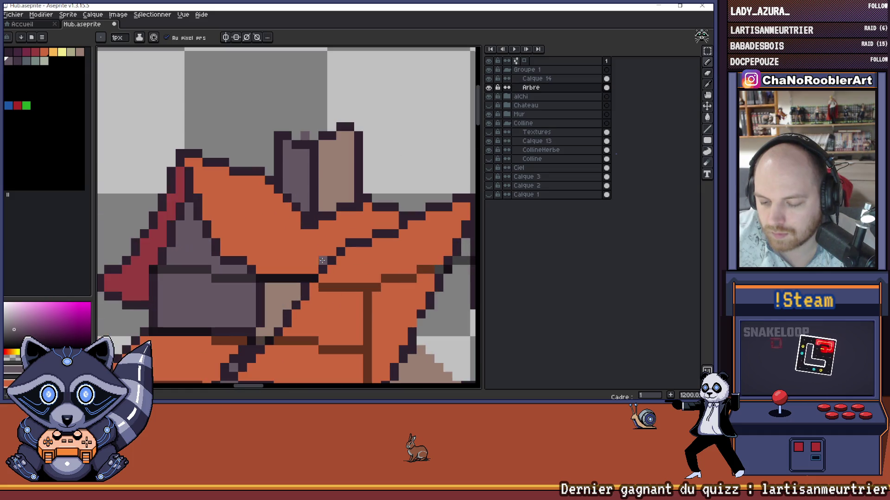
{"action": "left_click", "coordinate": [304, 234], "text": "alt"}
{"action": "scroll", "coordinate": [304, 235], "scroll_direction": "down", "scroll_amount": 1}
{"action": "scroll", "coordinate": [301, 246], "scroll_direction": "up", "scroll_amount": 3}
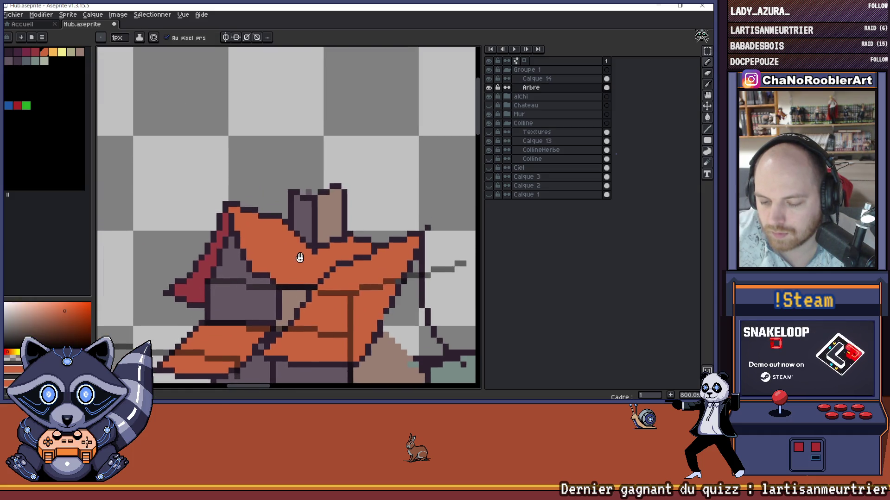
{"action": "left_click", "coordinate": [306, 253], "text": "alt"}
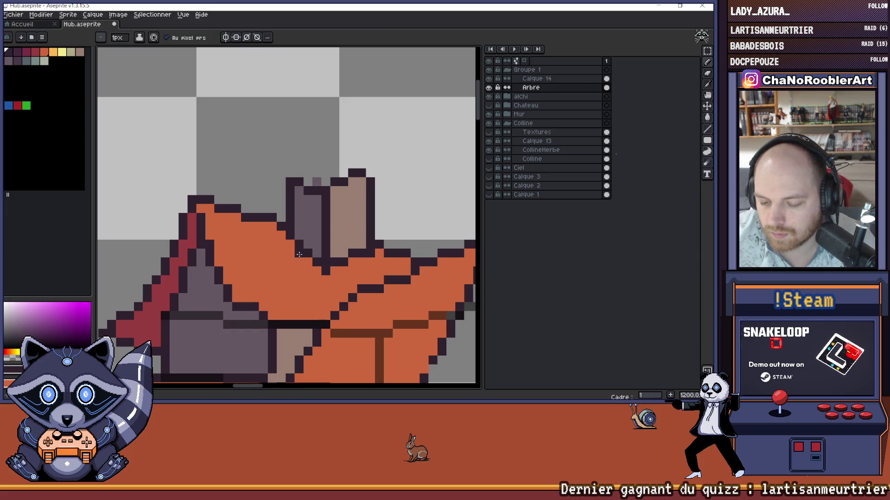
Step: Add dark pixels at the chimney's base and sample the chimney's tan colour
{"action": "left_click", "coordinate": [308, 262]}
{"action": "left_click", "coordinate": [317, 271]}
{"action": "left_click", "coordinate": [314, 256], "text": "alt"}
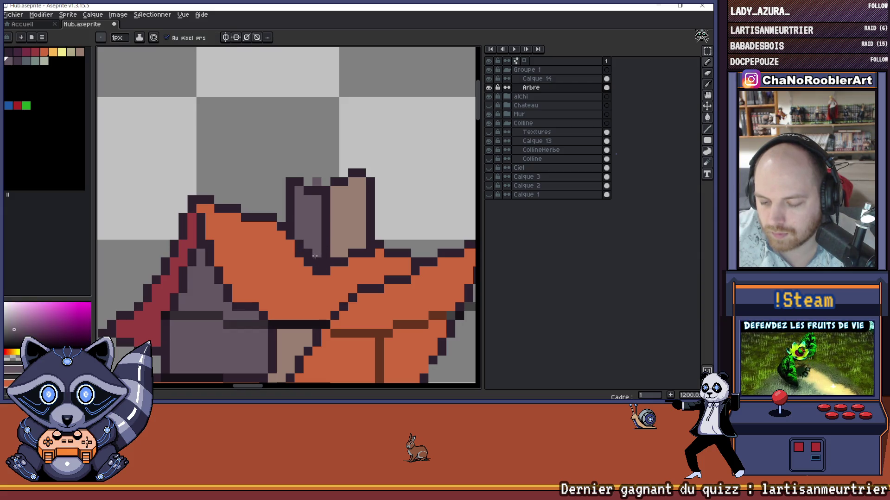
{"action": "scroll", "coordinate": [310, 252], "scroll_direction": "down", "scroll_amount": 5}
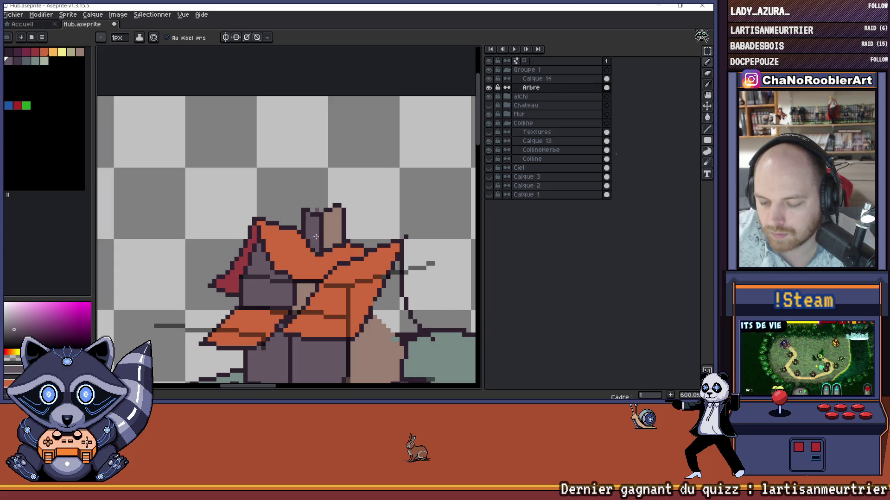
{"action": "scroll", "coordinate": [340, 230], "scroll_direction": "up", "scroll_amount": 1}
{"action": "scroll", "coordinate": [319, 238], "scroll_direction": "down", "scroll_amount": 1}
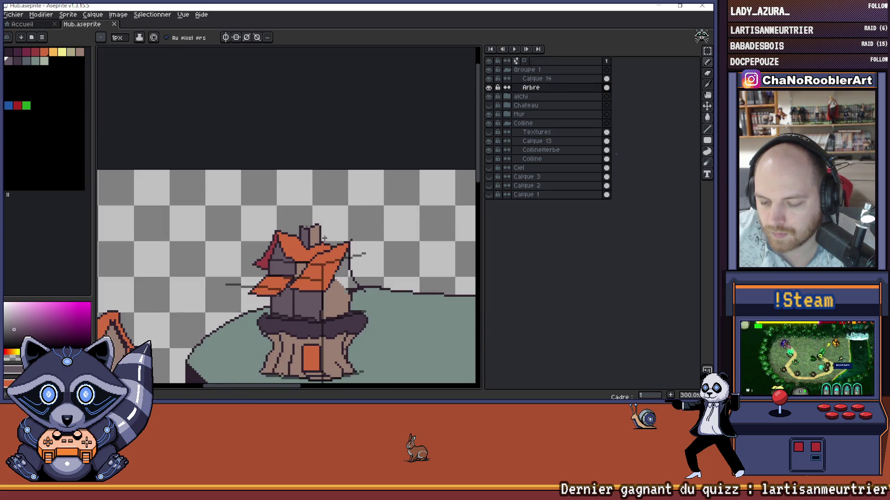
{"action": "scroll", "coordinate": [313, 246], "scroll_direction": "up", "scroll_amount": 1}
{"action": "scroll", "coordinate": [313, 246], "scroll_direction": "up", "scroll_amount": 4}
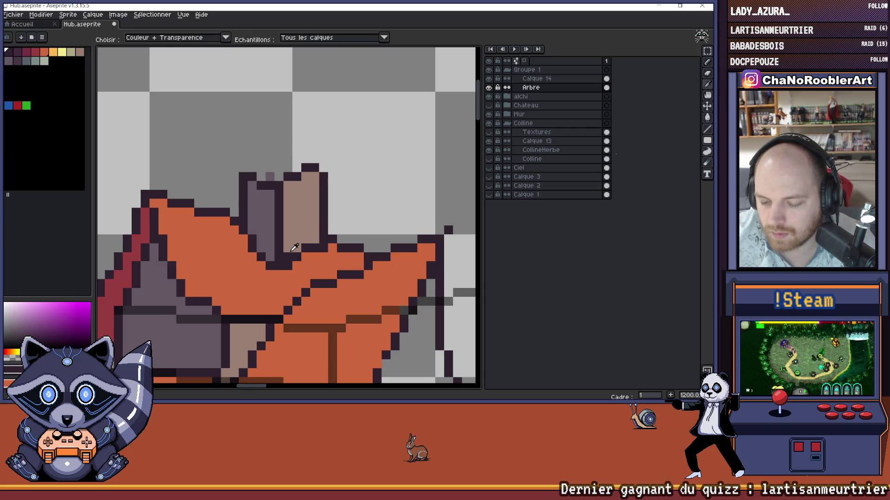
{"action": "left_click", "coordinate": [288, 254], "text": "alt"}
{"action": "scroll", "coordinate": [287, 254], "scroll_direction": "down", "scroll_amount": 6}
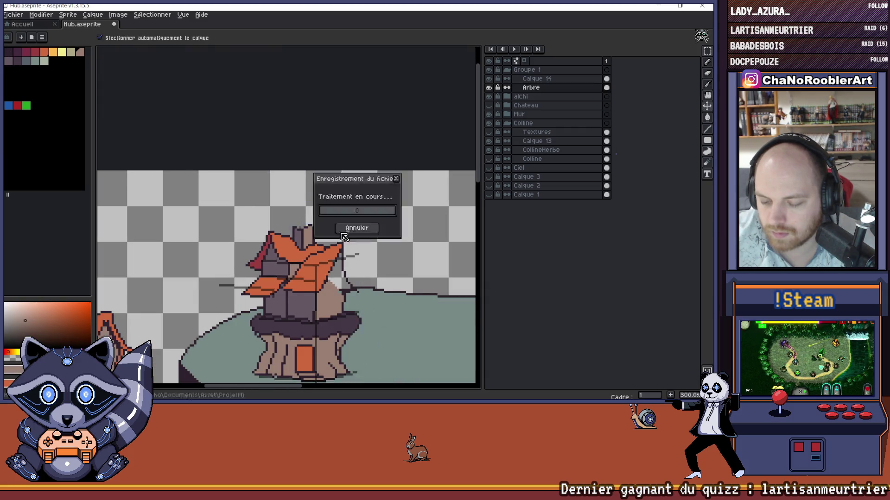
Step: Select transparent to erase stray pixels and zoom in on the tree house chimney
{"action": "scroll", "coordinate": [343, 226], "scroll_direction": "down", "scroll_amount": 1}
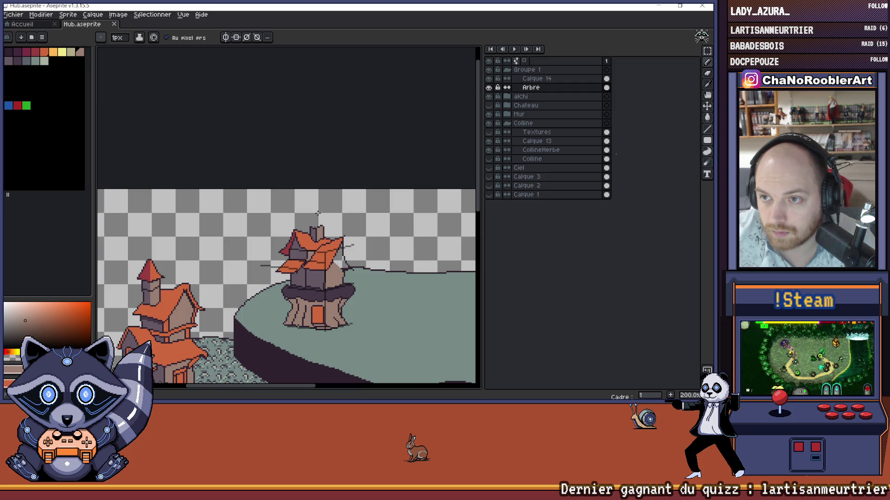
{"action": "scroll", "coordinate": [317, 213], "scroll_direction": "up", "scroll_amount": 2}
{"action": "scroll", "coordinate": [317, 213], "scroll_direction": "up", "scroll_amount": 5}
{"action": "left_click", "coordinate": [314, 222], "text": "alt"}
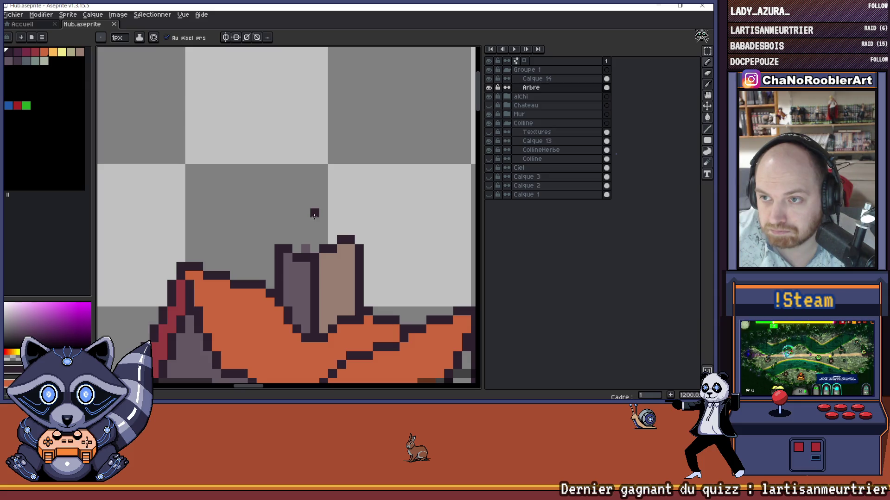
{"action": "scroll", "coordinate": [328, 240], "scroll_direction": "down", "scroll_amount": 9}
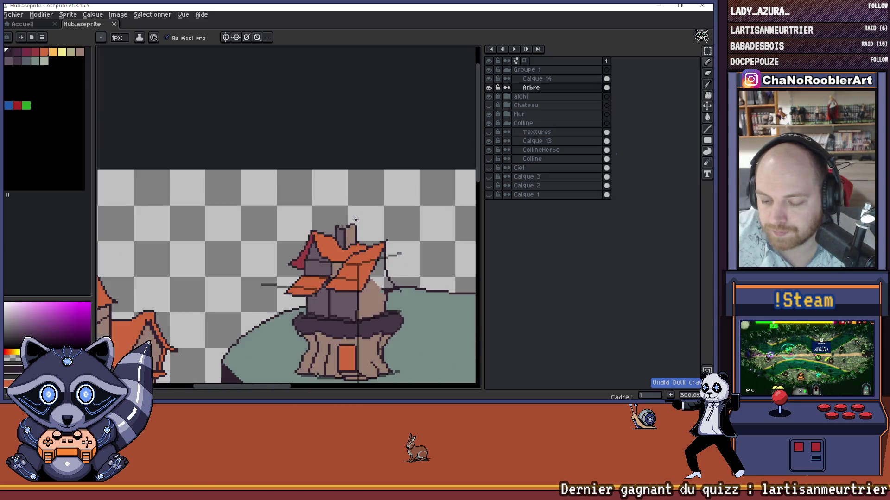
{"action": "left_click_drag", "start_coordinate": [362, 218], "coordinate": [333, 217]}
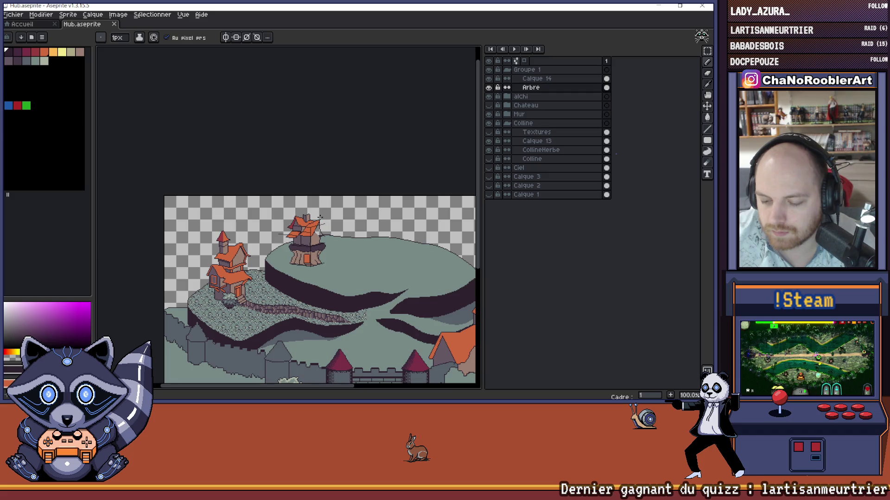
{"action": "scroll", "coordinate": [308, 213], "scroll_direction": "up", "scroll_amount": 2}
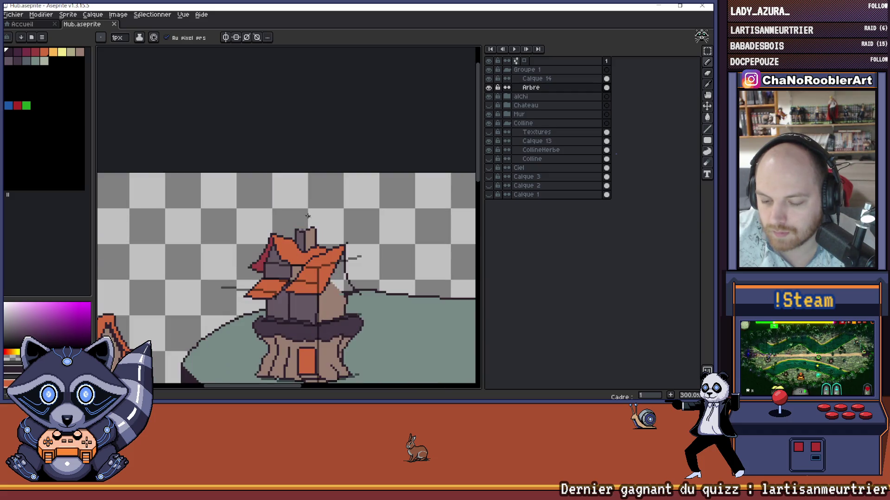
{"action": "scroll", "coordinate": [335, 234], "scroll_direction": "down", "scroll_amount": 3}
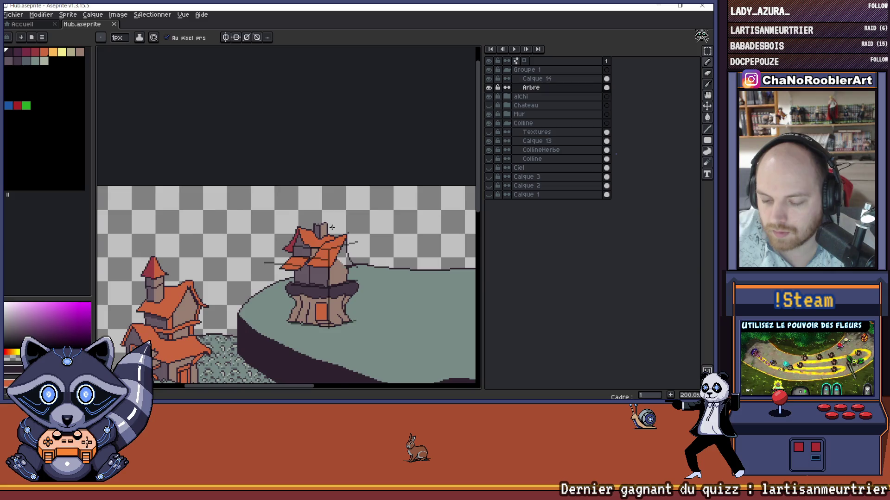
{"action": "scroll", "coordinate": [333, 228], "scroll_direction": "up", "scroll_amount": 3}
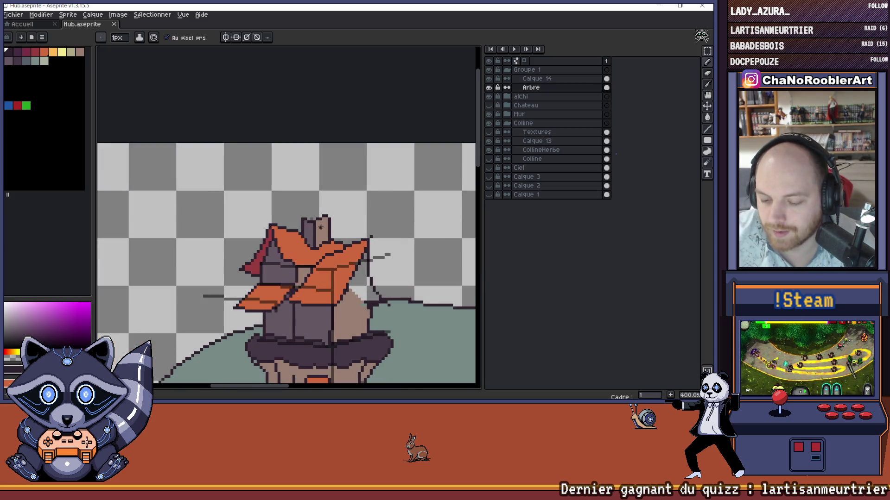
{"action": "scroll", "coordinate": [316, 250], "scroll_direction": "up", "scroll_amount": 2}
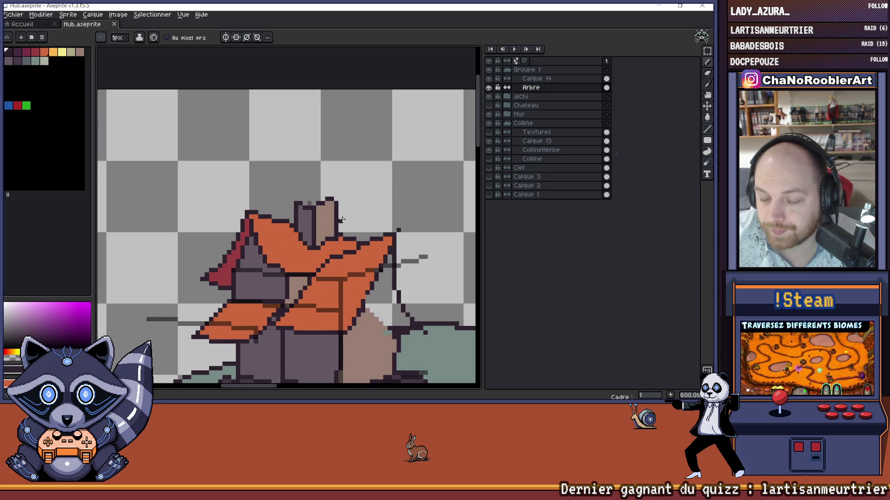
{"action": "scroll", "coordinate": [341, 220], "scroll_direction": "up", "scroll_amount": 3}
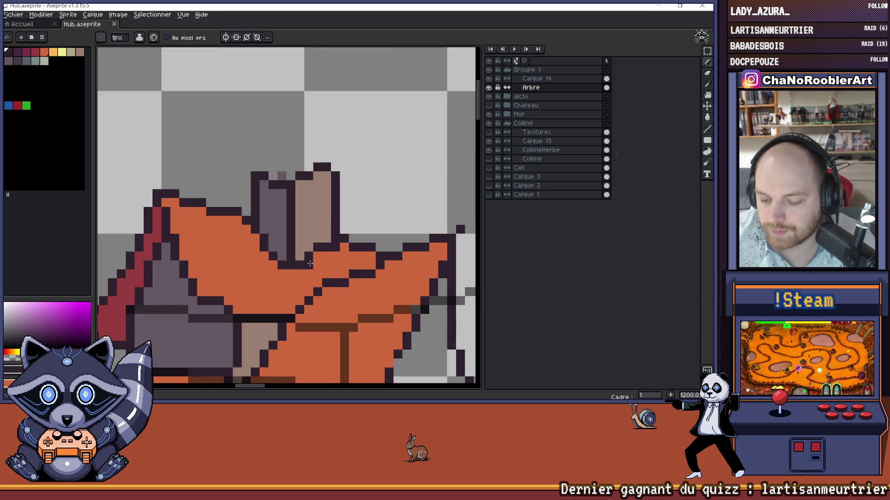
Step: Redraw the chimney base outline lower and fill the gap with the chimney's brown
{"action": "mouse_move", "coordinate": [324, 256]}
{"action": "left_mouse_down"}
{"action": "mouse_move", "coordinate": [335, 256]}
{"action": "mouse_move", "coordinate": [323, 245]}
{"action": "left_mouse_up"}
{"action": "left_click", "coordinate": [323, 232], "text": "alt"}
{"action": "scroll", "coordinate": [323, 245], "scroll_direction": "down", "scroll_amount": 6}
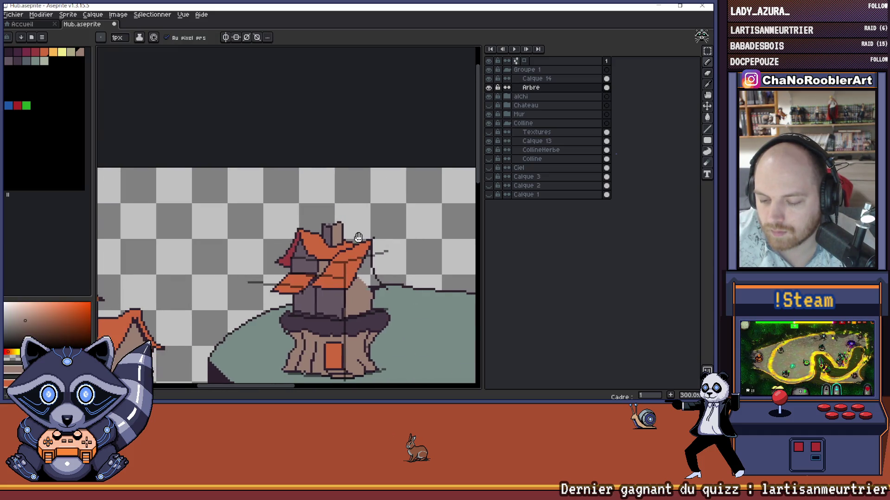
{"action": "scroll", "coordinate": [346, 236], "scroll_direction": "down", "scroll_amount": 1}
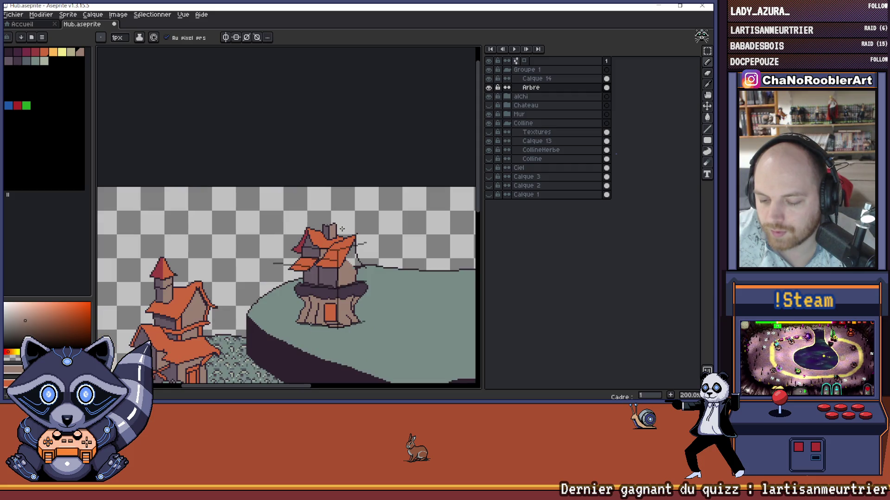
{"action": "scroll", "coordinate": [342, 229], "scroll_direction": "up", "scroll_amount": 2}
{"action": "scroll", "coordinate": [329, 218], "scroll_direction": "up", "scroll_amount": 3}
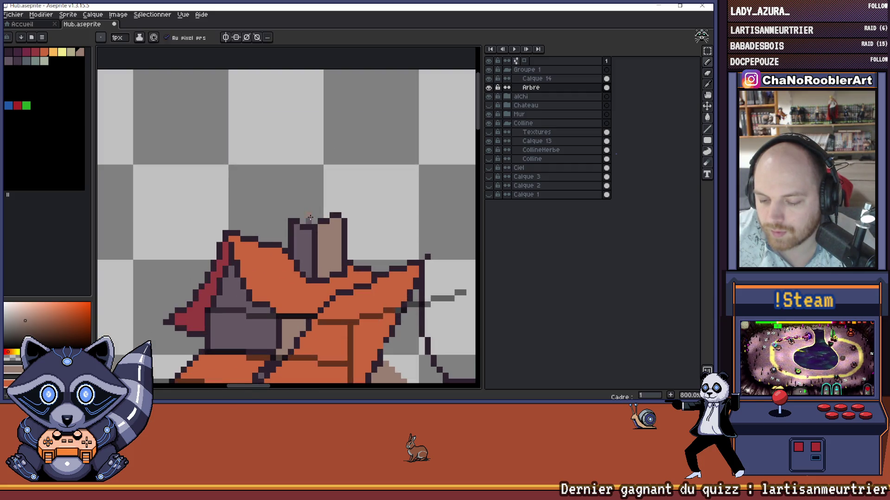
{"action": "scroll", "coordinate": [348, 212], "scroll_direction": "down", "scroll_amount": 6}
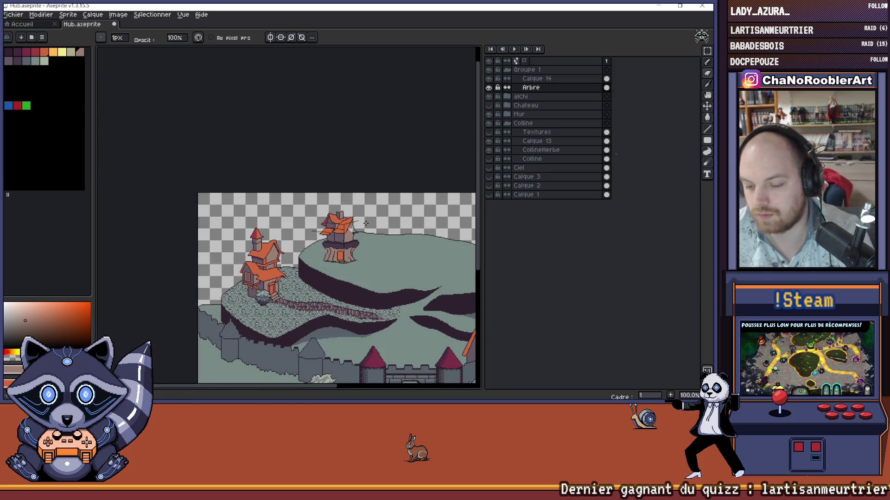
Step: Draw a dark outline along the front roof's bottom edge
{"action": "left_click_drag", "start_coordinate": [353, 217], "coordinate": [333, 228]}
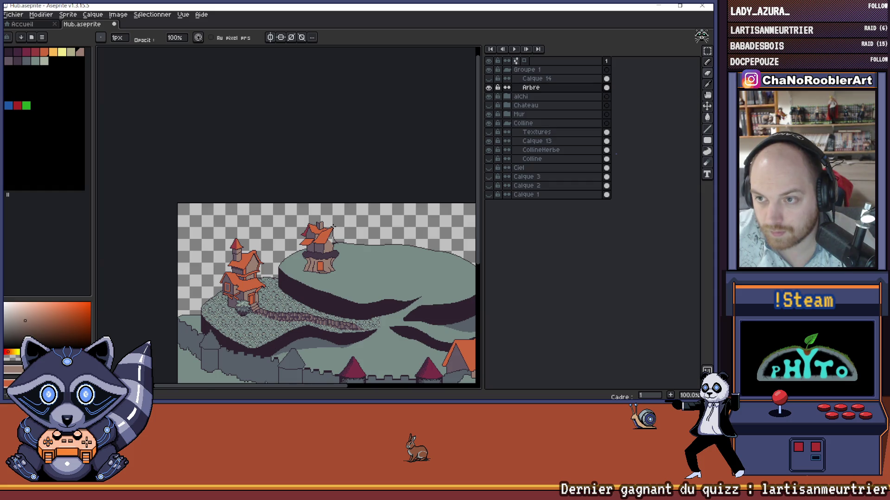
{"action": "scroll", "coordinate": [333, 227], "scroll_direction": "up", "scroll_amount": 4}
{"action": "left_click_drag", "start_coordinate": [338, 227], "coordinate": [361, 226]}
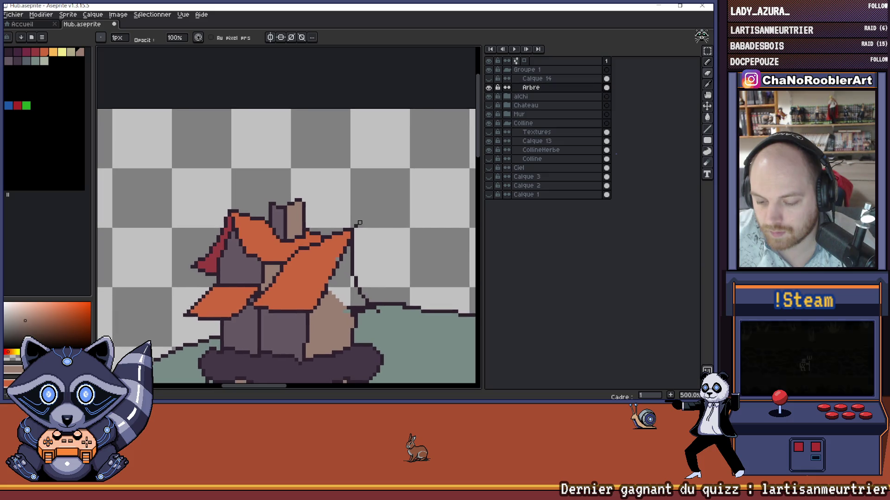
{"action": "scroll", "coordinate": [357, 229], "scroll_direction": "up", "scroll_amount": 1}
{"action": "scroll", "coordinate": [352, 234], "scroll_direction": "down", "scroll_amount": 1}
{"action": "scroll", "coordinate": [345, 239], "scroll_direction": "down", "scroll_amount": 2}
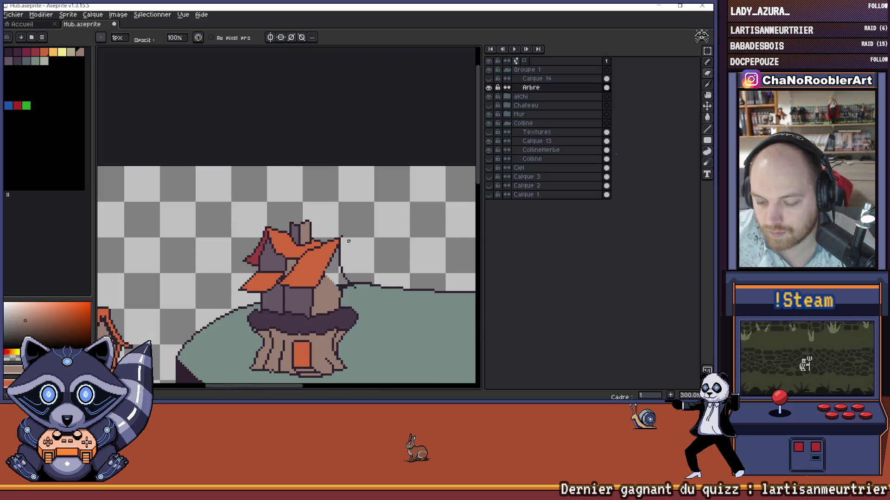
{"action": "scroll", "coordinate": [348, 241], "scroll_direction": "down", "scroll_amount": 1}
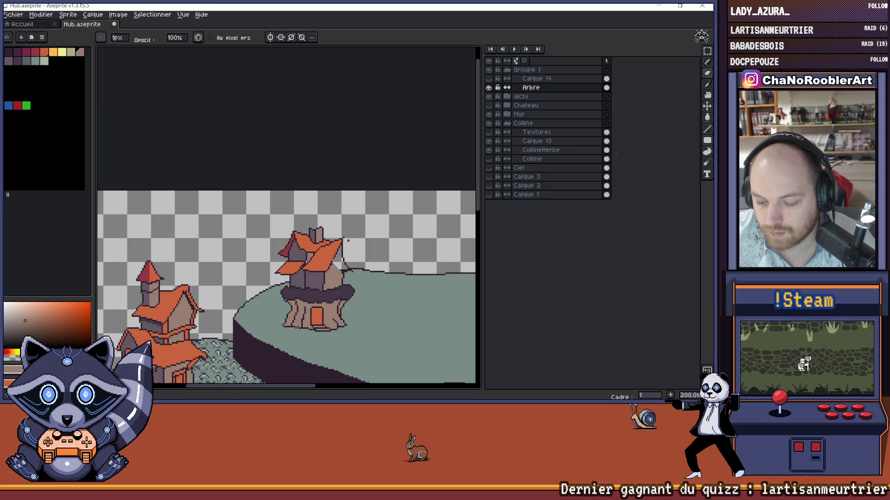
{"action": "scroll", "coordinate": [348, 241], "scroll_direction": "up", "scroll_amount": 1}
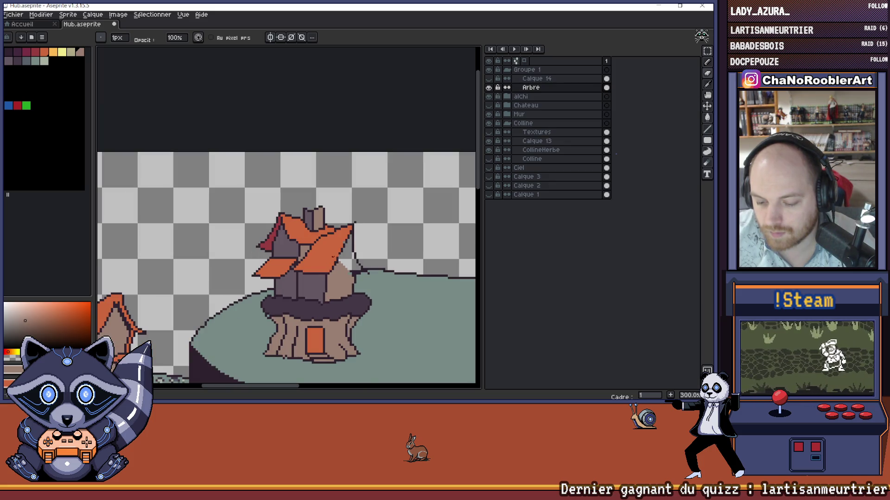
{"action": "scroll", "coordinate": [298, 275], "scroll_direction": "up", "scroll_amount": 2}
{"action": "scroll", "coordinate": [298, 275], "scroll_direction": "up", "scroll_amount": 1}
{"action": "scroll", "coordinate": [296, 274], "scroll_direction": "up", "scroll_amount": 3}
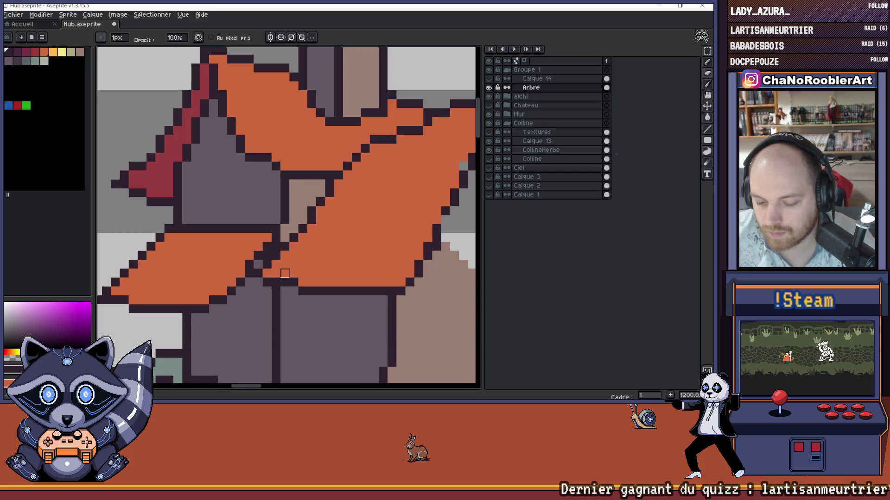
{"action": "mouse_move", "coordinate": [294, 273]}
{"action": "left_mouse_down"}
{"action": "mouse_move", "coordinate": [402, 281]}
{"action": "mouse_move", "coordinate": [303, 292]}
{"action": "left_mouse_up"}
Step: Erase two stray outline pixels under the roof and darken the grey row beneath it
{"action": "key", "text": "e"}
{"action": "left_click", "coordinate": [294, 282]}
{"action": "left_click", "coordinate": [266, 283]}
{"action": "key", "text": "b"}
{"action": "left_click_drag", "start_coordinate": [296, 290], "coordinate": [359, 292]}
Step: Sample the chimney's brown, then select the darkest palette colour for outlines
{"action": "scroll", "coordinate": [267, 281], "scroll_direction": "down", "scroll_amount": 7}
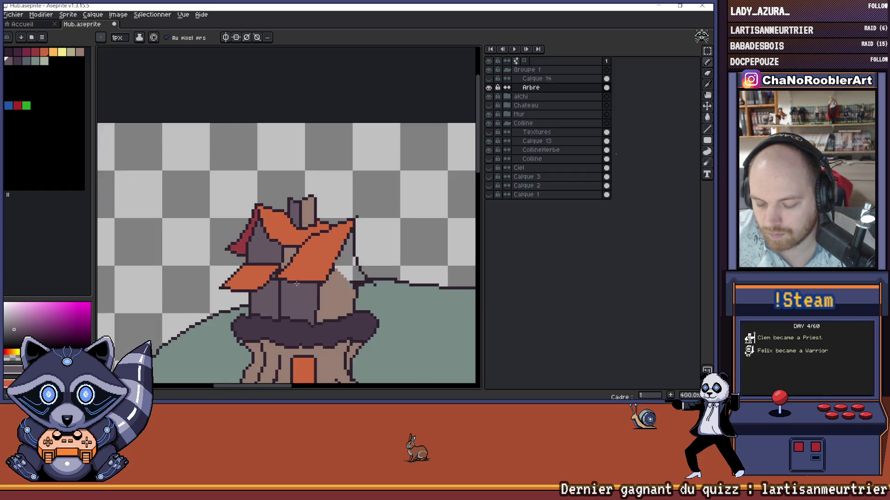
{"action": "scroll", "coordinate": [347, 261], "scroll_direction": "right", "scroll_amount": 1}
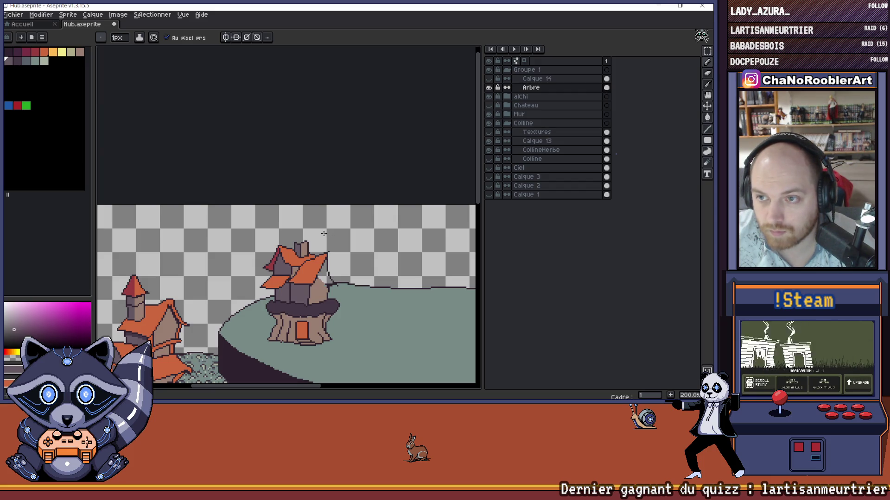
{"action": "left_click_drag", "start_coordinate": [150, 303], "coordinate": [210, 283]}
{"action": "scroll", "coordinate": [210, 283], "scroll_direction": "up", "scroll_amount": 2}
{"action": "scroll", "coordinate": [210, 284], "scroll_direction": "down", "scroll_amount": 1}
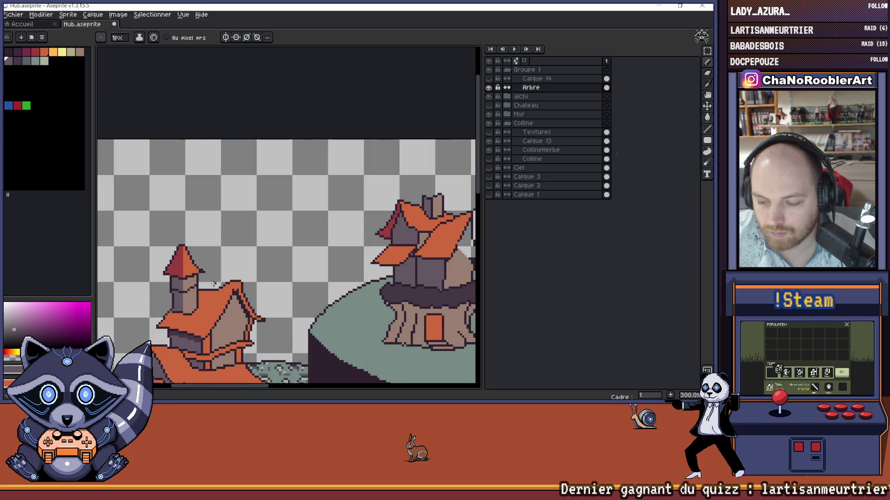
{"action": "mouse_move", "coordinate": [369, 213]}
{"action": "left_mouse_down"}
{"action": "mouse_move", "coordinate": [361, 215]}
{"action": "mouse_move", "coordinate": [369, 208]}
{"action": "left_mouse_up"}
{"action": "scroll", "coordinate": [405, 193], "scroll_direction": "up", "scroll_amount": 1}
{"action": "scroll", "coordinate": [324, 216], "scroll_direction": "up", "scroll_amount": 4}
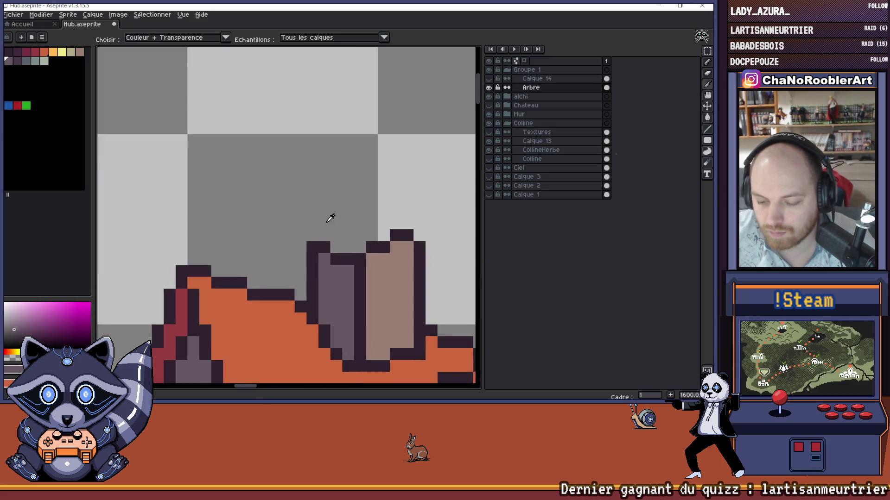
{"action": "scroll", "coordinate": [406, 205], "scroll_direction": "down", "scroll_amount": 5}
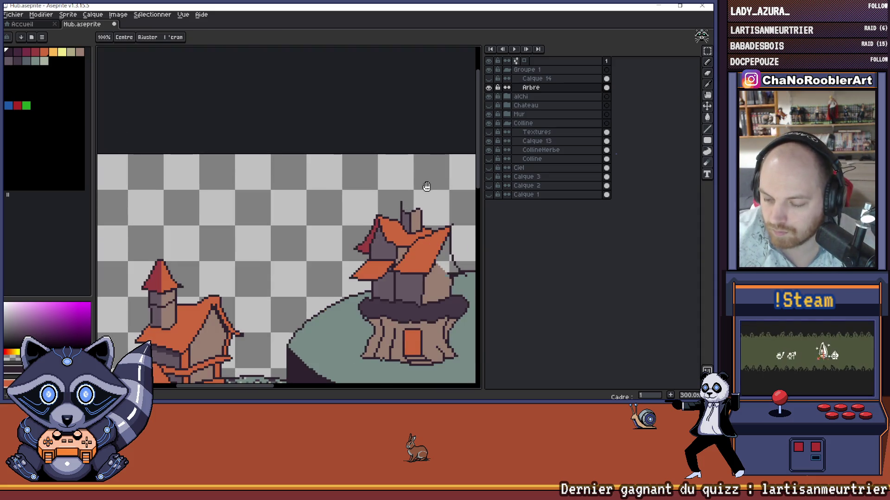
{"action": "left_click_drag", "start_coordinate": [427, 183], "coordinate": [413, 189]}
{"action": "key", "text": "alt"}
{"action": "left_click", "coordinate": [405, 226], "text": "alt"}
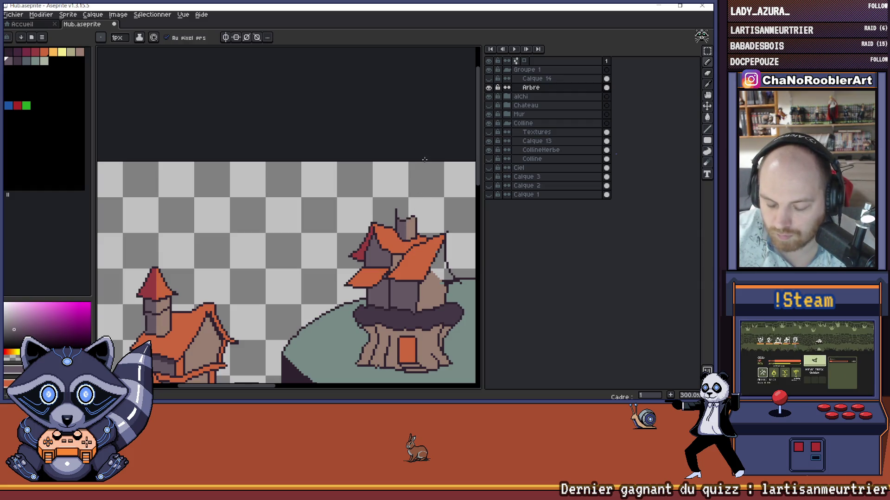
{"action": "left_click", "coordinate": [417, 218], "text": "alt"}
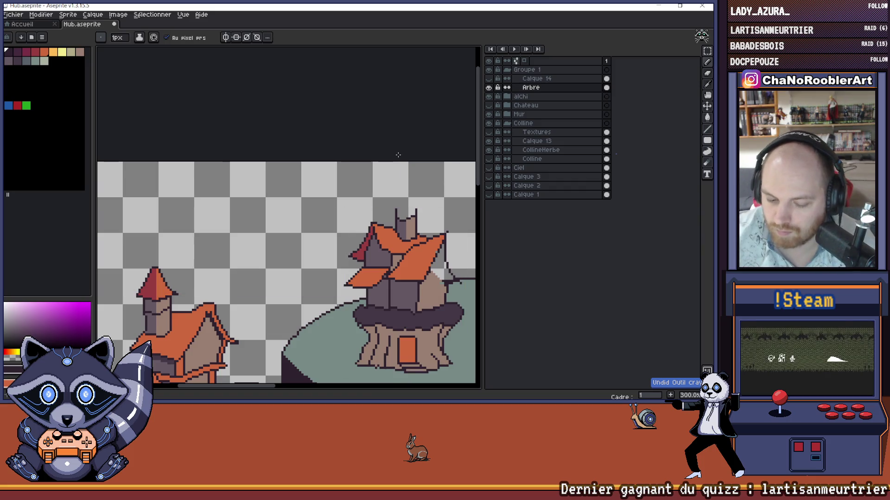
{"action": "scroll", "coordinate": [326, 231], "scroll_direction": "up", "scroll_amount": 2}
Step: Try a straight vertical line above the chimney, then cancel it
{"action": "scroll", "coordinate": [326, 230], "scroll_direction": "up", "scroll_amount": 5}
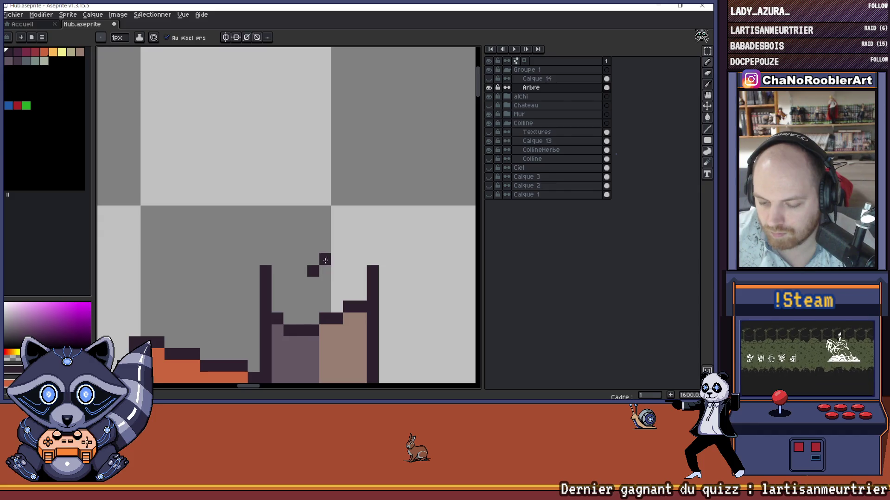
{"action": "scroll", "coordinate": [311, 276], "scroll_direction": "down", "scroll_amount": 3}
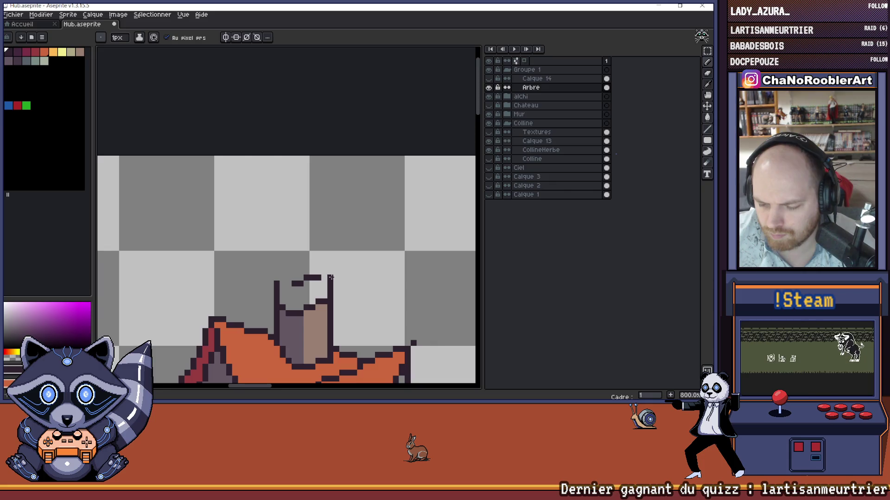
{"action": "scroll", "coordinate": [329, 277], "scroll_direction": "down", "scroll_amount": 4}
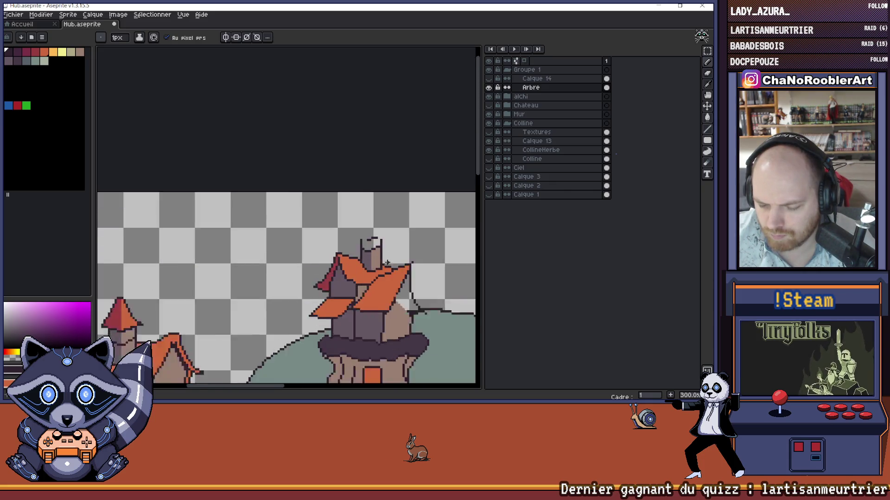
{"action": "scroll", "coordinate": [387, 262], "scroll_direction": "up", "scroll_amount": 4}
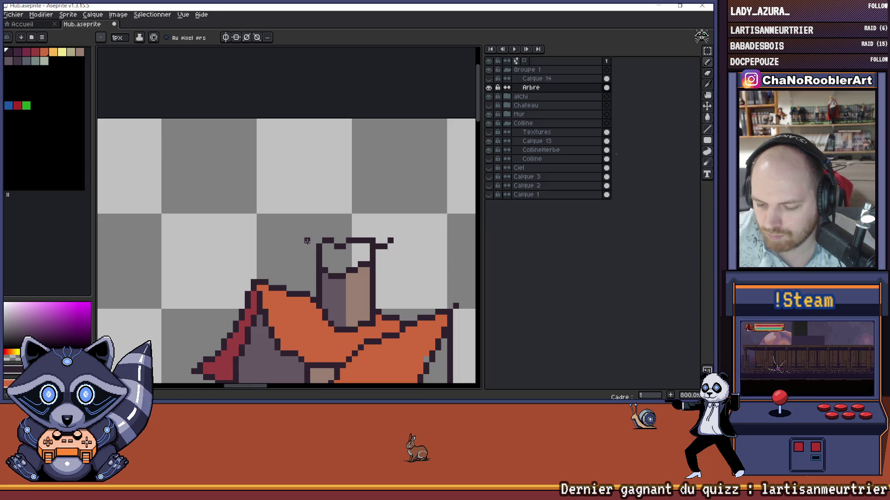
{"action": "scroll", "coordinate": [311, 243], "scroll_direction": "down", "scroll_amount": 2}
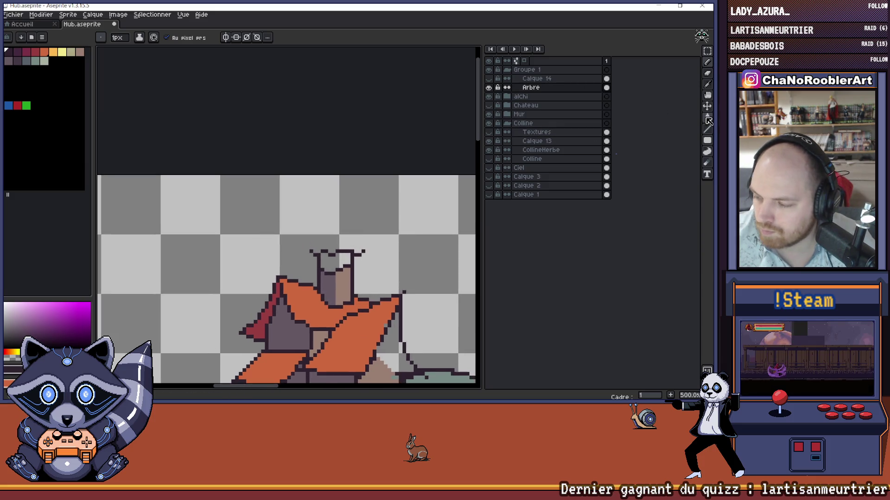
{"action": "left_click", "coordinate": [707, 131]}
{"action": "scroll", "coordinate": [345, 251], "scroll_direction": "down", "scroll_amount": 1}
{"action": "scroll", "coordinate": [345, 250], "scroll_direction": "up", "scroll_amount": 2}
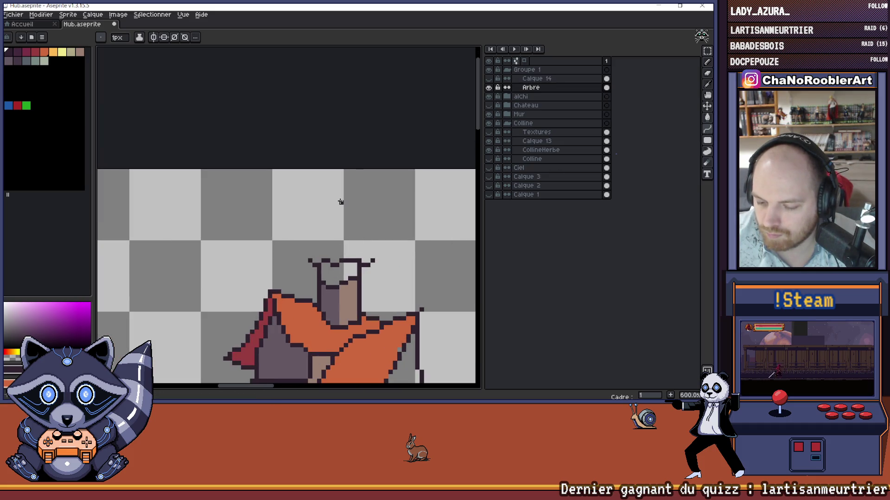
{"action": "mouse_move", "coordinate": [341, 201]}
{"action": "left_mouse_down"}
{"action": "mouse_move", "coordinate": [338, 213]}
{"action": "mouse_move", "coordinate": [373, 262]}
{"action": "mouse_move", "coordinate": [336, 212]}
{"action": "mouse_move", "coordinate": [309, 260]}
{"action": "left_mouse_up"}
{"action": "key", "text": "Escape"}
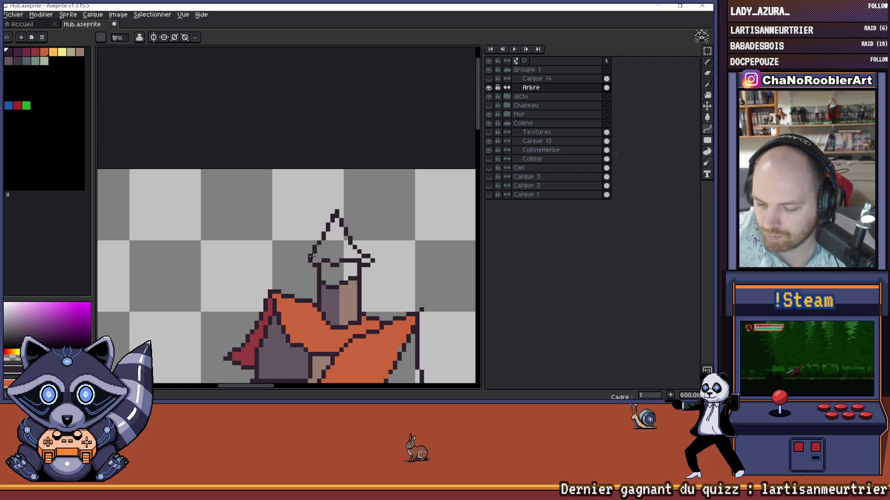
Step: Fill the turret spire with orange using the bucket, then undo the fill
{"action": "scroll", "coordinate": [331, 237], "scroll_direction": "down", "scroll_amount": 3}
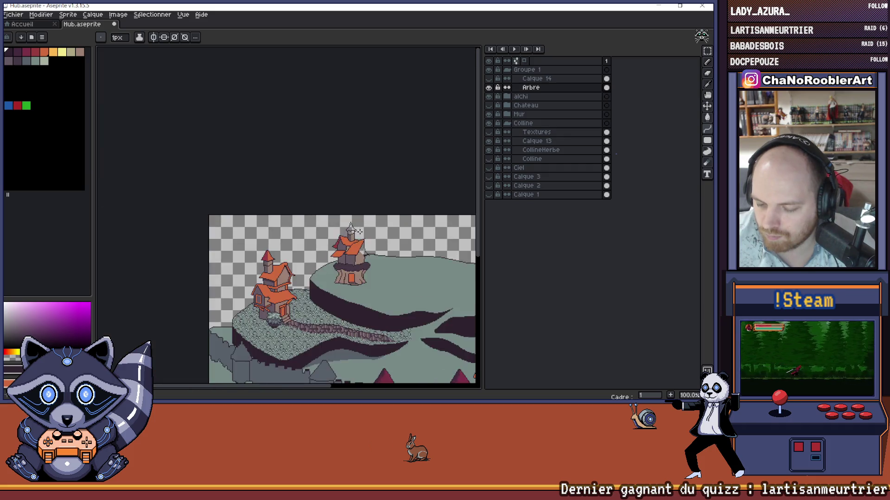
{"action": "scroll", "coordinate": [331, 238], "scroll_direction": "up", "scroll_amount": 1}
{"action": "key", "text": "g"}
{"action": "left_click", "coordinate": [328, 199]}
{"action": "scroll", "coordinate": [328, 199], "scroll_direction": "up", "scroll_amount": 4}
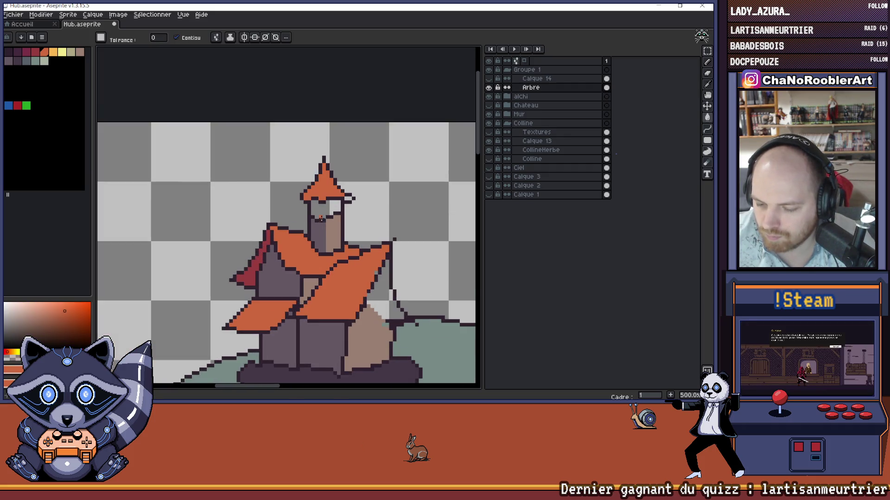
{"action": "key", "text": "ctrl+z"}
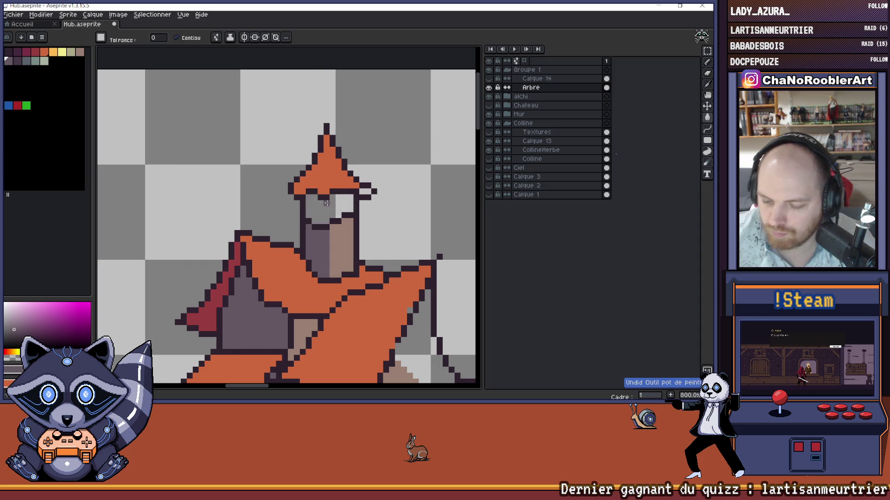
Step: Redraw the turret column in grey with dark grey left pixels and extend the orange brim tip
{"action": "key", "text": "b"}
{"action": "mouse_move", "coordinate": [322, 222]}
{"action": "left_mouse_down"}
{"action": "mouse_move", "coordinate": [324, 204]}
{"action": "mouse_move", "coordinate": [316, 223]}
{"action": "mouse_move", "coordinate": [310, 217]}
{"action": "mouse_move", "coordinate": [333, 197]}
{"action": "mouse_move", "coordinate": [375, 186]}
{"action": "left_mouse_up"}
{"action": "left_click", "coordinate": [345, 239], "text": "alt"}
{"action": "left_click", "coordinate": [354, 180], "text": "alt"}
{"action": "scroll", "coordinate": [374, 186], "scroll_direction": "down", "scroll_amount": 6}
{"action": "left_click_drag", "start_coordinate": [367, 243], "coordinate": [311, 221]}
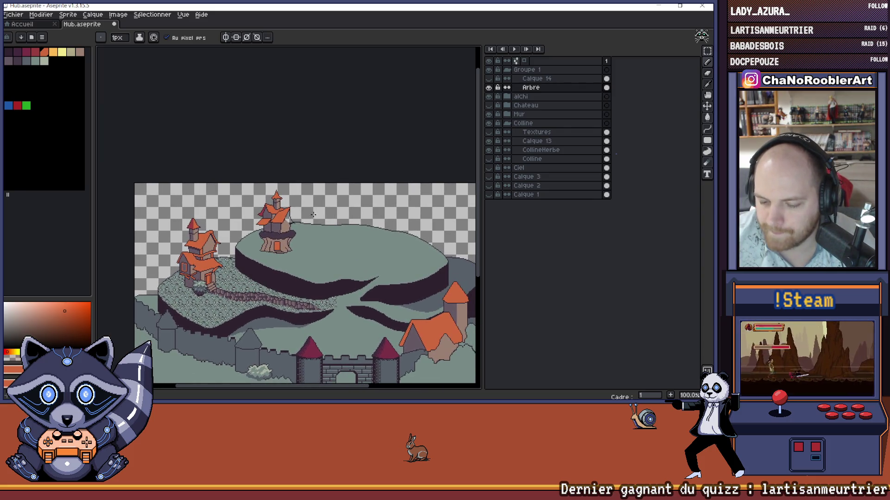
{"action": "scroll", "coordinate": [290, 222], "scroll_direction": "up", "scroll_amount": 5}
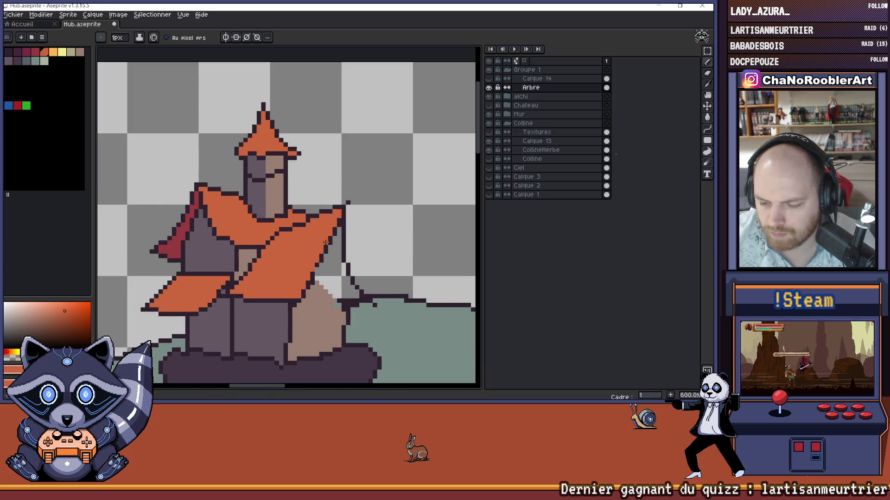
{"action": "scroll", "coordinate": [326, 242], "scroll_direction": "down", "scroll_amount": 3}
{"action": "scroll", "coordinate": [319, 250], "scroll_direction": "up", "scroll_amount": 5}
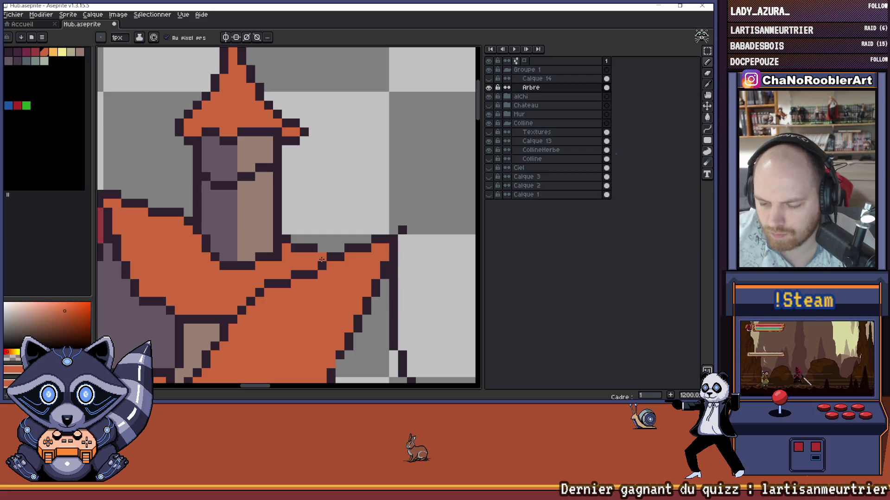
{"action": "scroll", "coordinate": [327, 248], "scroll_direction": "down", "scroll_amount": 2}
{"action": "left_click_drag", "start_coordinate": [367, 256], "coordinate": [349, 222]}
{"action": "scroll", "coordinate": [349, 222], "scroll_direction": "down", "scroll_amount": 1}
Step: Undo a test stroke, then paint over the turret's stray dark pixels with sampled beige
{"action": "key", "text": "v"}
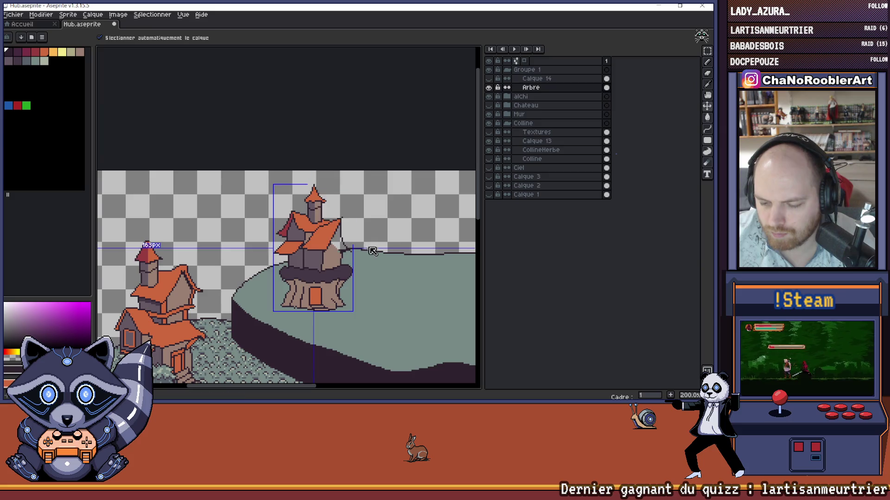
{"action": "key", "text": "b"}
{"action": "scroll", "coordinate": [324, 207], "scroll_direction": "down", "scroll_amount": 1}
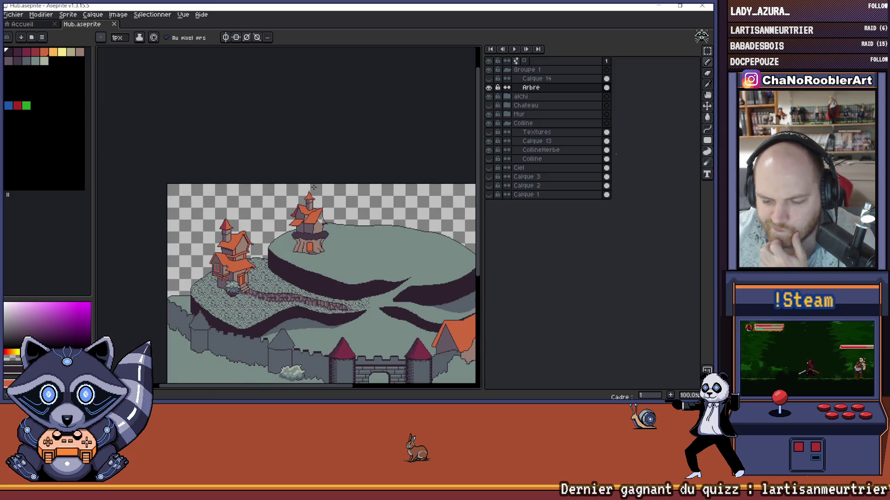
{"action": "scroll", "coordinate": [310, 192], "scroll_direction": "up", "scroll_amount": 9}
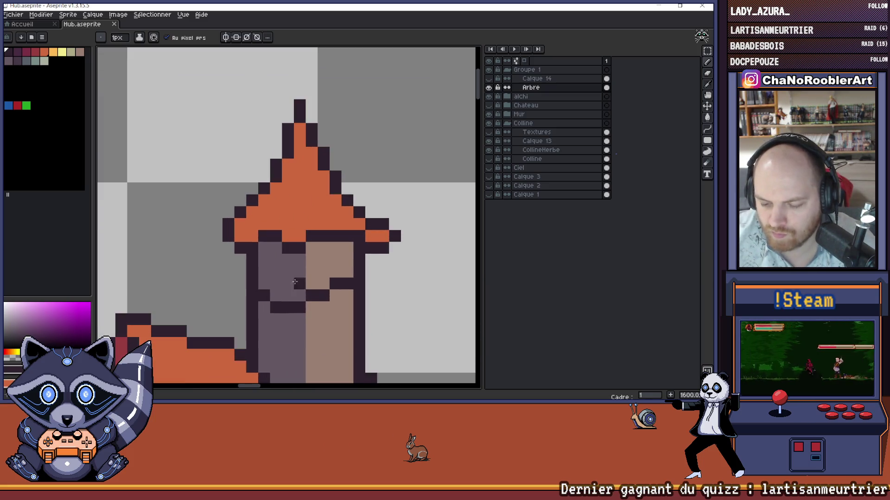
{"action": "key", "text": "i"}
{"action": "key", "text": "b"}
{"action": "left_click_drag", "start_coordinate": [299, 318], "coordinate": [287, 284]}
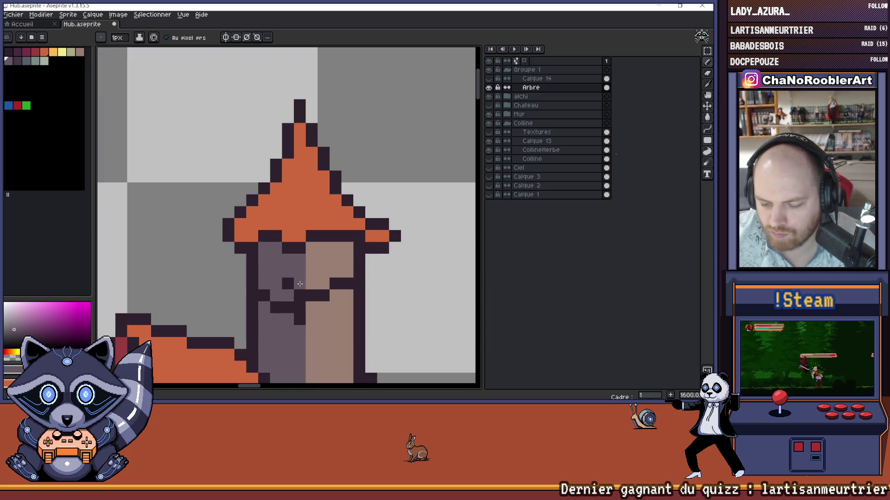
{"action": "key", "text": "ctrl+z"}
{"action": "key", "text": "ctrl+z"}
{"action": "key", "text": "ctrl+z"}
{"action": "key", "text": "i"}
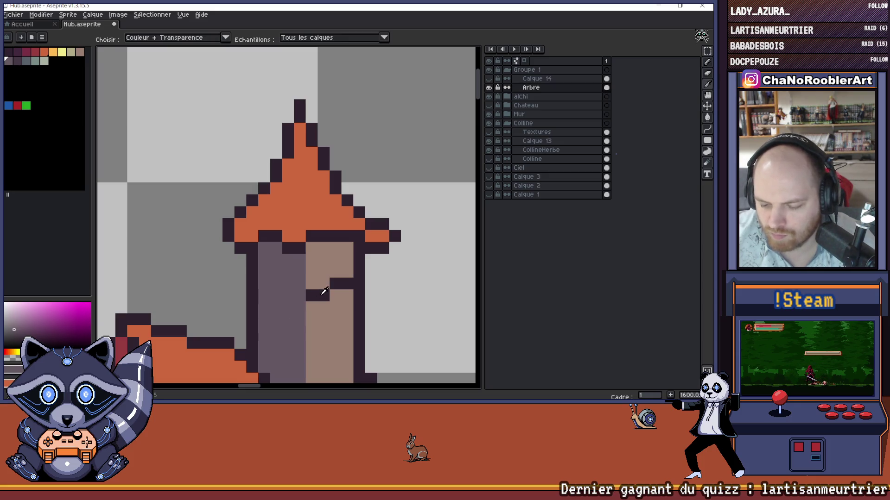
{"action": "left_click", "coordinate": [330, 266]}
{"action": "key", "text": "b"}
{"action": "mouse_move", "coordinate": [323, 271]}
{"action": "left_mouse_down"}
{"action": "mouse_move", "coordinate": [324, 295]}
{"action": "mouse_move", "coordinate": [307, 293]}
{"action": "left_mouse_up"}
{"action": "left_click", "coordinate": [348, 284]}
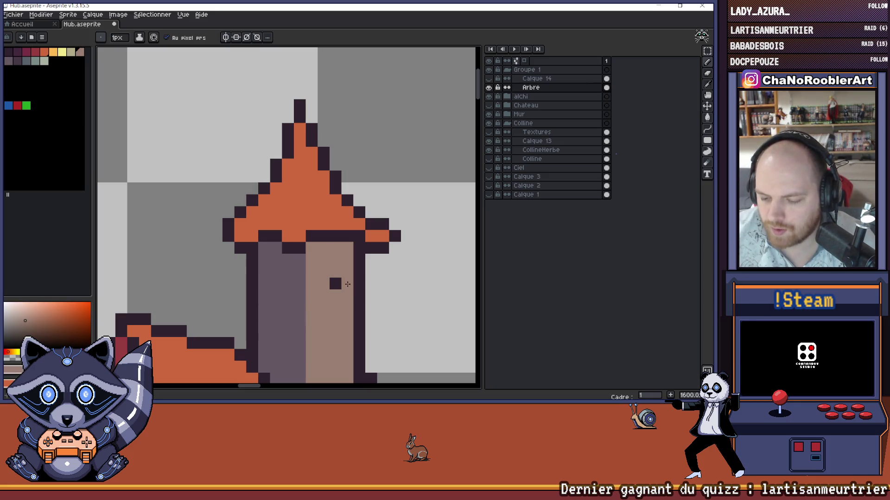
{"action": "scroll", "coordinate": [338, 283], "scroll_direction": "down", "scroll_amount": 5}
{"action": "scroll", "coordinate": [328, 261], "scroll_direction": "up", "scroll_amount": 2}
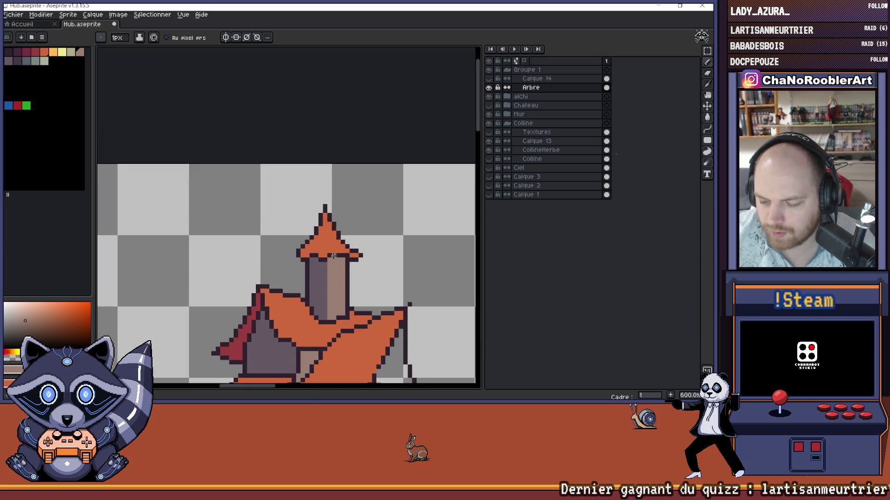
Step: Sample the dark outline colour and draw a trial line across the turret
{"action": "left_click", "coordinate": [331, 258], "text": "alt"}
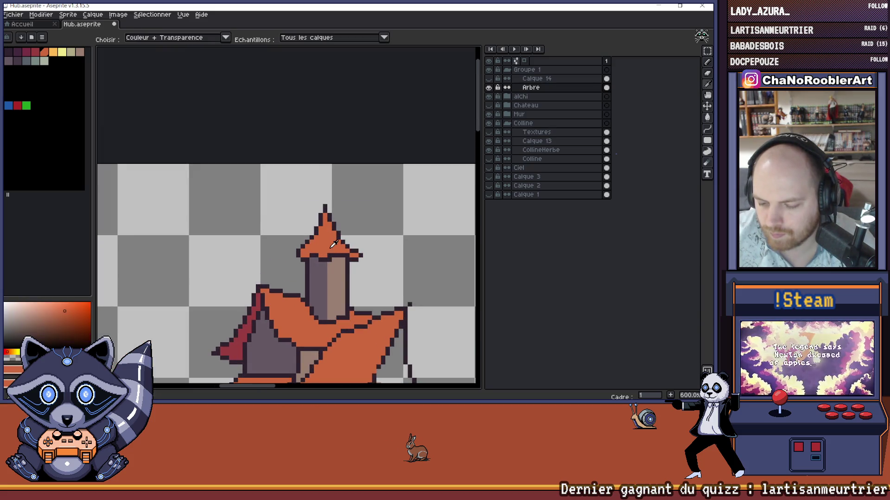
{"action": "scroll", "coordinate": [348, 280], "scroll_direction": "down", "scroll_amount": 3}
{"action": "scroll", "coordinate": [343, 269], "scroll_direction": "down", "scroll_amount": 2}
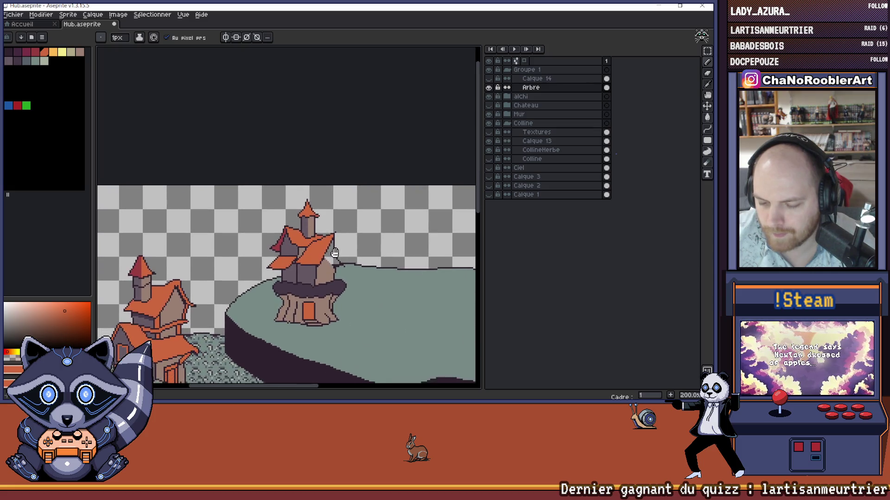
{"action": "left_click_drag", "start_coordinate": [337, 254], "coordinate": [336, 250]}
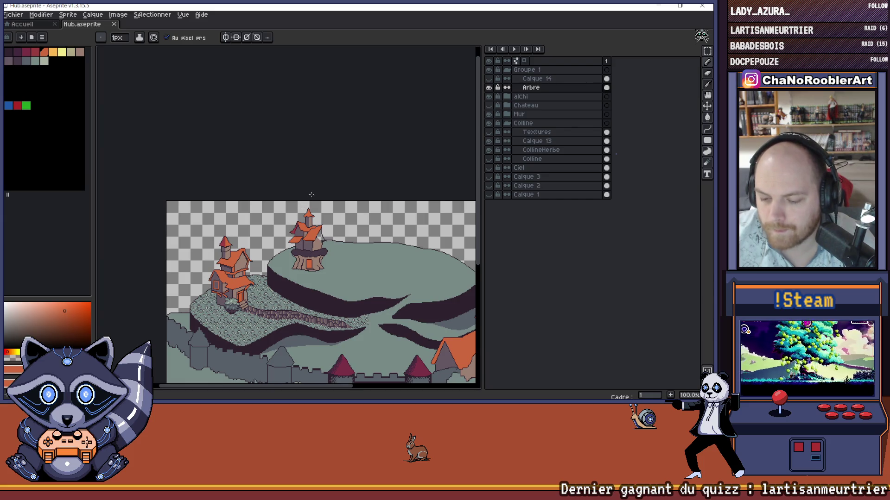
{"action": "scroll", "coordinate": [308, 220], "scroll_direction": "up", "scroll_amount": 9}
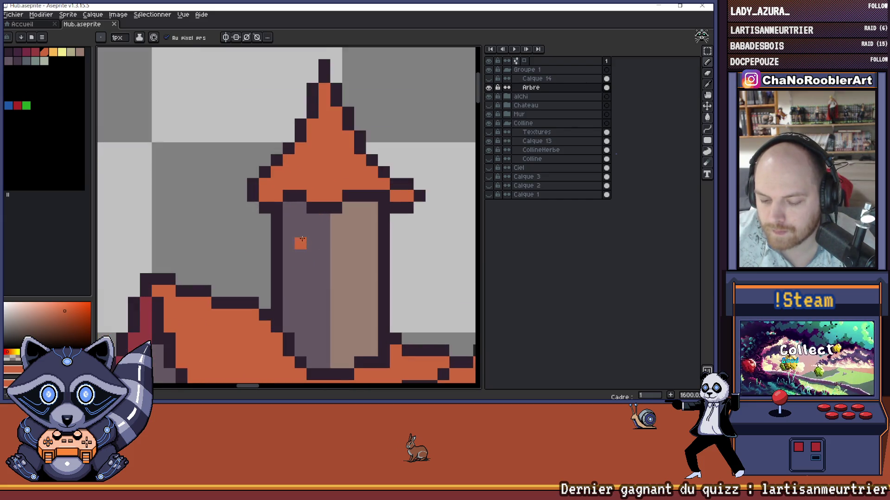
{"action": "scroll", "coordinate": [302, 238], "scroll_direction": "down", "scroll_amount": 1}
{"action": "scroll", "coordinate": [292, 252], "scroll_direction": "up", "scroll_amount": 1}
{"action": "left_click", "coordinate": [286, 258], "text": "alt"}
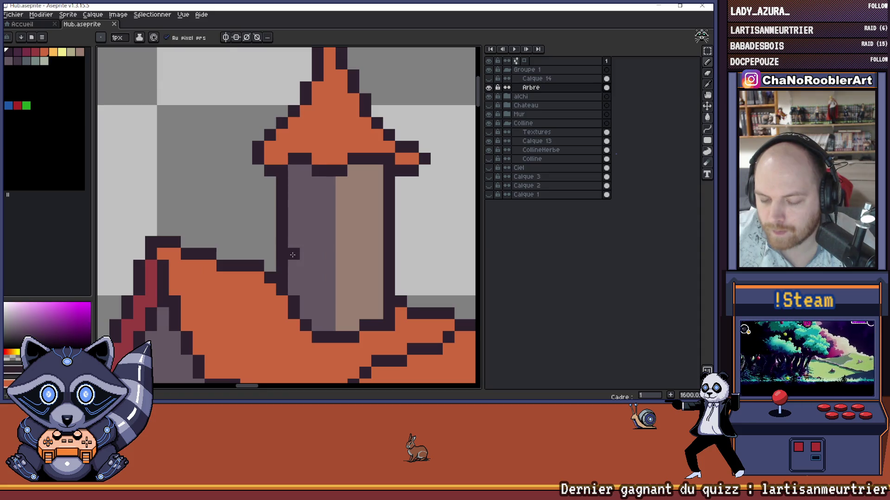
{"action": "left_click_drag", "start_coordinate": [292, 255], "coordinate": [321, 258]}
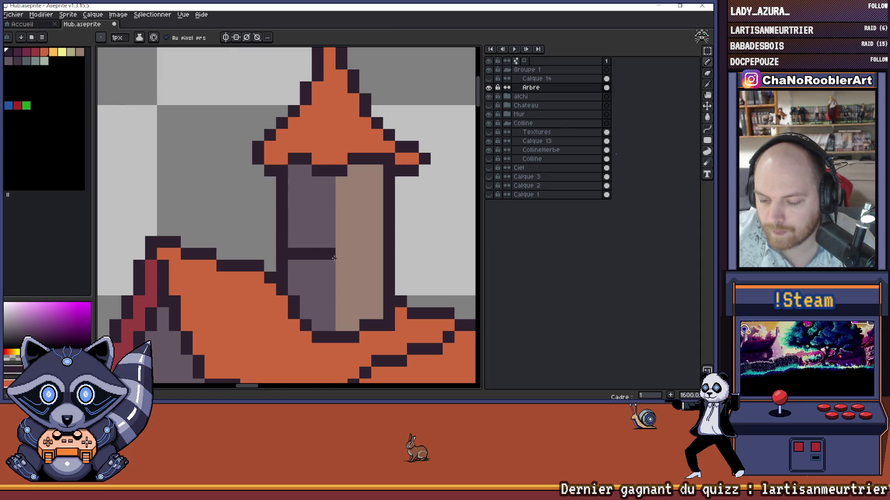
Step: Undo the trial lines and redraw a dark band across the turret below its hat
{"action": "scroll", "coordinate": [371, 247], "scroll_direction": "down", "scroll_amount": 9}
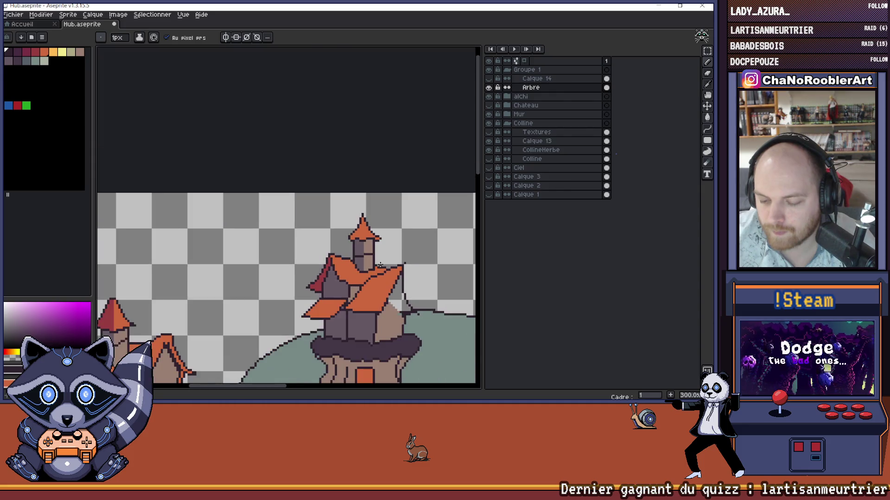
{"action": "scroll", "coordinate": [369, 255], "scroll_direction": "up", "scroll_amount": 6}
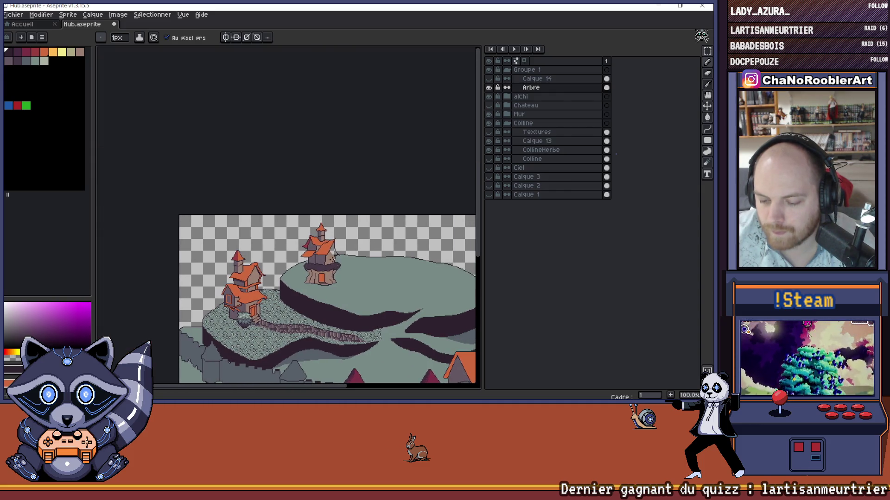
{"action": "scroll", "coordinate": [314, 249], "scroll_direction": "up", "scroll_amount": 3}
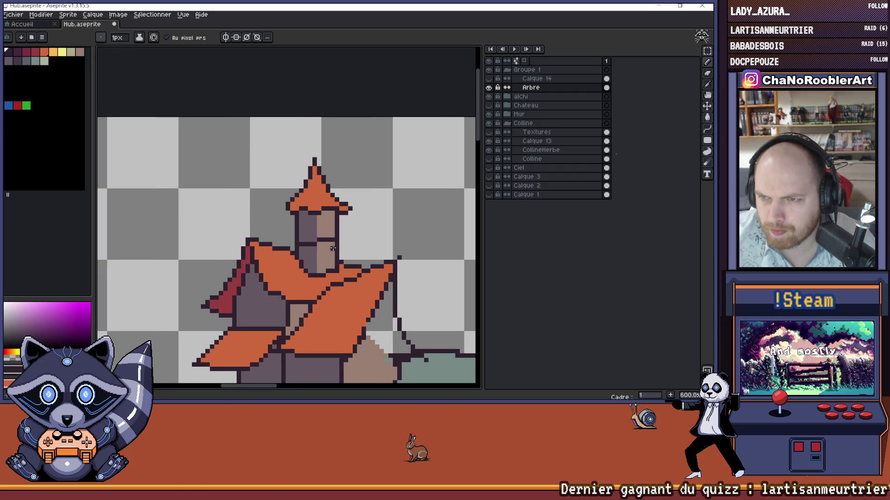
{"action": "key", "text": "ctrl+z"}
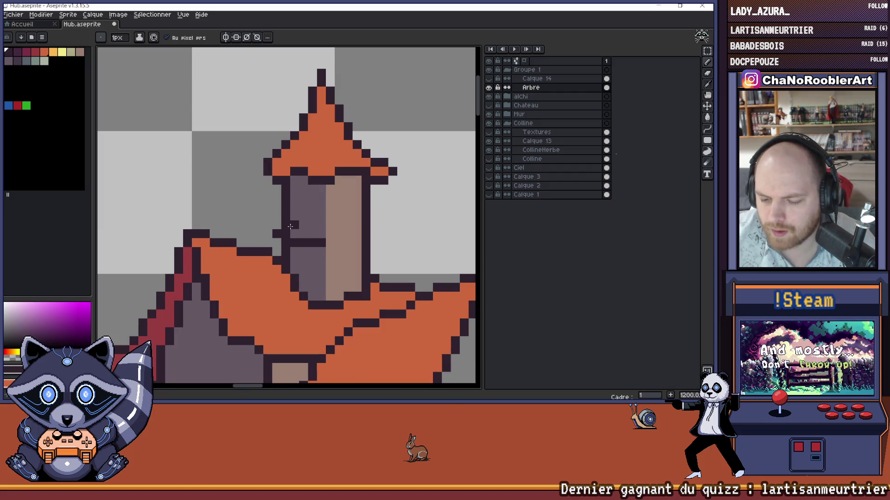
{"action": "left_click_drag", "start_coordinate": [291, 224], "coordinate": [320, 228]}
{"action": "key", "text": "ctrl+z"}
{"action": "key", "text": "ctrl+z"}
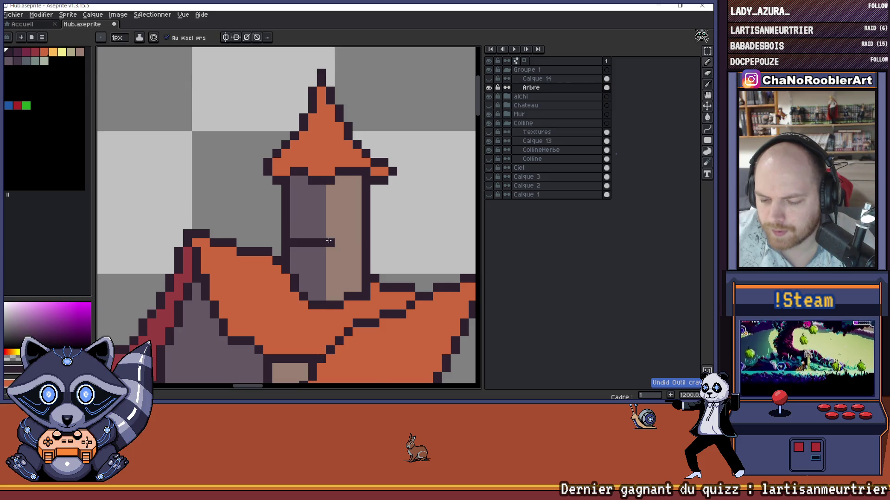
{"action": "scroll", "coordinate": [330, 241], "scroll_direction": "down", "scroll_amount": 3}
{"action": "scroll", "coordinate": [332, 248], "scroll_direction": "down", "scroll_amount": 2}
{"action": "left_click_drag", "start_coordinate": [332, 248], "coordinate": [331, 224]}
{"action": "scroll", "coordinate": [330, 225], "scroll_direction": "up", "scroll_amount": 5}
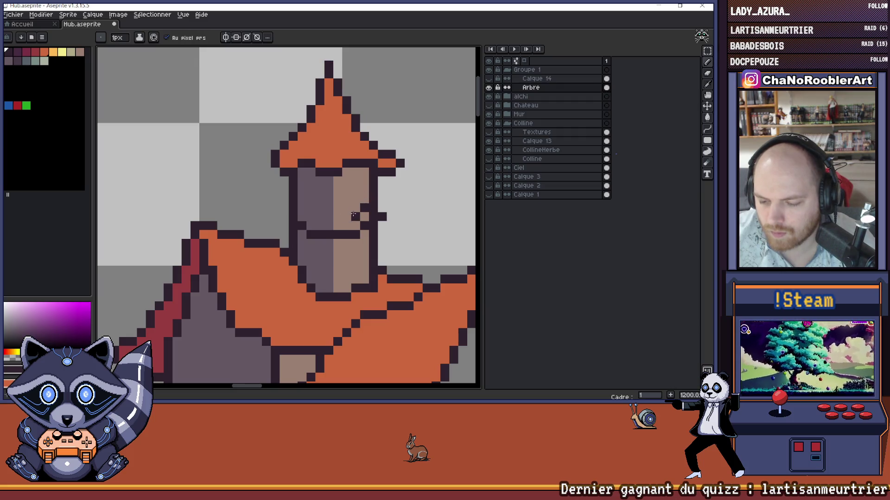
{"action": "left_click_drag", "start_coordinate": [352, 216], "coordinate": [316, 217]}
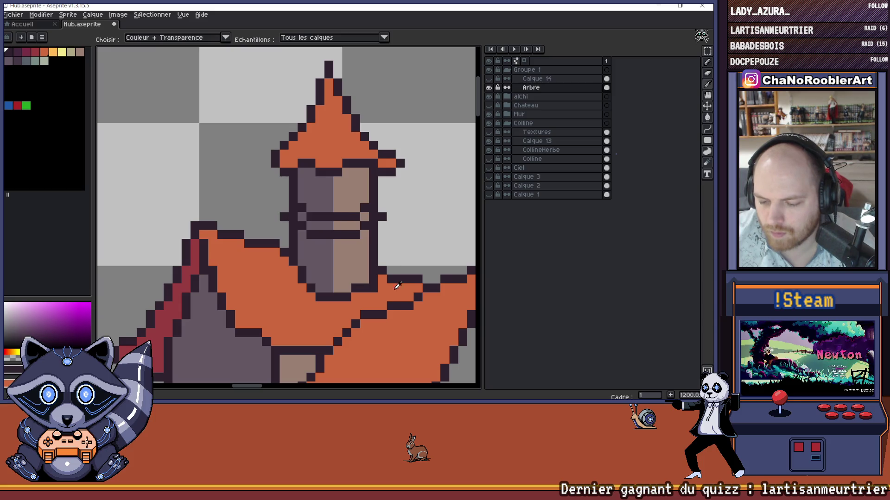
Step: Add orange pixels to the turret's dark band and resample a turret colour
{"action": "left_click", "coordinate": [416, 320], "text": "alt"}
{"action": "left_click", "coordinate": [312, 229]}
{"action": "left_click_drag", "start_coordinate": [302, 219], "coordinate": [353, 227]}
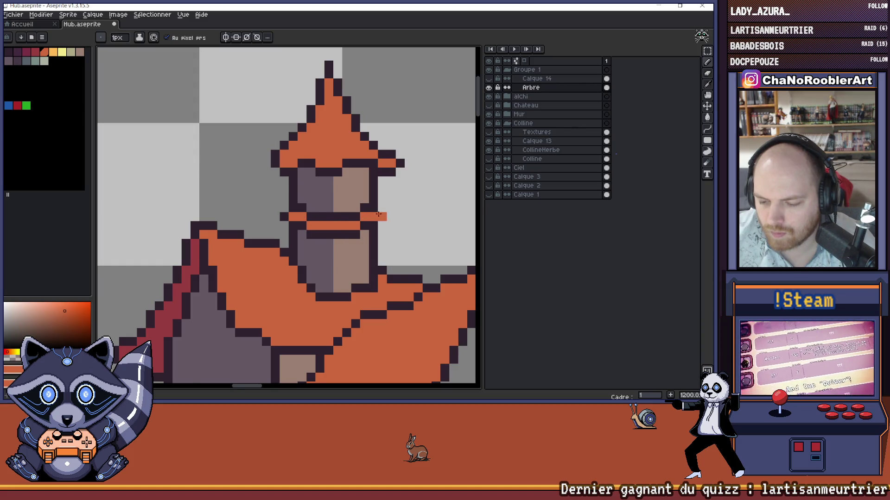
{"action": "scroll", "coordinate": [377, 214], "scroll_direction": "down", "scroll_amount": 4}
{"action": "scroll", "coordinate": [329, 213], "scroll_direction": "up", "scroll_amount": 2}
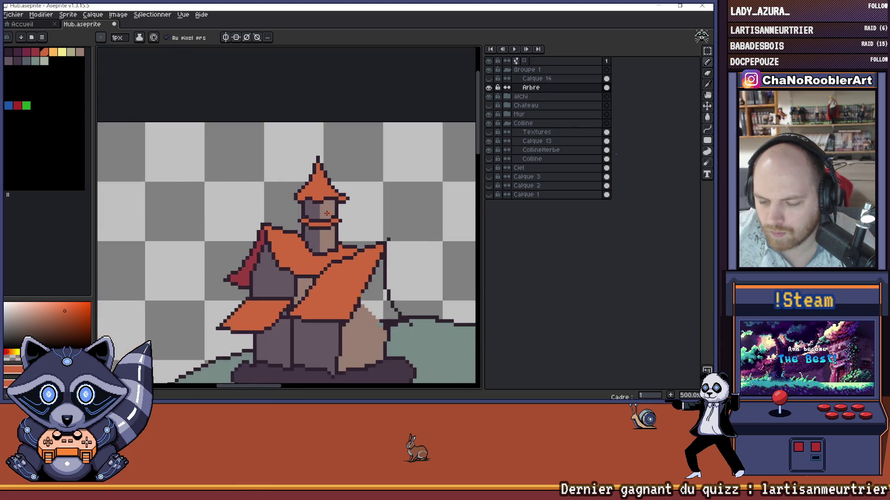
{"action": "scroll", "coordinate": [329, 213], "scroll_direction": "up", "scroll_amount": 1}
{"action": "scroll", "coordinate": [329, 215], "scroll_direction": "down", "scroll_amount": 4}
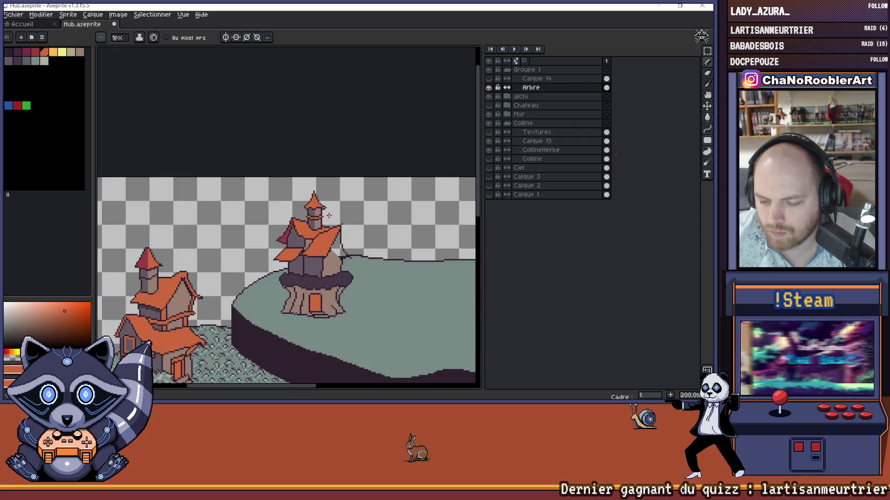
{"action": "scroll", "coordinate": [327, 235], "scroll_direction": "up", "scroll_amount": 6}
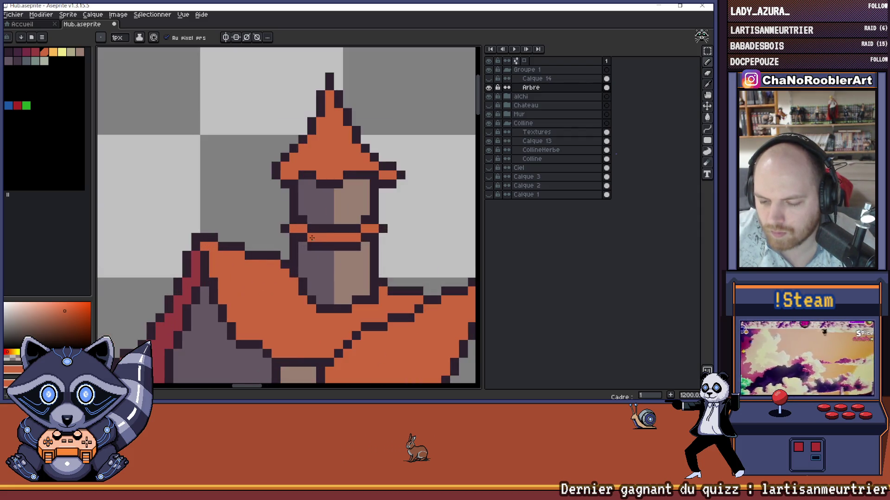
{"action": "key", "text": "alt"}
{"action": "left_click", "coordinate": [327, 234], "text": "alt"}
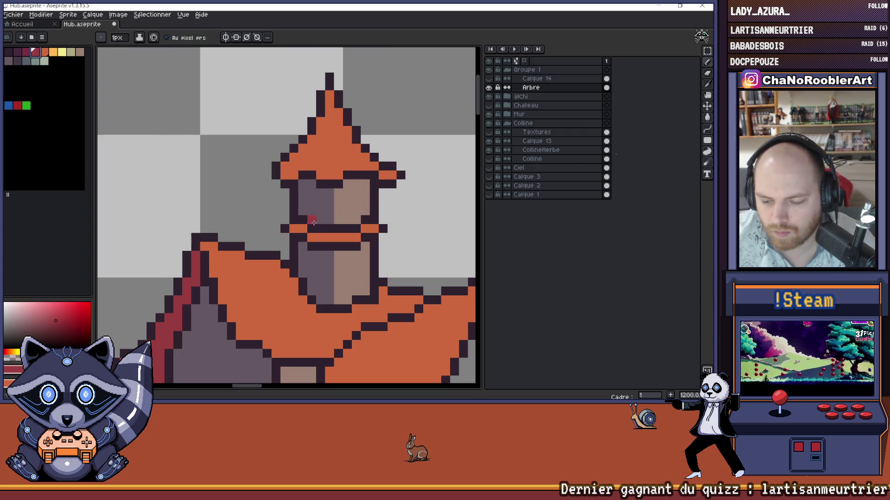
{"action": "scroll", "coordinate": [294, 226], "scroll_direction": "down", "scroll_amount": 8}
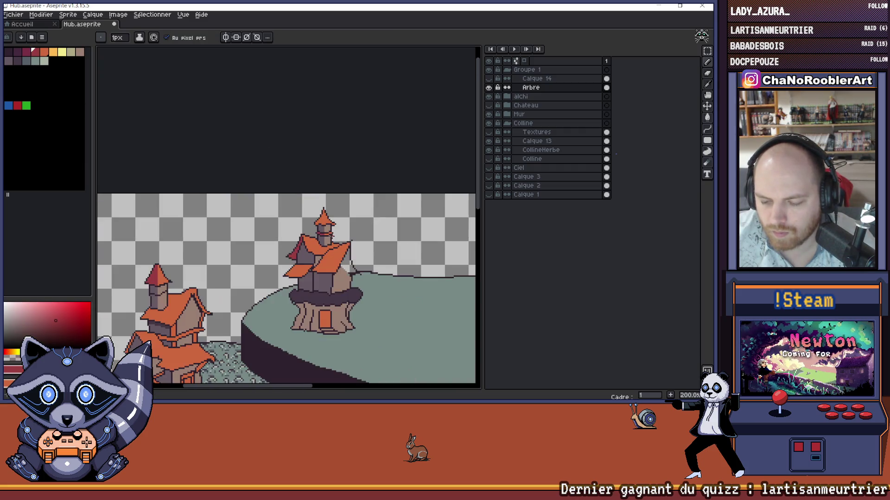
Step: With transparent as the colour, erase the dark outline along the right roof edge
{"action": "key", "text": "v"}
{"action": "key", "text": "b"}
{"action": "scroll", "coordinate": [368, 253], "scroll_direction": "up", "scroll_amount": 1}
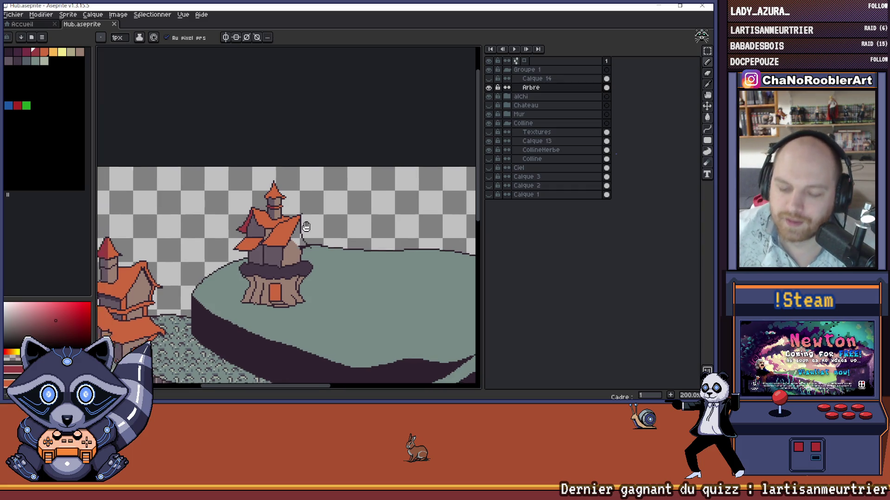
{"action": "scroll", "coordinate": [315, 230], "scroll_direction": "down", "scroll_amount": 1}
{"action": "left_click_drag", "start_coordinate": [314, 250], "coordinate": [312, 248]}
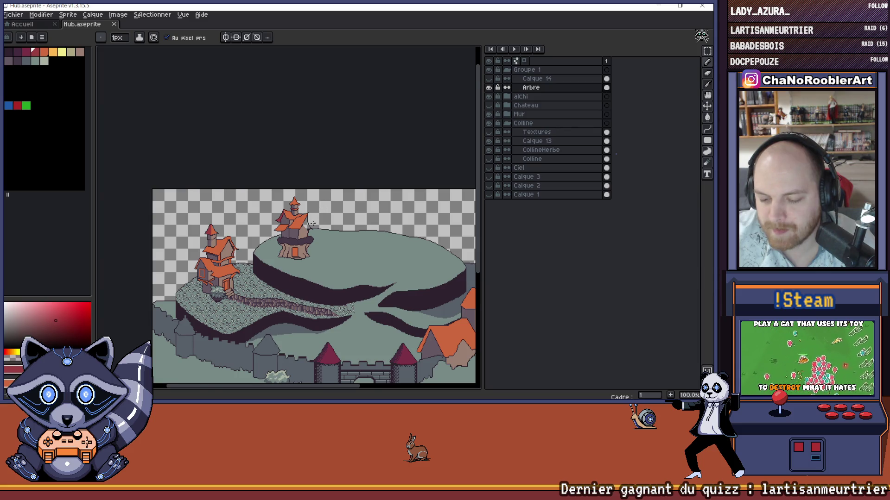
{"action": "scroll", "coordinate": [312, 223], "scroll_direction": "up", "scroll_amount": 5}
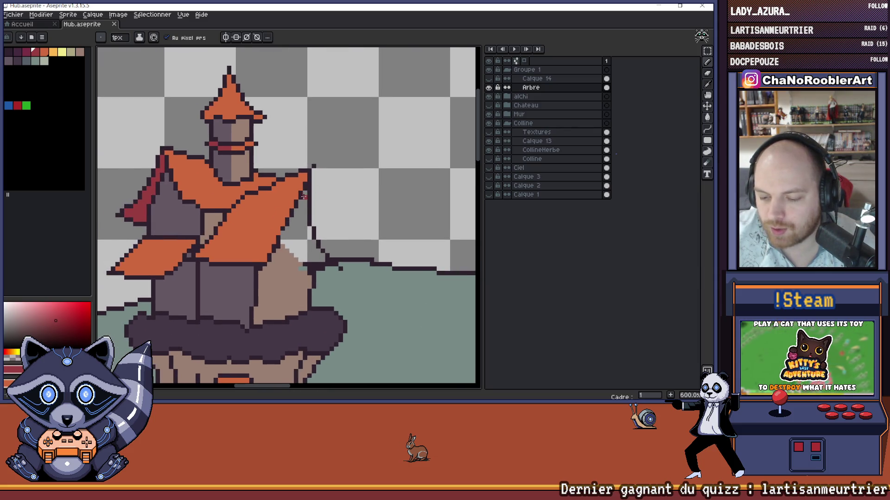
{"action": "scroll", "coordinate": [306, 193], "scroll_direction": "down", "scroll_amount": 1}
{"action": "mouse_move", "coordinate": [305, 201]}
{"action": "left_mouse_down"}
{"action": "mouse_move", "coordinate": [326, 213]}
{"action": "mouse_move", "coordinate": [326, 190]}
{"action": "mouse_move", "coordinate": [321, 201]}
{"action": "left_mouse_up"}
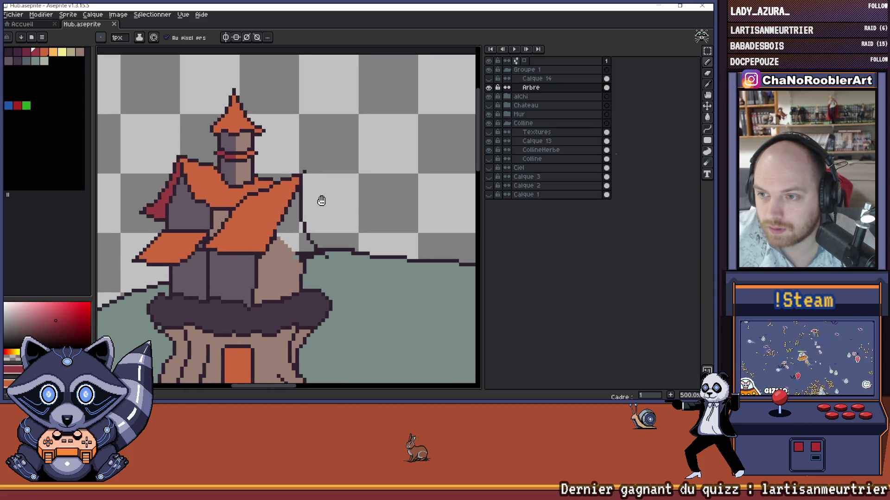
{"action": "key", "text": "e"}
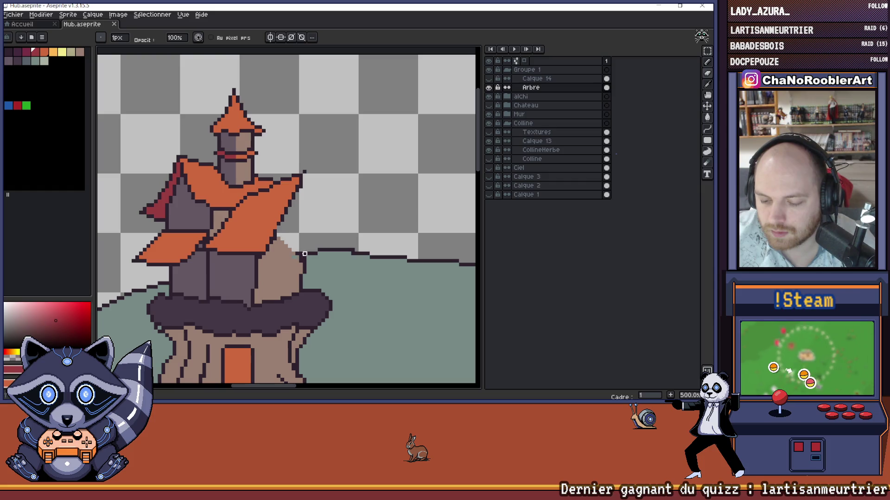
{"action": "scroll", "coordinate": [333, 235], "scroll_direction": "down", "scroll_amount": 3}
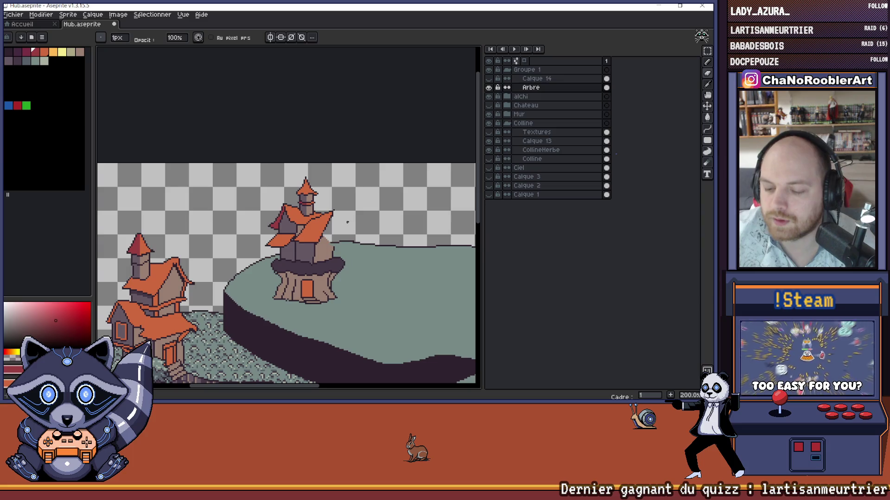
{"action": "scroll", "coordinate": [336, 223], "scroll_direction": "up", "scroll_amount": 3}
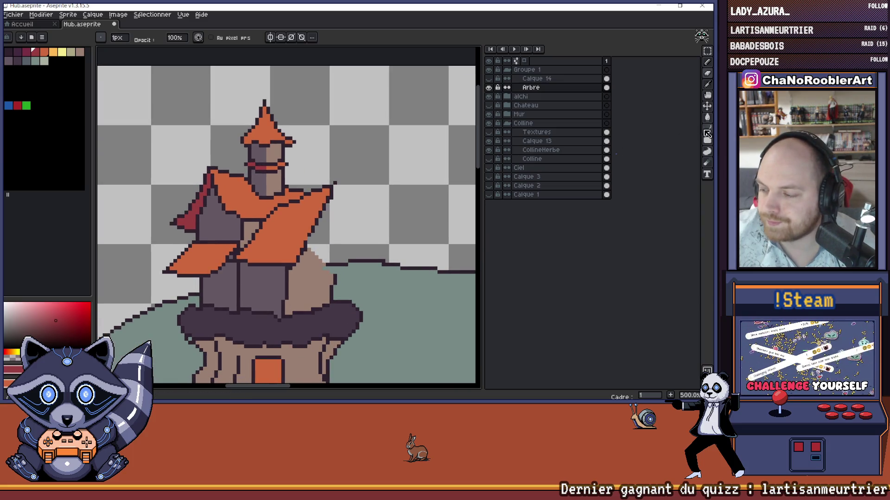
{"action": "left_click", "coordinate": [709, 133]}
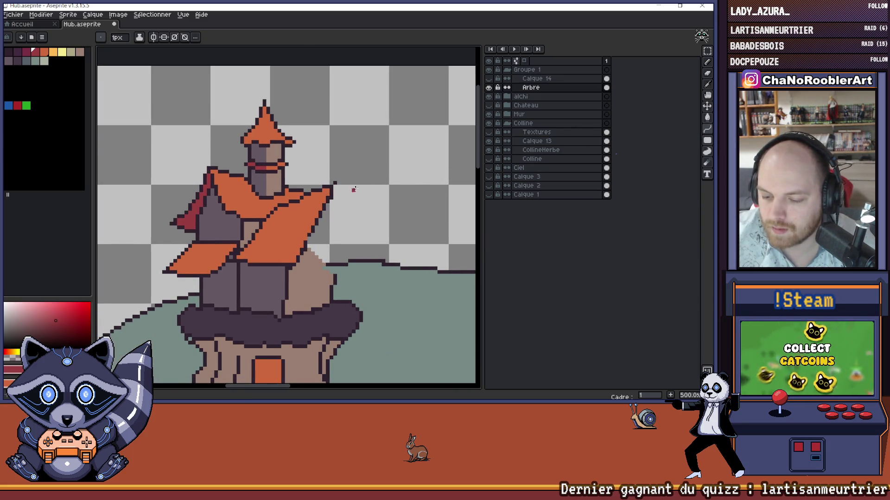
{"action": "left_click", "coordinate": [332, 191], "text": "alt"}
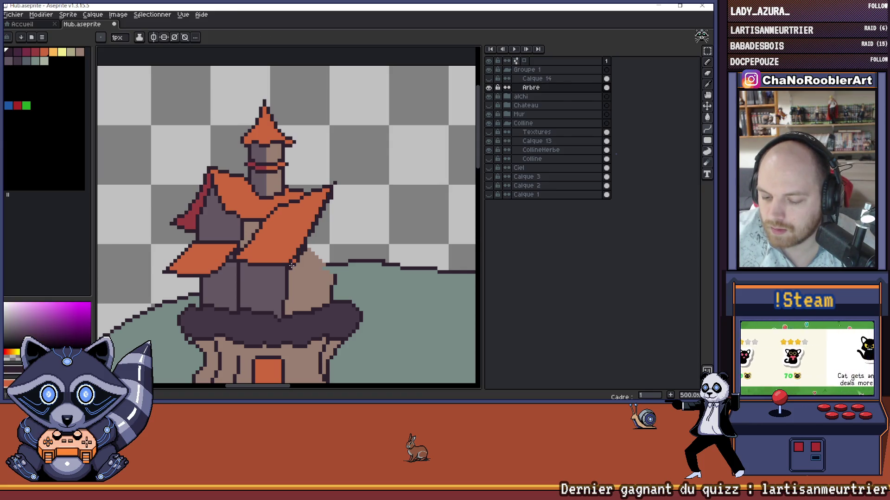
{"action": "left_click_drag", "start_coordinate": [295, 259], "coordinate": [332, 200]}
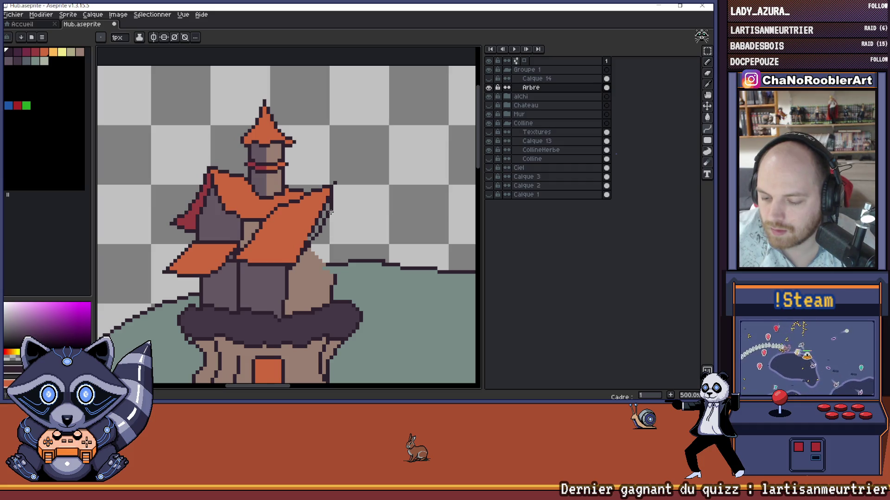
Step: Trim the right orange roof edge diagonally with a 3px eraser
{"action": "left_click_drag", "start_coordinate": [353, 204], "coordinate": [363, 224]}
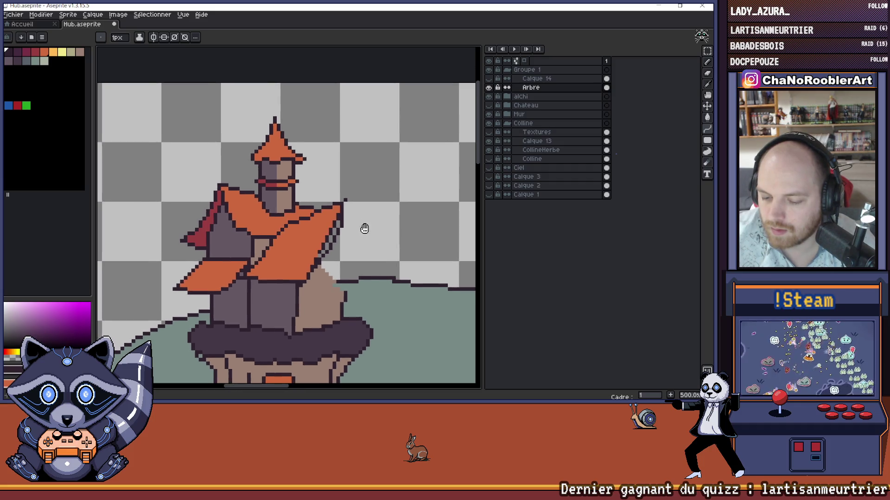
{"action": "left_click", "coordinate": [327, 230], "text": "alt"}
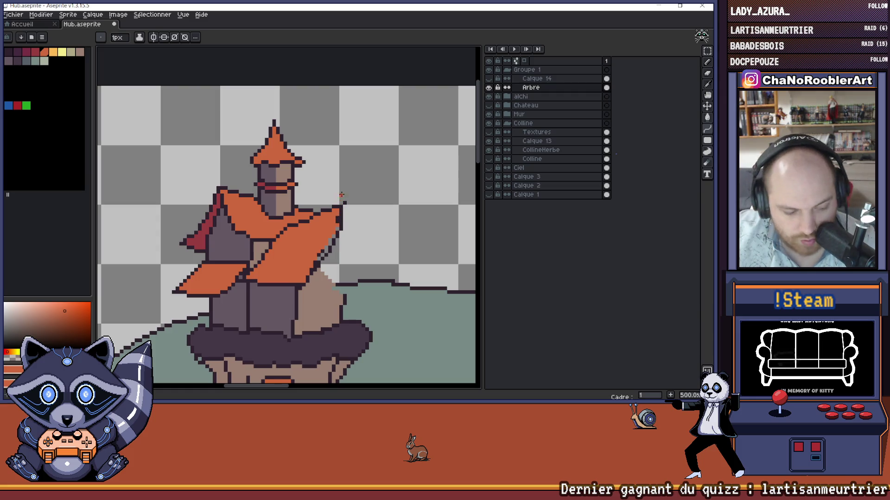
{"action": "key", "text": "b"}
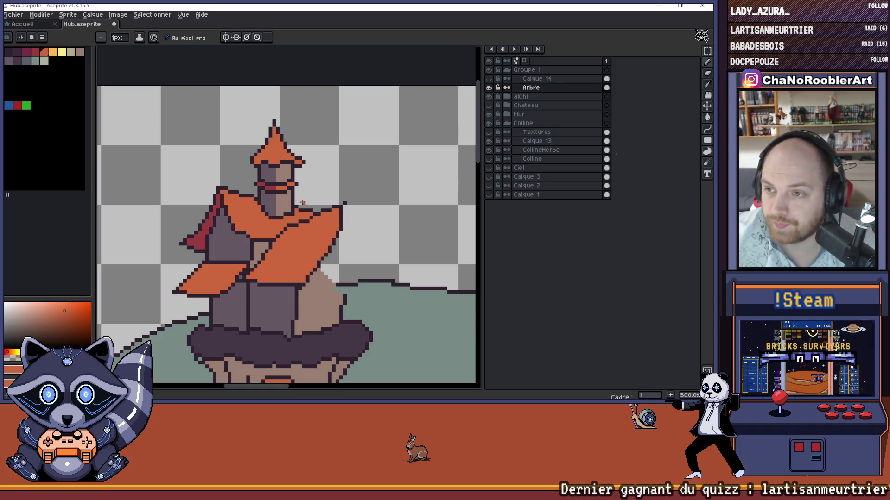
{"action": "scroll", "coordinate": [362, 194], "scroll_direction": "down", "scroll_amount": 2}
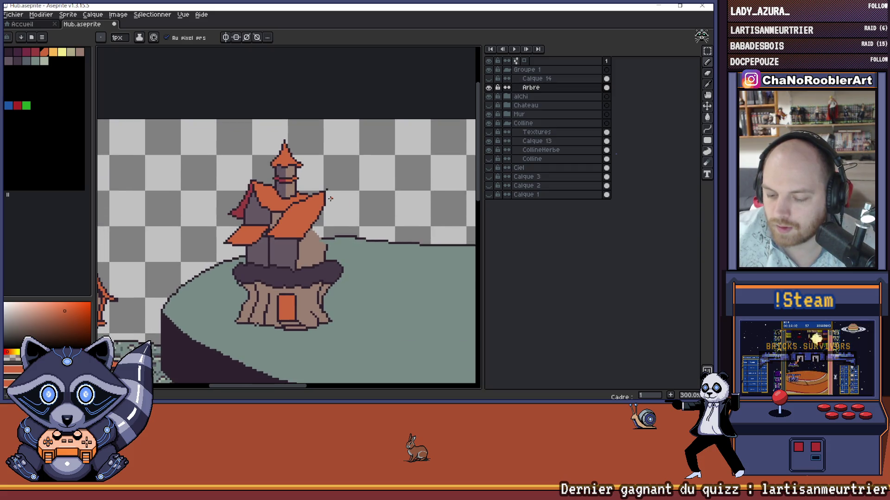
{"action": "scroll", "coordinate": [329, 198], "scroll_direction": "down", "scroll_amount": 2}
{"action": "scroll", "coordinate": [344, 216], "scroll_direction": "up", "scroll_amount": 3}
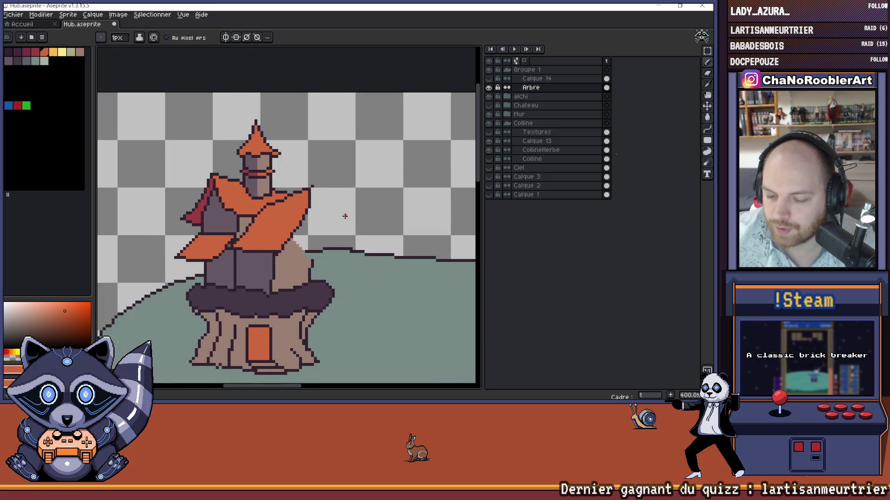
{"action": "scroll", "coordinate": [352, 206], "scroll_direction": "down", "scroll_amount": 1}
{"action": "scroll", "coordinate": [357, 198], "scroll_direction": "up", "scroll_amount": 2}
{"action": "key", "text": "e"}
{"action": "key", "text": "plus"}
{"action": "key", "text": "plus"}
{"action": "mouse_move", "coordinate": [322, 167]}
{"action": "left_mouse_down"}
{"action": "mouse_move", "coordinate": [313, 206]}
{"action": "mouse_move", "coordinate": [285, 243]}
{"action": "left_mouse_up"}
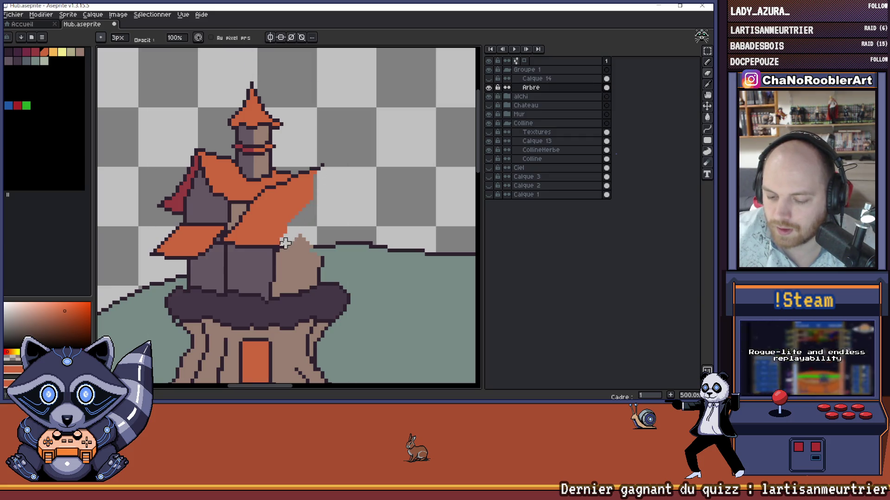
{"action": "scroll", "coordinate": [345, 186], "scroll_direction": "down", "scroll_amount": 3}
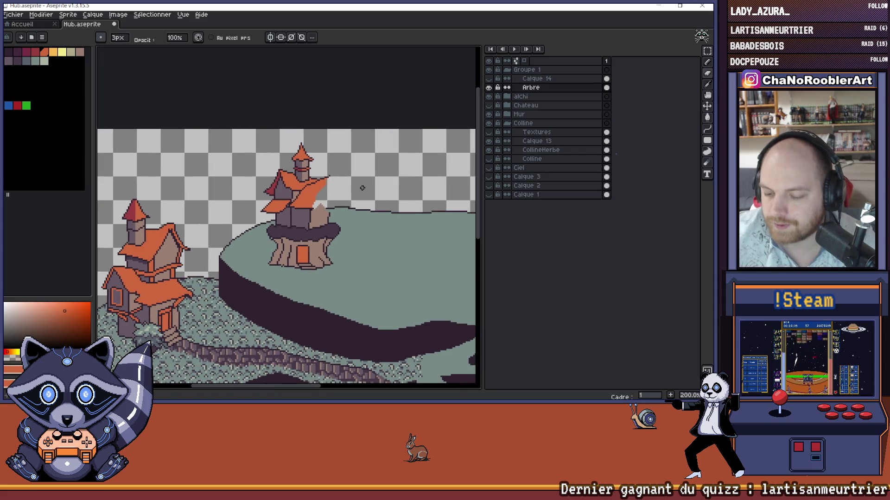
Step: Check the Calque 13 and CollineHerbe layers, leaving CollineHerbe active
{"action": "scroll", "coordinate": [358, 187], "scroll_direction": "down", "scroll_amount": 1}
{"action": "scroll", "coordinate": [358, 187], "scroll_direction": "right", "scroll_amount": 2}
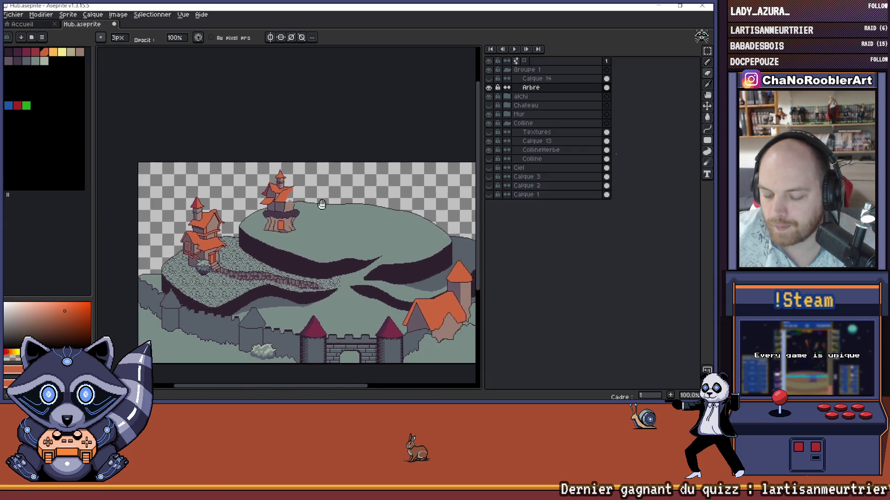
{"action": "scroll", "coordinate": [282, 199], "scroll_direction": "up", "scroll_amount": 7}
{"action": "scroll", "coordinate": [292, 199], "scroll_direction": "down", "scroll_amount": 2}
{"action": "scroll", "coordinate": [315, 210], "scroll_direction": "down", "scroll_amount": 4}
{"action": "scroll", "coordinate": [340, 219], "scroll_direction": "right", "scroll_amount": 1}
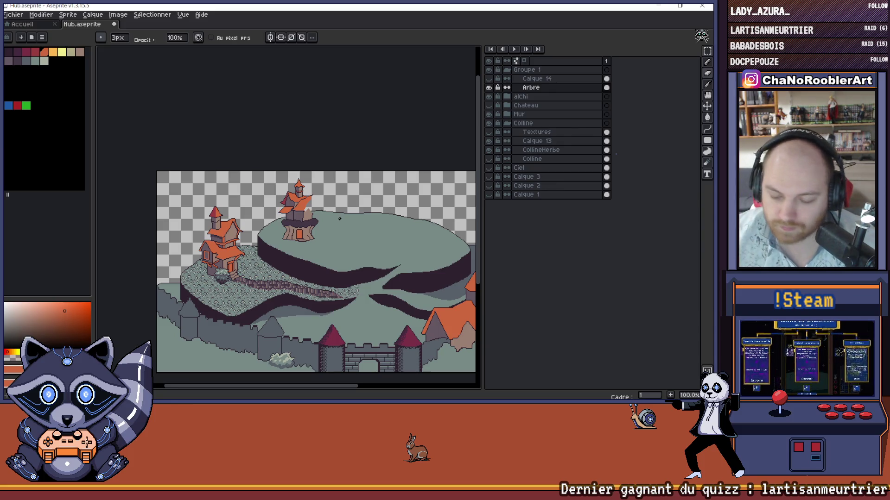
{"action": "scroll", "coordinate": [267, 225], "scroll_direction": "down", "scroll_amount": 1}
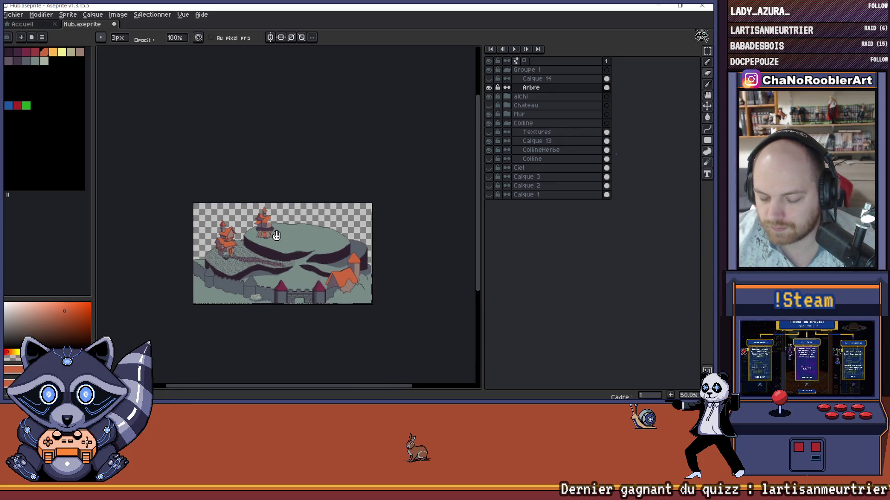
{"action": "scroll", "coordinate": [289, 237], "scroll_direction": "up", "scroll_amount": 1}
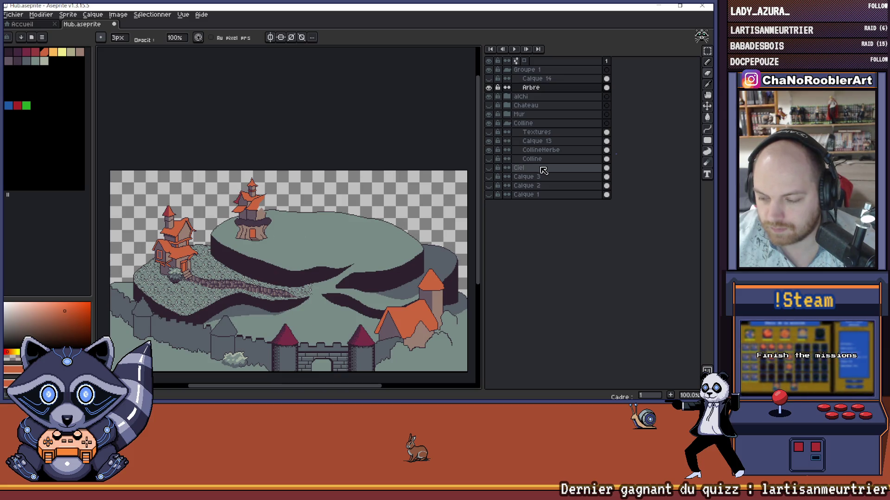
{"action": "left_click", "coordinate": [536, 142]}
{"action": "left_click", "coordinate": [488, 141]}
{"action": "left_click", "coordinate": [489, 141]}
{"action": "left_click", "coordinate": [496, 150]}
{"action": "left_click", "coordinate": [489, 150]}
{"action": "left_click", "coordinate": [489, 150]}
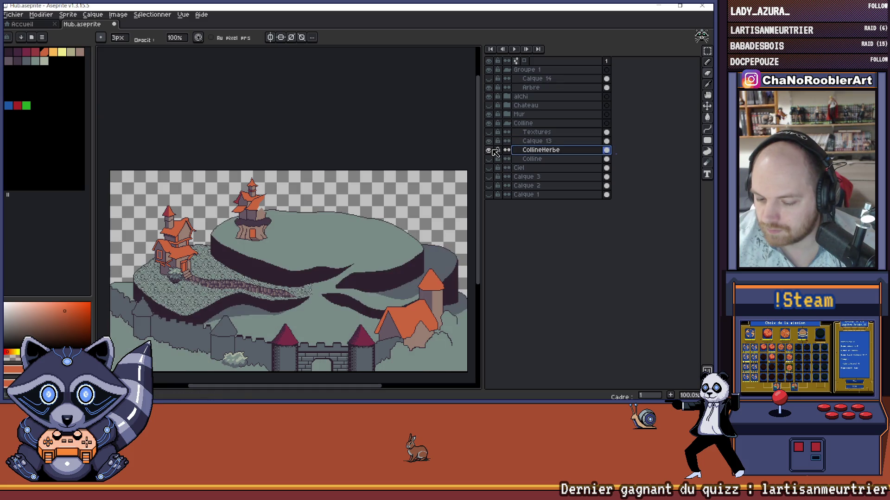
{"action": "left_click_drag", "start_coordinate": [360, 164], "coordinate": [386, 169]}
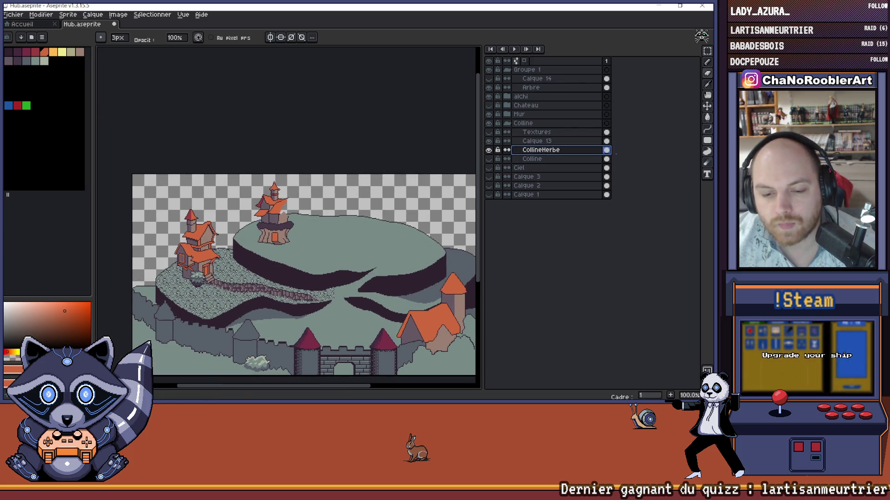
Step: Choose a pattern brush and Magic Wand-select the hill's grass areas
{"action": "left_click", "coordinate": [100, 37]}
{"action": "left_click", "coordinate": [118, 341]}
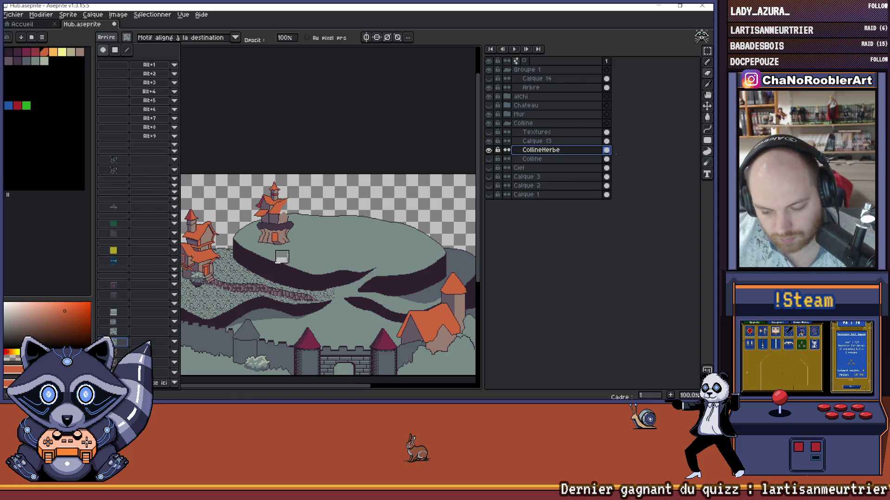
{"action": "left_click", "coordinate": [135, 335]}
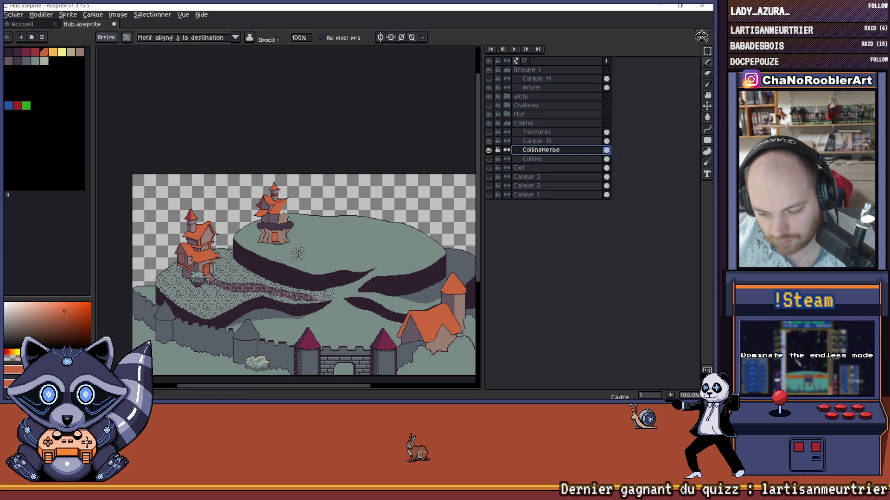
{"action": "scroll", "coordinate": [305, 250], "scroll_direction": "up", "scroll_amount": 1}
{"action": "scroll", "coordinate": [292, 259], "scroll_direction": "down", "scroll_amount": 1}
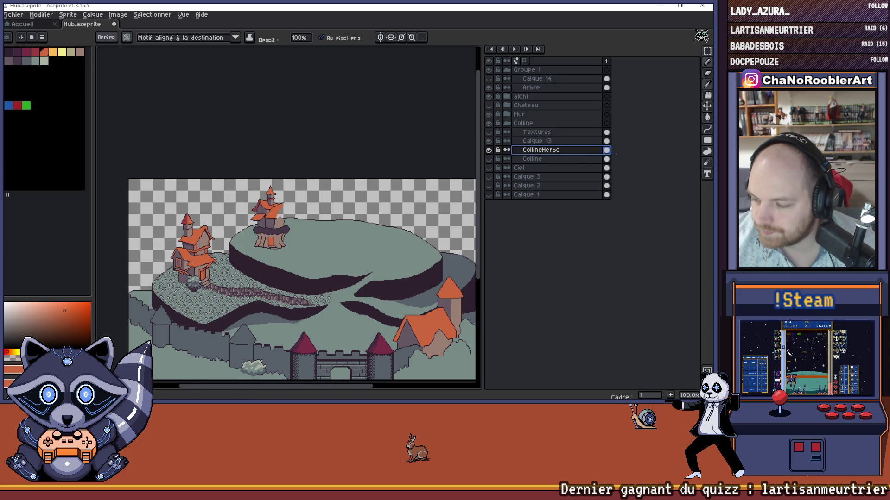
{"action": "left_click", "coordinate": [706, 51]}
{"action": "left_click", "coordinate": [349, 245]}
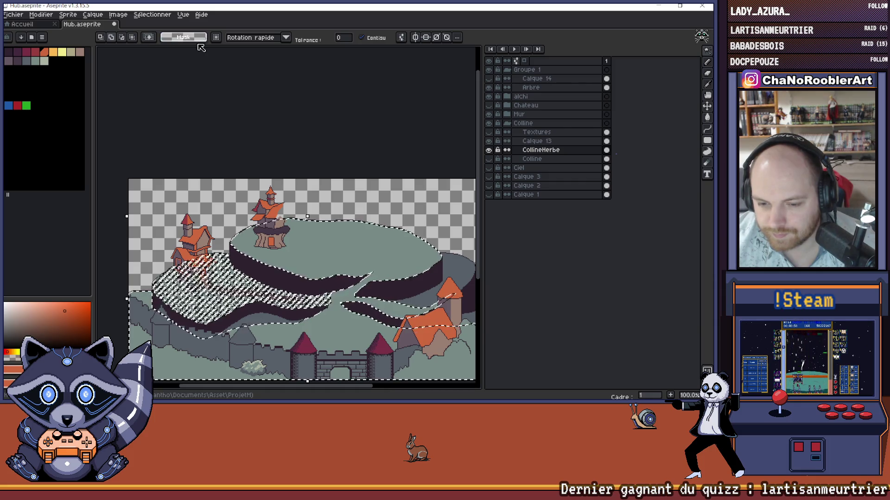
Step: Paint grass texture over the hill's upper plateau, middle, right and left-middle areas
{"action": "key", "text": "b"}
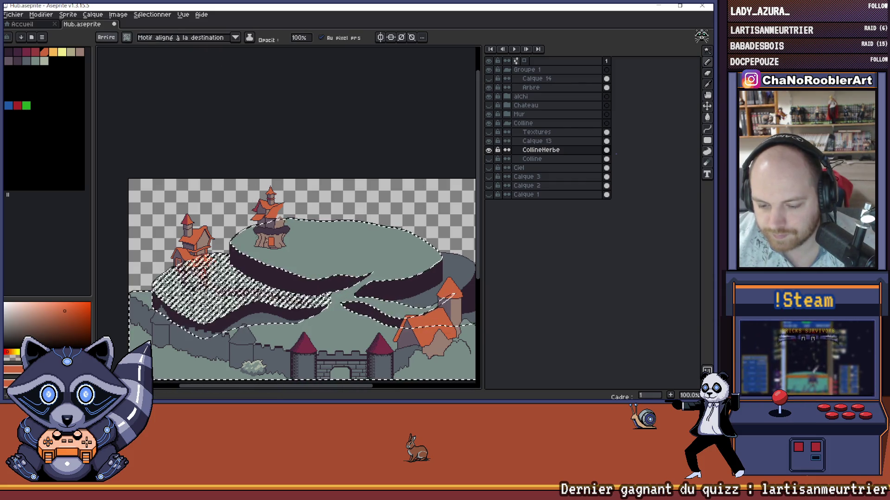
{"action": "scroll", "coordinate": [276, 252], "scroll_direction": "up", "scroll_amount": 1}
{"action": "left_click_drag", "start_coordinate": [193, 234], "coordinate": [357, 197]}
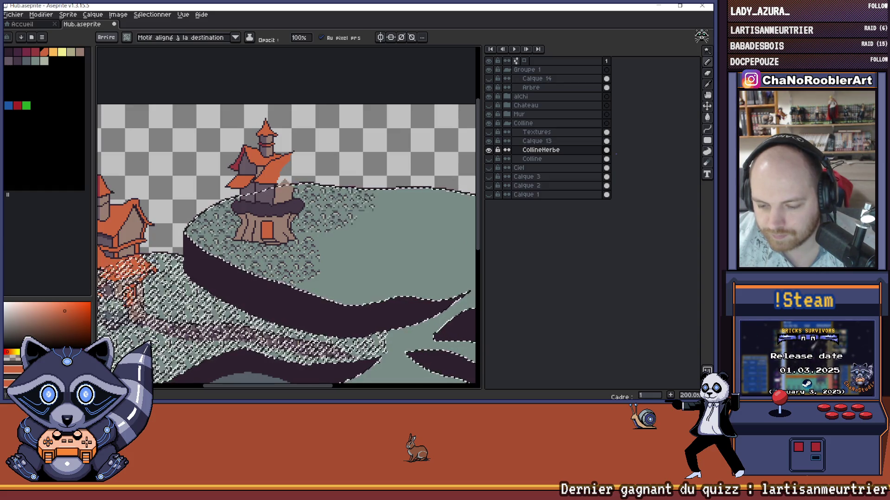
{"action": "scroll", "coordinate": [297, 234], "scroll_direction": "down", "scroll_amount": 2}
{"action": "scroll", "coordinate": [287, 239], "scroll_direction": "up", "scroll_amount": 2}
{"action": "mouse_move", "coordinate": [287, 240]}
{"action": "left_mouse_down"}
{"action": "mouse_move", "coordinate": [306, 237]}
{"action": "mouse_move", "coordinate": [352, 273]}
{"action": "mouse_move", "coordinate": [320, 264]}
{"action": "left_mouse_up"}
{"action": "mouse_move", "coordinate": [456, 232]}
{"action": "left_mouse_down"}
{"action": "mouse_move", "coordinate": [445, 259]}
{"action": "mouse_move", "coordinate": [371, 234]}
{"action": "mouse_move", "coordinate": [334, 254]}
{"action": "mouse_move", "coordinate": [331, 231]}
{"action": "left_mouse_up"}
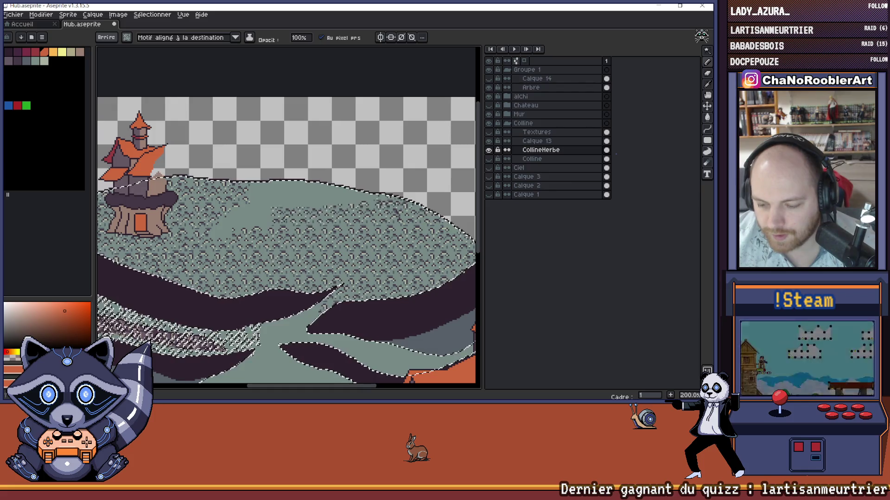
{"action": "left_click_drag", "start_coordinate": [252, 206], "coordinate": [213, 236]}
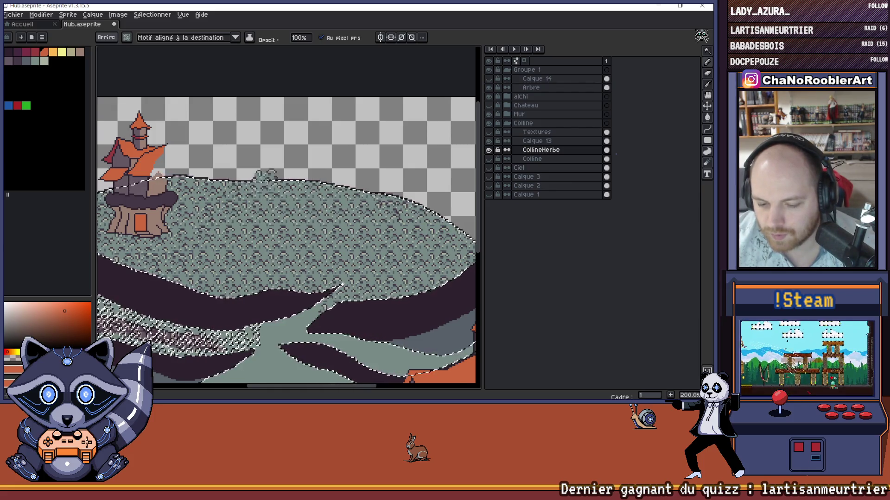
{"action": "scroll", "coordinate": [392, 206], "scroll_direction": "down", "scroll_amount": 1}
Step: Deselect the grass area, then restore the selection with Ctrl+Shift+D
{"action": "key", "text": "b"}
{"action": "key", "text": "ctrl+d"}
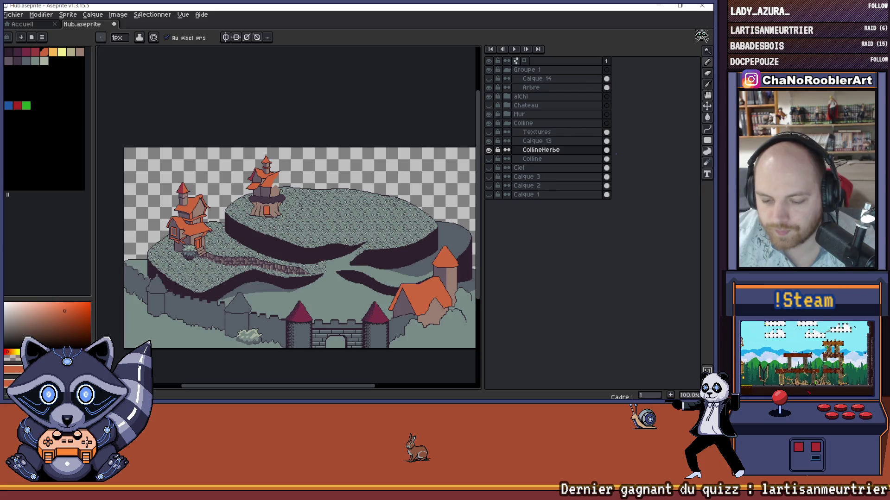
{"action": "scroll", "coordinate": [306, 189], "scroll_direction": "up", "scroll_amount": 1}
{"action": "scroll", "coordinate": [300, 194], "scroll_direction": "up", "scroll_amount": 1}
{"action": "key", "text": "ctrl+shift+d"}
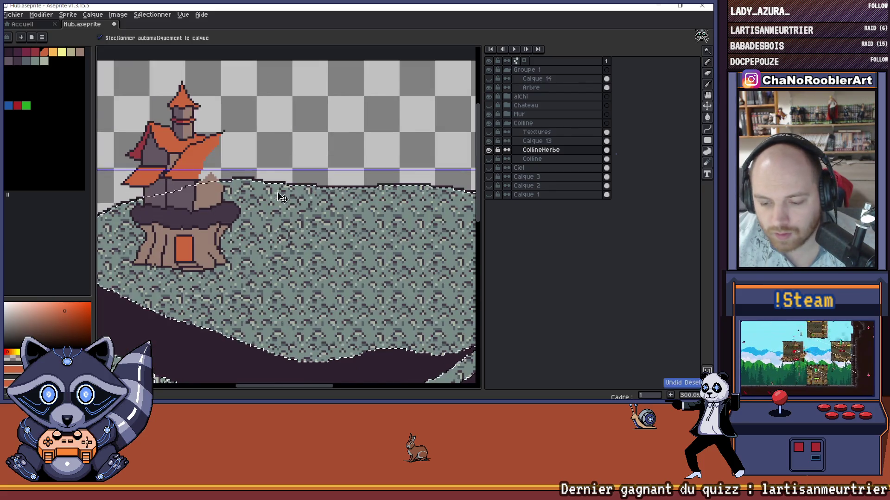
{"action": "left_click_drag", "start_coordinate": [287, 195], "coordinate": [286, 197]}
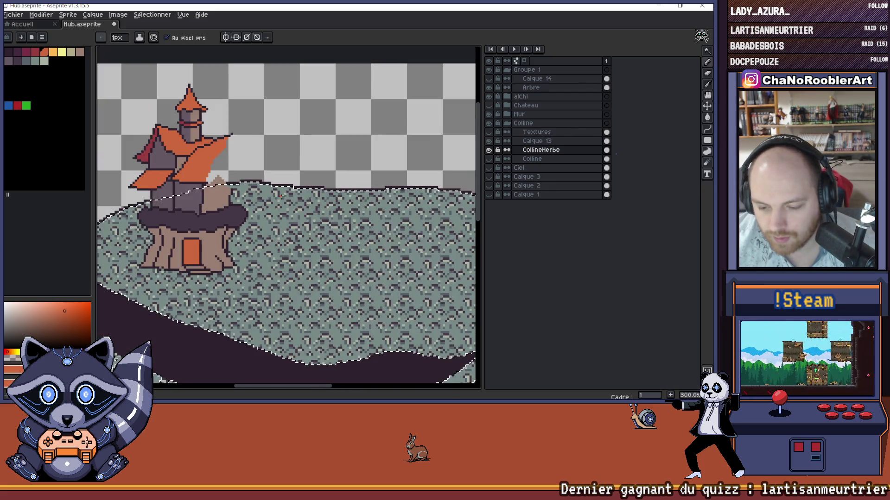
{"action": "scroll", "coordinate": [300, 199], "scroll_direction": "down", "scroll_amount": 1}
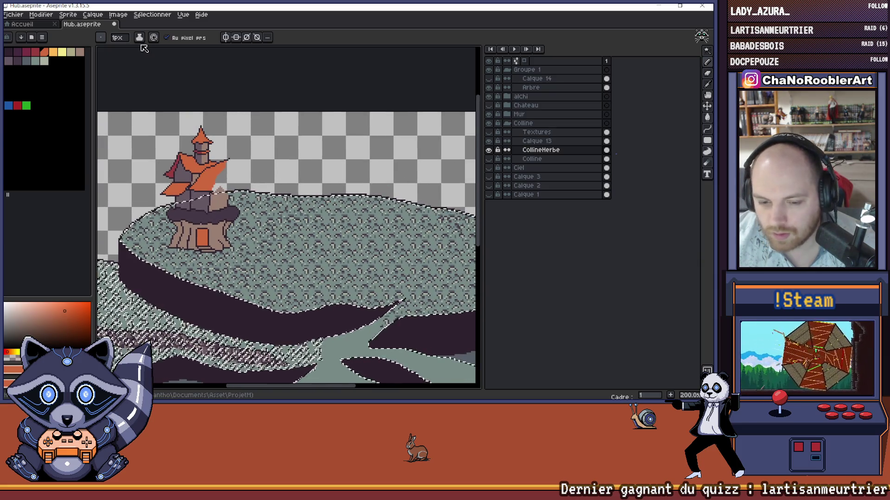
Step: Select the custom grass pattern brush, then try a different saved brush
{"action": "left_click", "coordinate": [100, 39]}
{"action": "left_click", "coordinate": [114, 344]}
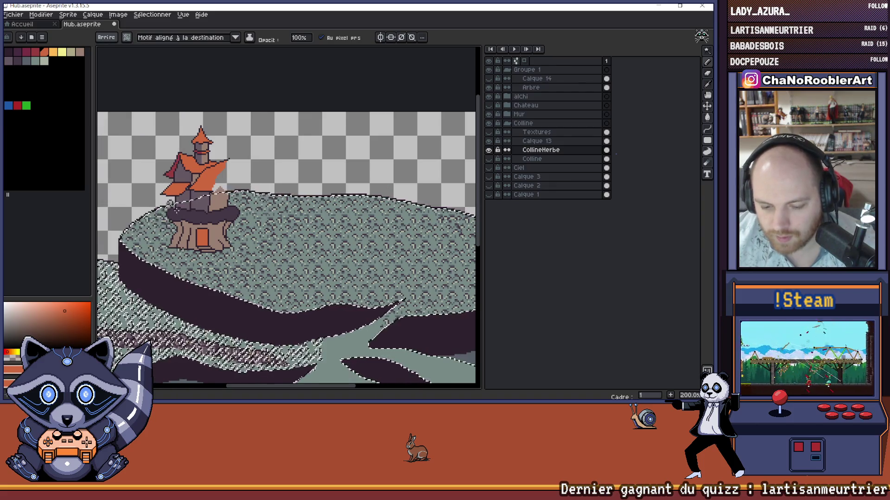
{"action": "scroll", "coordinate": [178, 225], "scroll_direction": "down", "scroll_amount": 2}
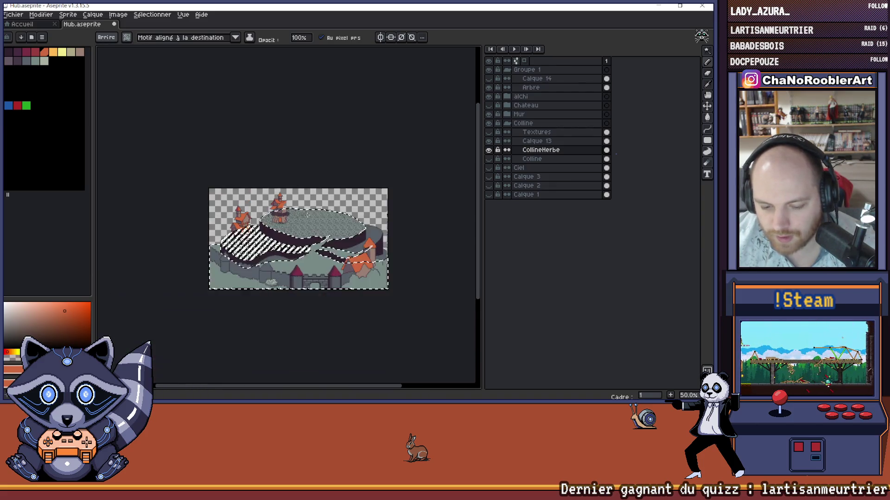
{"action": "scroll", "coordinate": [177, 225], "scroll_direction": "up", "scroll_amount": 2}
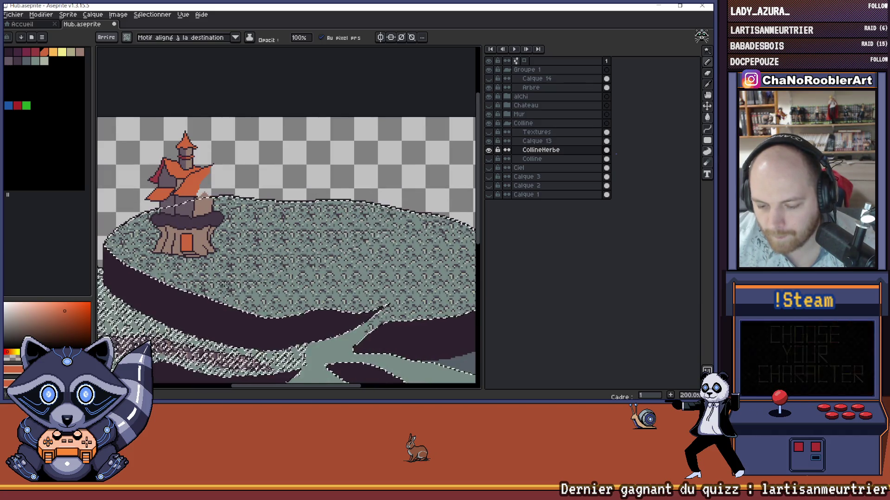
{"action": "scroll", "coordinate": [287, 255], "scroll_direction": "right", "scroll_amount": 2}
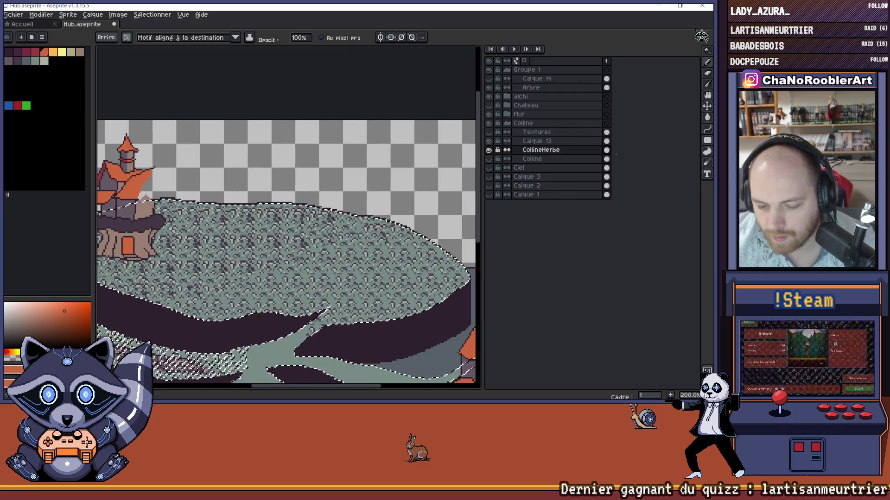
{"action": "scroll", "coordinate": [298, 248], "scroll_direction": "down", "scroll_amount": 2}
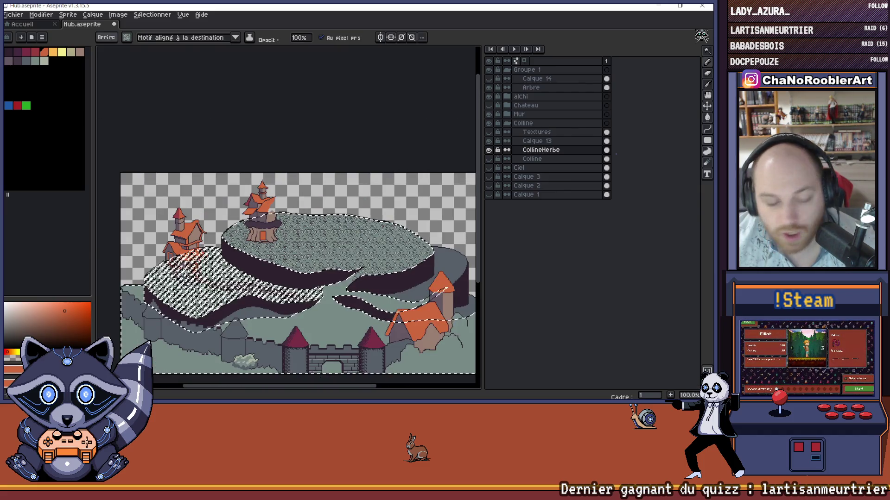
{"action": "scroll", "coordinate": [273, 257], "scroll_direction": "right", "scroll_amount": 1}
{"action": "scroll", "coordinate": [276, 246], "scroll_direction": "up", "scroll_amount": 1}
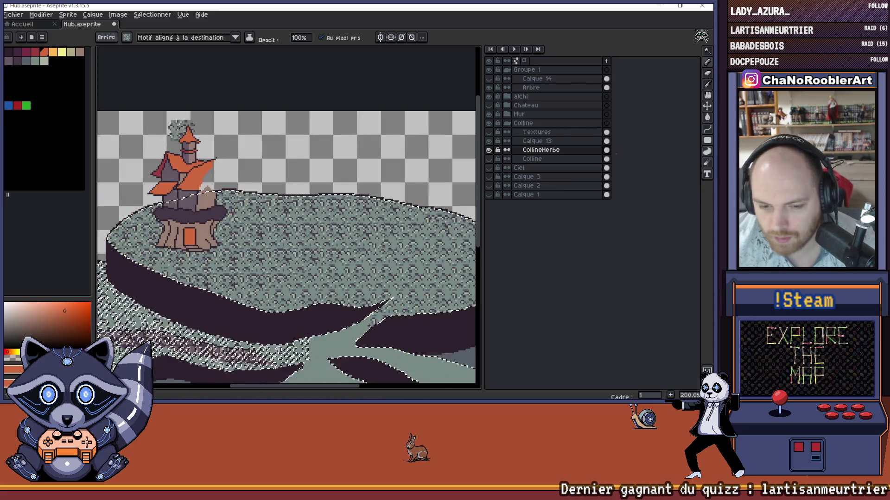
{"action": "left_click", "coordinate": [127, 38]}
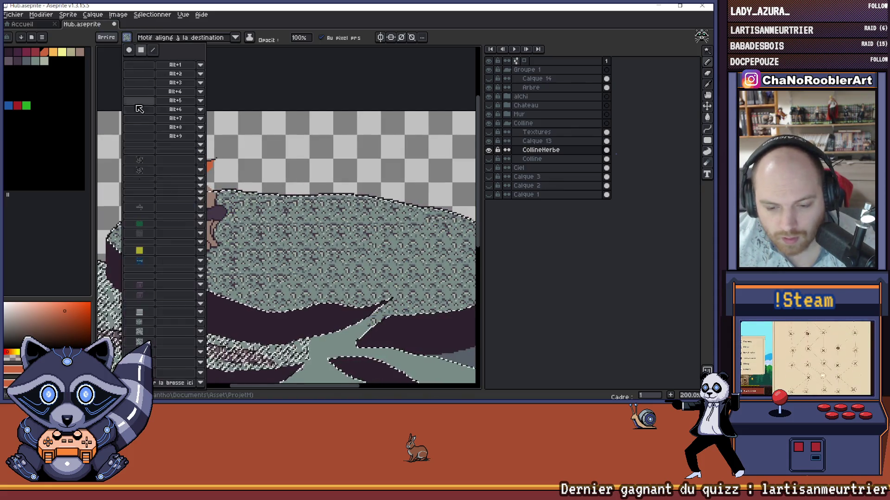
{"action": "left_click", "coordinate": [140, 332]}
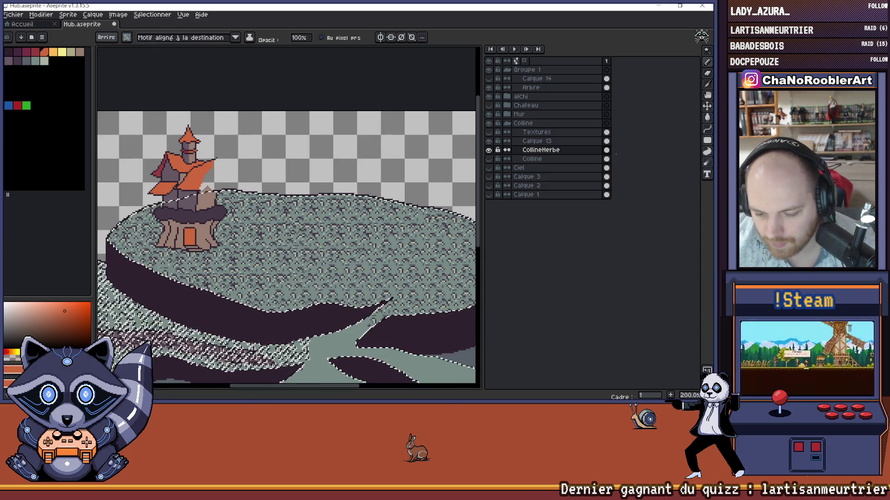
{"action": "scroll", "coordinate": [297, 246], "scroll_direction": "right", "scroll_amount": 5}
{"action": "scroll", "coordinate": [297, 245], "scroll_direction": "down", "scroll_amount": 2}
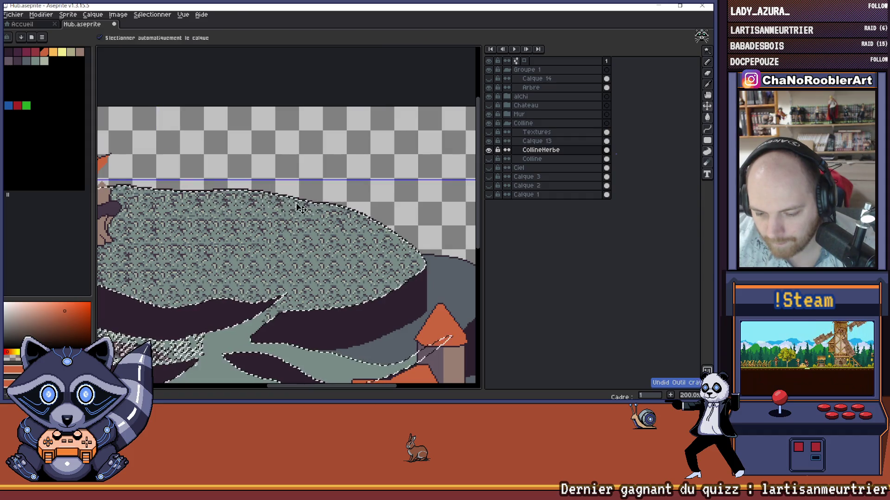
{"action": "scroll", "coordinate": [294, 213], "scroll_direction": "left", "scroll_amount": 4}
{"action": "scroll", "coordinate": [294, 213], "scroll_direction": "down", "scroll_amount": 2}
{"action": "scroll", "coordinate": [293, 213], "scroll_direction": "up", "scroll_amount": 2}
Step: Set the pattern alignment to 'Motif aligné à la source', then return to the 1px brush
{"action": "left_click", "coordinate": [236, 38]}
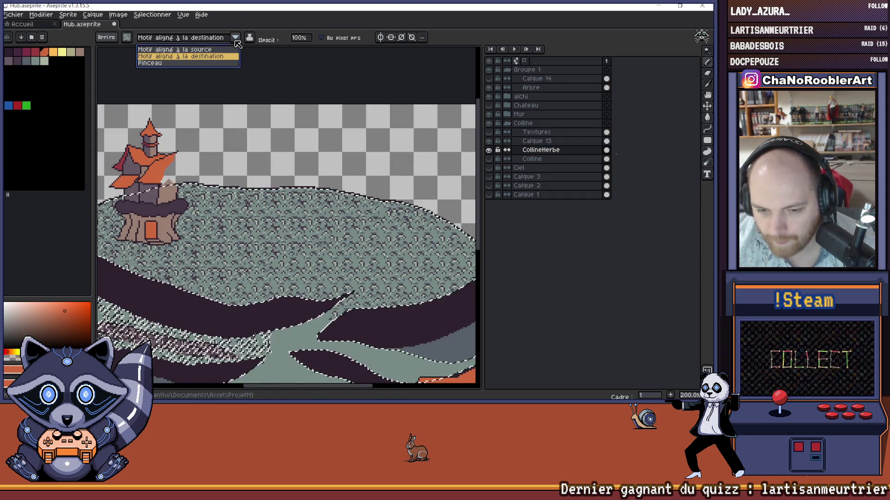
{"action": "left_click", "coordinate": [203, 52]}
{"action": "left_click", "coordinate": [235, 37]}
{"action": "left_click", "coordinate": [215, 49]}
{"action": "left_click", "coordinate": [236, 38]}
{"action": "left_click", "coordinate": [195, 47]}
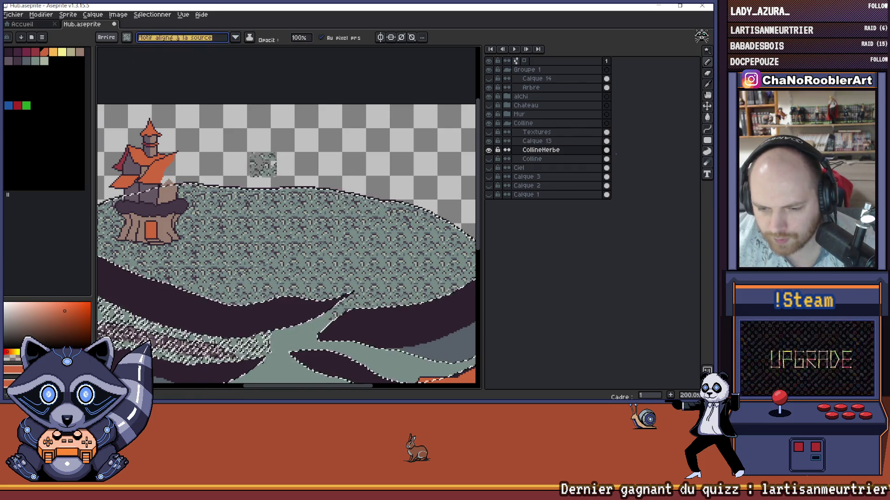
{"action": "scroll", "coordinate": [238, 248], "scroll_direction": "left", "scroll_amount": 5}
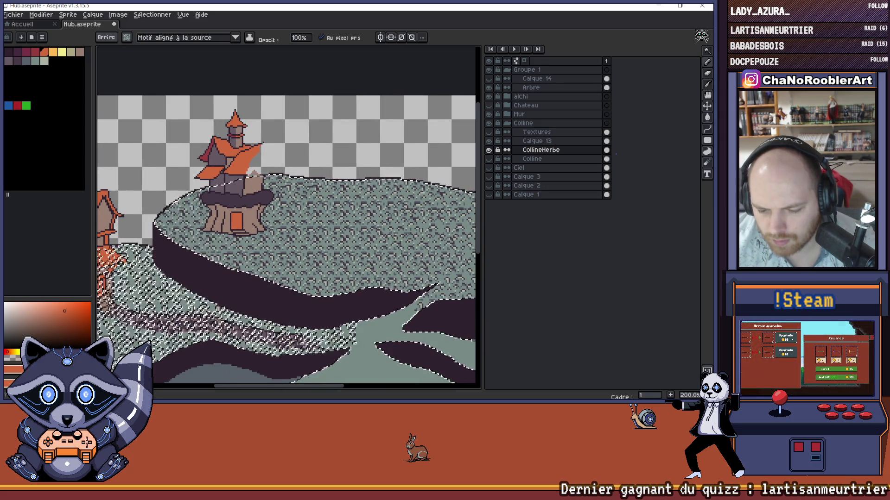
{"action": "scroll", "coordinate": [286, 241], "scroll_direction": "right", "scroll_amount": 8}
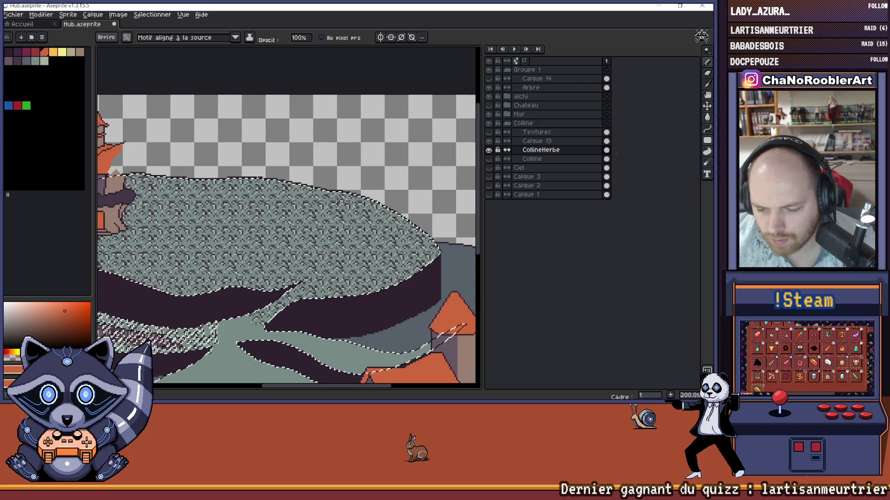
{"action": "scroll", "coordinate": [319, 276], "scroll_direction": "down", "scroll_amount": 2}
{"action": "scroll", "coordinate": [320, 276], "scroll_direction": "up", "scroll_amount": 1}
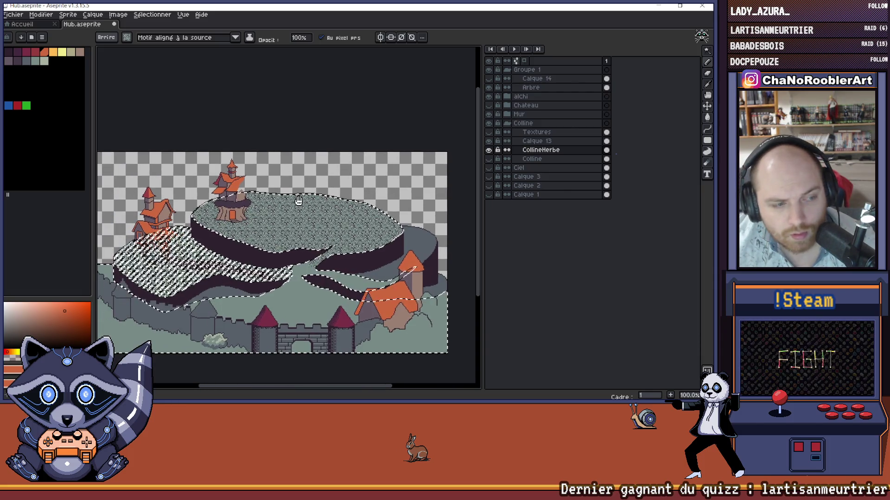
{"action": "scroll", "coordinate": [319, 276], "scroll_direction": "up", "scroll_amount": 2}
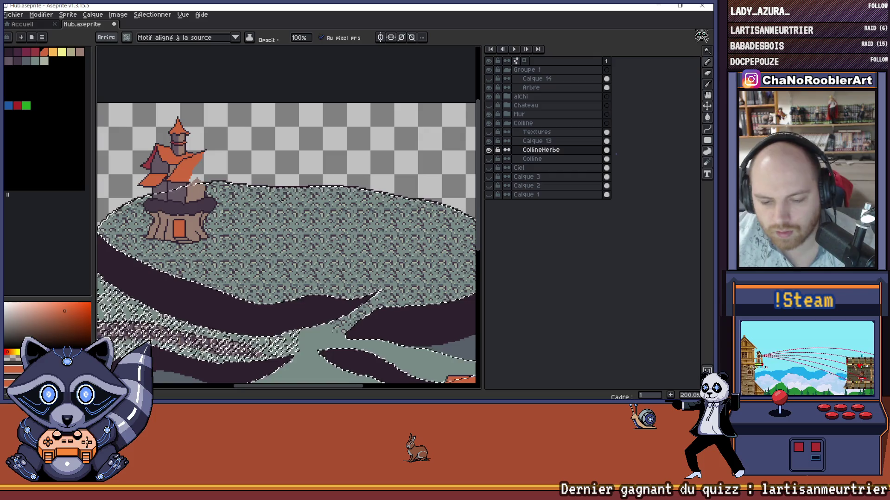
{"action": "key", "text": "b"}
{"action": "scroll", "coordinate": [287, 243], "scroll_direction": "down", "scroll_amount": 2}
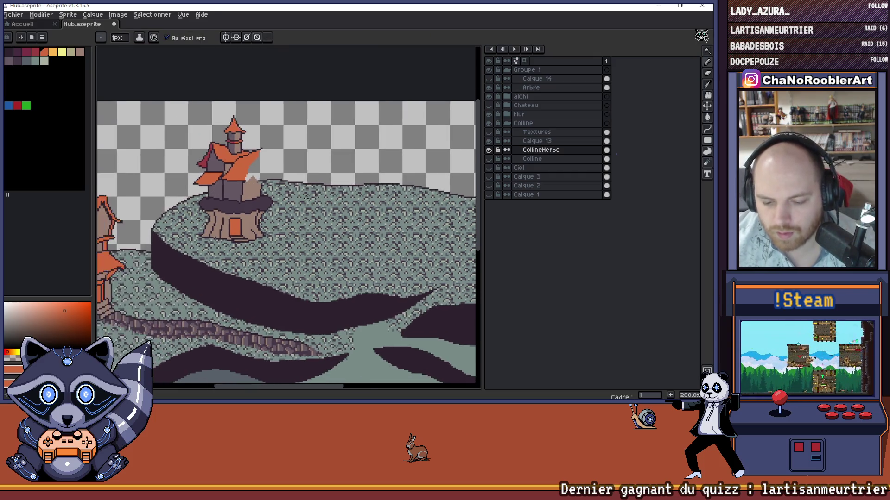
Step: Make the Arbre layer active, zoom in on the tree house, and pick the Rectangular Marquee tool
{"action": "mouse_move", "coordinate": [354, 203]}
{"action": "left_mouse_down"}
{"action": "mouse_move", "coordinate": [323, 222]}
{"action": "mouse_move", "coordinate": [334, 218]}
{"action": "left_mouse_up"}
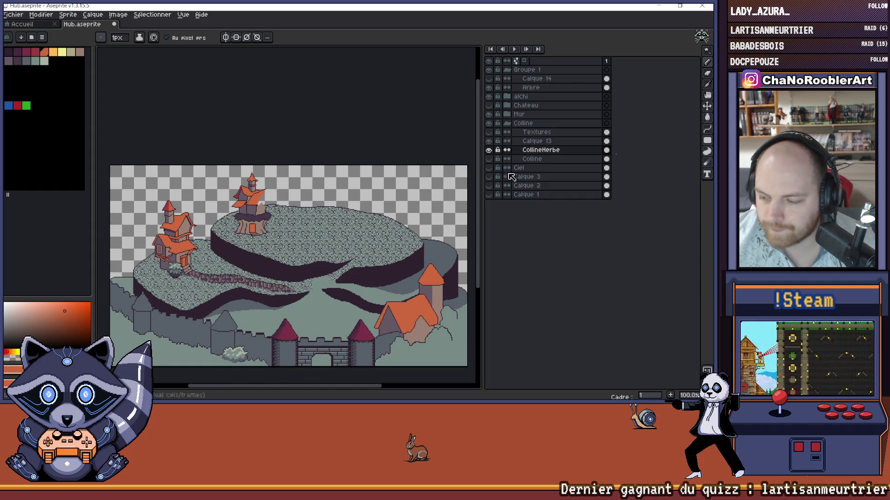
{"action": "left_click", "coordinate": [530, 88]}
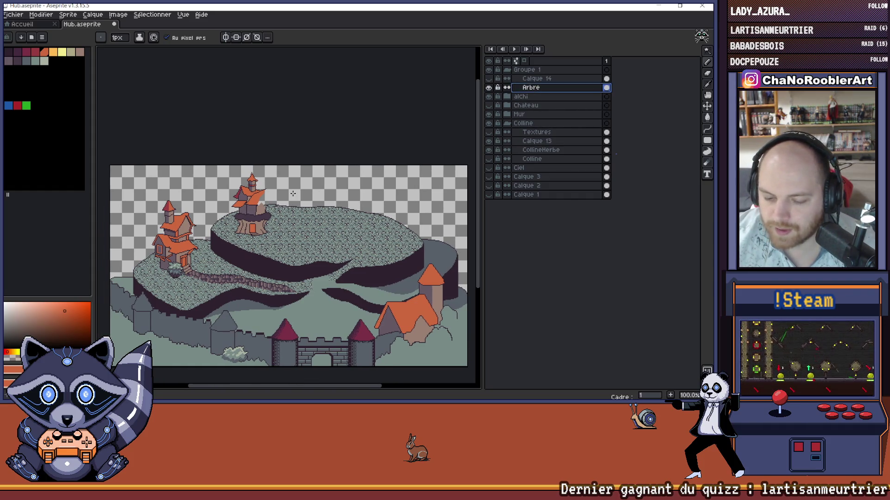
{"action": "left_click_drag", "start_coordinate": [292, 194], "coordinate": [311, 194]}
{"action": "scroll", "coordinate": [280, 194], "scroll_direction": "up", "scroll_amount": 5}
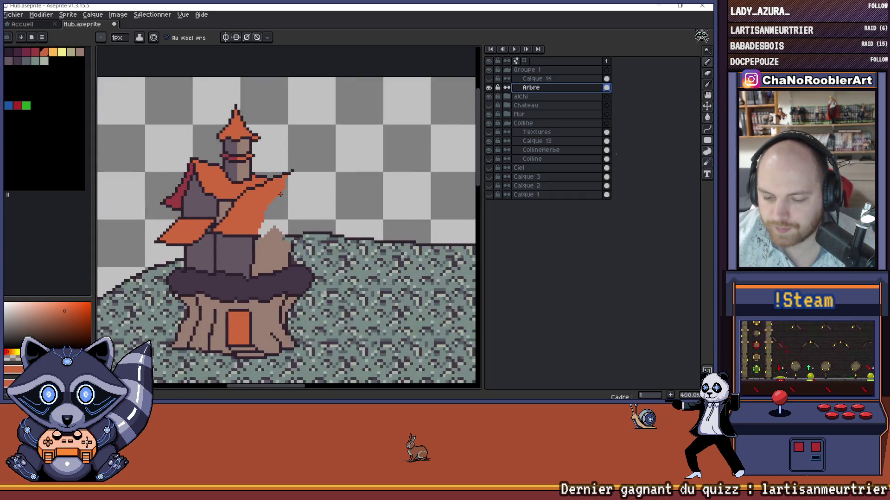
{"action": "scroll", "coordinate": [271, 254], "scroll_direction": "down", "scroll_amount": 3}
{"action": "scroll", "coordinate": [271, 256], "scroll_direction": "down", "scroll_amount": 2}
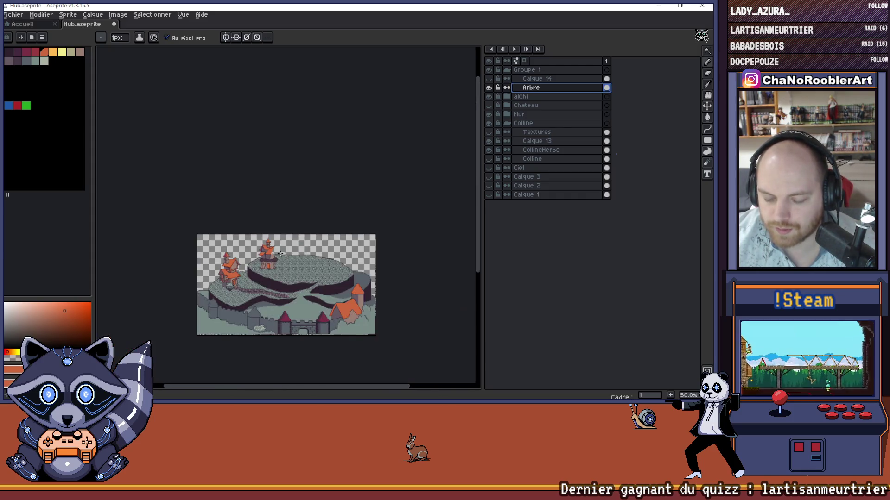
{"action": "scroll", "coordinate": [294, 239], "scroll_direction": "up", "scroll_amount": 1}
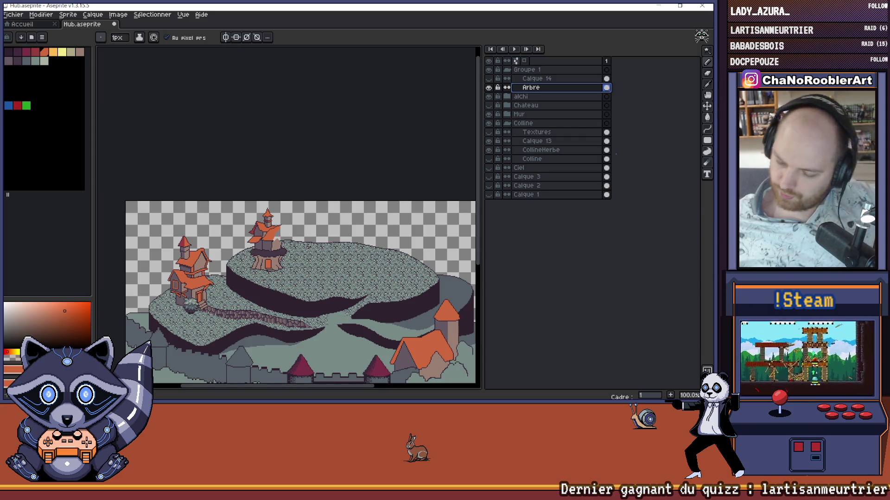
{"action": "scroll", "coordinate": [312, 255], "scroll_direction": "down", "scroll_amount": 2}
{"action": "scroll", "coordinate": [313, 255], "scroll_direction": "up", "scroll_amount": 2}
{"action": "left_click_drag", "start_coordinate": [338, 269], "coordinate": [345, 234]}
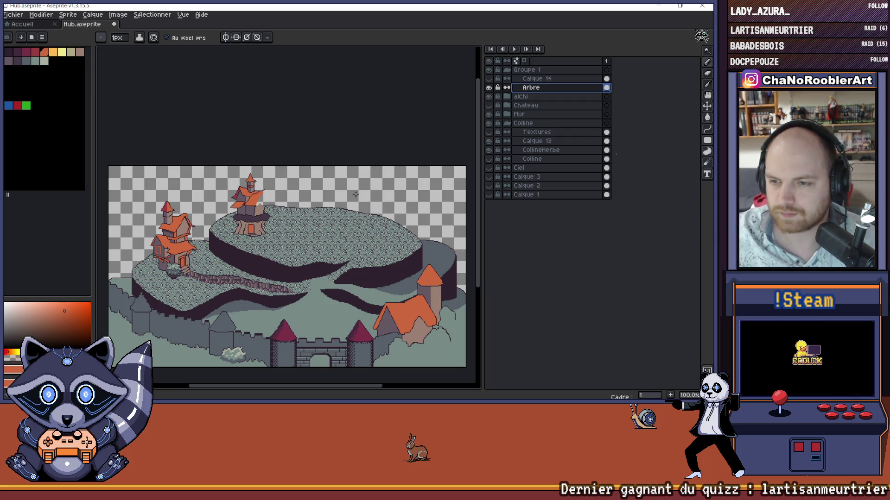
{"action": "scroll", "coordinate": [261, 215], "scroll_direction": "up", "scroll_amount": 3}
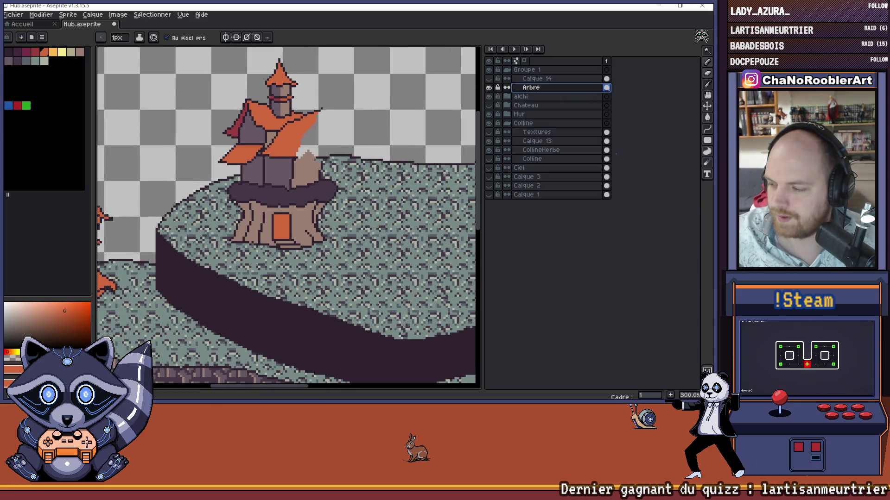
{"action": "left_click", "coordinate": [706, 50]}
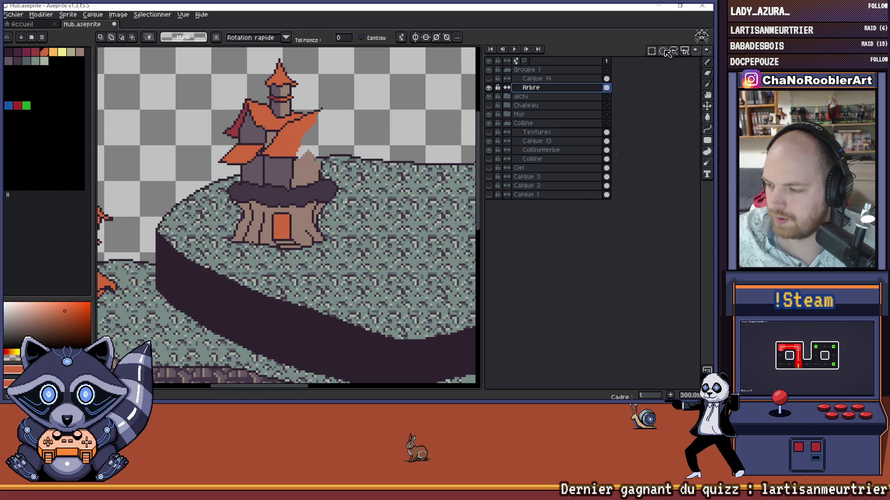
Step: Select the lower section of the tree trunk and apply its move
{"action": "scroll", "coordinate": [258, 190], "scroll_direction": "down", "scroll_amount": 2}
{"action": "mouse_move", "coordinate": [197, 204]}
{"action": "left_mouse_down"}
{"action": "mouse_move", "coordinate": [352, 251]}
{"action": "mouse_move", "coordinate": [325, 240]}
{"action": "left_mouse_up"}
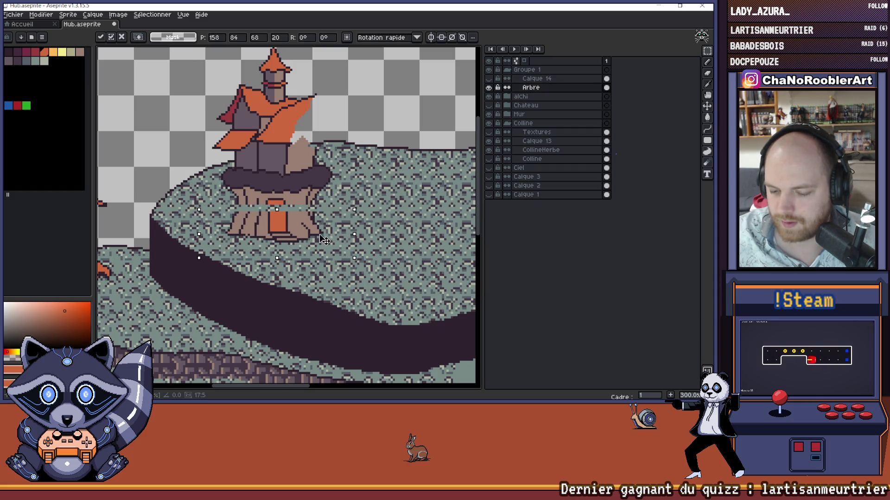
{"action": "key", "text": "i"}
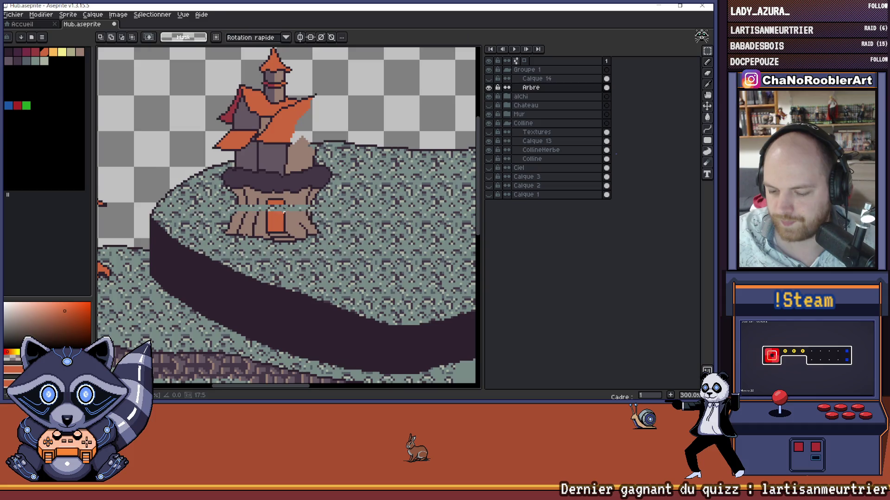
{"action": "scroll", "coordinate": [259, 209], "scroll_direction": "up", "scroll_amount": 3}
Step: Extend the dark trunk outline lines through the gap band with the pencil
{"action": "left_click", "coordinate": [280, 218]}
{"action": "key", "text": "b"}
{"action": "scroll", "coordinate": [259, 214], "scroll_direction": "up", "scroll_amount": 1}
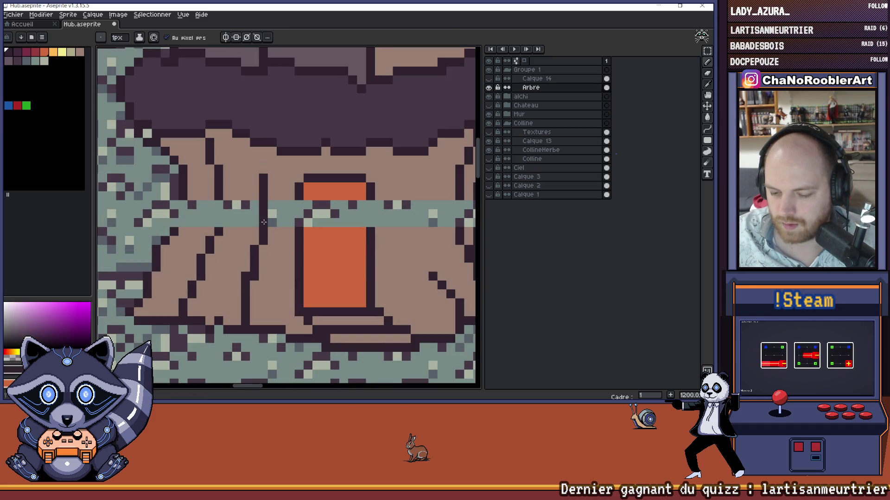
{"action": "left_click_drag", "start_coordinate": [183, 204], "coordinate": [183, 223]}
{"action": "left_click", "coordinate": [299, 213]}
{"action": "left_click_drag", "start_coordinate": [299, 205], "coordinate": [299, 223]}
{"action": "left_click", "coordinate": [371, 214]}
{"action": "left_click_drag", "start_coordinate": [370, 225], "coordinate": [236, 232]}
{"action": "left_click_drag", "start_coordinate": [328, 207], "coordinate": [328, 227]}
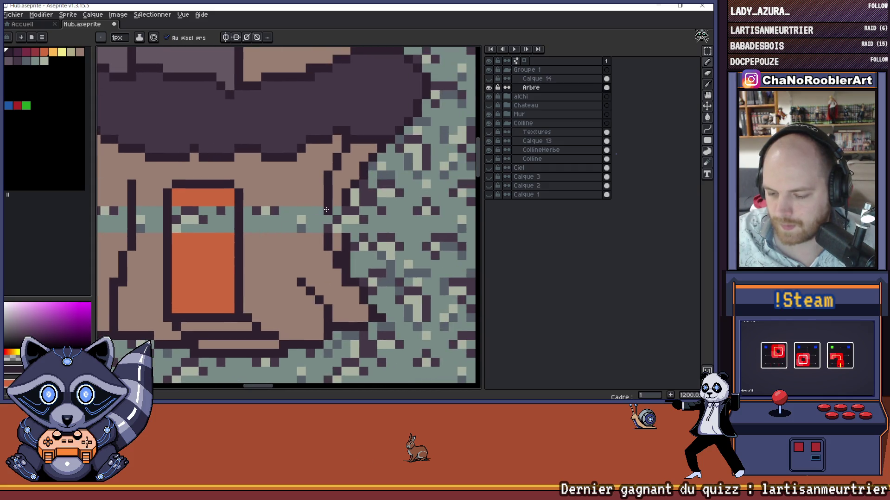
{"action": "scroll", "coordinate": [345, 236], "scroll_direction": "down", "scroll_amount": 4}
{"action": "scroll", "coordinate": [325, 232], "scroll_direction": "up", "scroll_amount": 4}
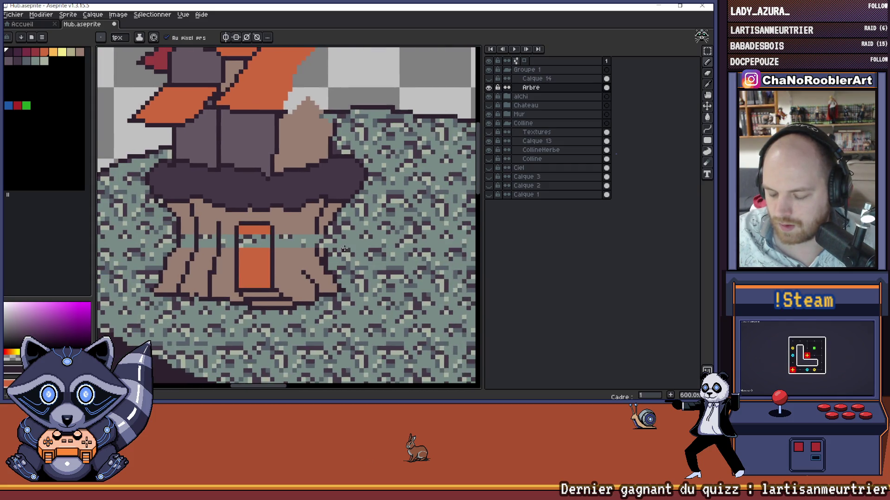
Step: Bucket-fill the gap band left of the door with trunk brown
{"action": "left_click", "coordinate": [298, 237], "text": "alt"}
{"action": "left_click", "coordinate": [297, 222], "text": "alt"}
{"action": "key", "text": "g"}
{"action": "left_click", "coordinate": [195, 234]}
{"action": "left_click_drag", "start_coordinate": [205, 236], "coordinate": [291, 240]}
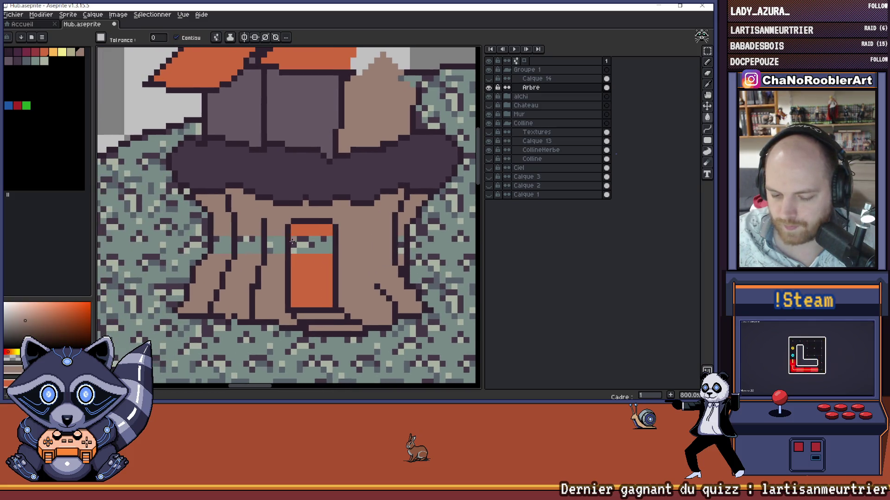
{"action": "left_click", "coordinate": [246, 239]}
{"action": "left_click", "coordinate": [216, 238]}
{"action": "scroll", "coordinate": [316, 246], "scroll_direction": "down", "scroll_amount": 2}
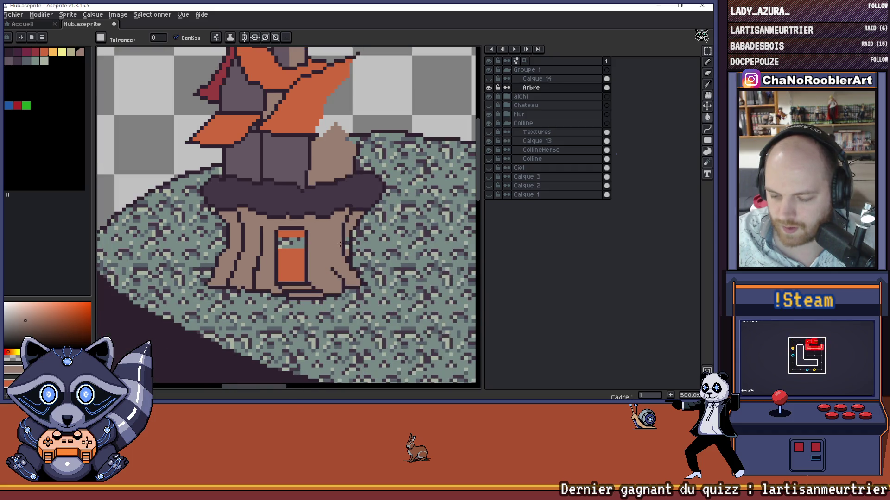
{"action": "scroll", "coordinate": [348, 243], "scroll_direction": "down", "scroll_amount": 2}
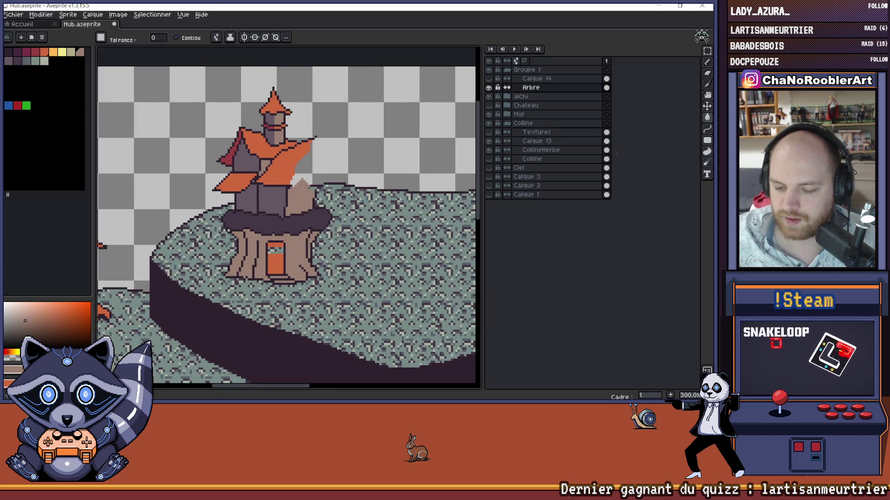
{"action": "scroll", "coordinate": [287, 238], "scroll_direction": "down", "scroll_amount": 1}
{"action": "scroll", "coordinate": [287, 238], "scroll_direction": "up", "scroll_amount": 7}
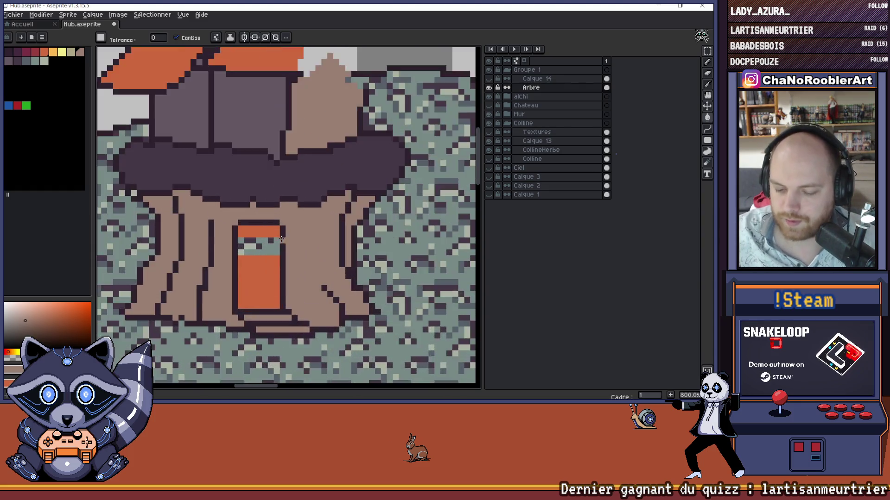
Step: Draw a dark row across the door and cover stray pixels with beige wall colour
{"action": "key", "text": "i"}
{"action": "left_click", "coordinate": [288, 238]}
{"action": "key", "text": "b"}
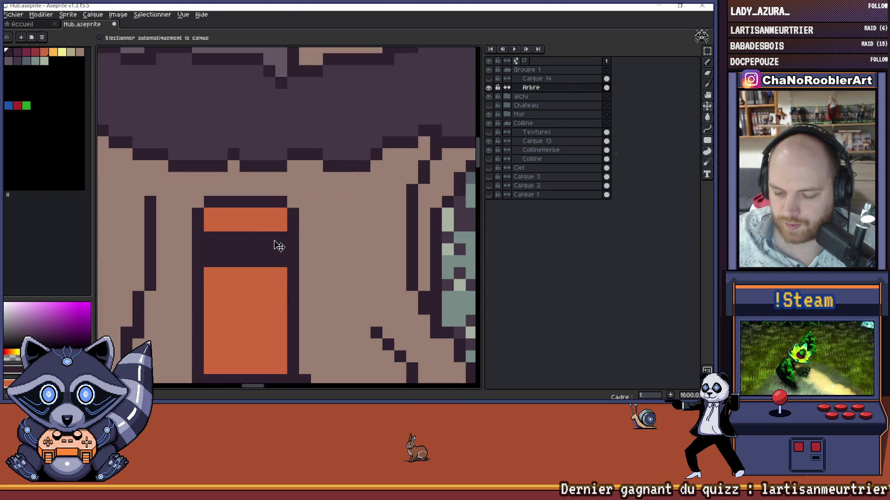
{"action": "left_click_drag", "start_coordinate": [282, 237], "coordinate": [208, 237]}
{"action": "key", "text": "v"}
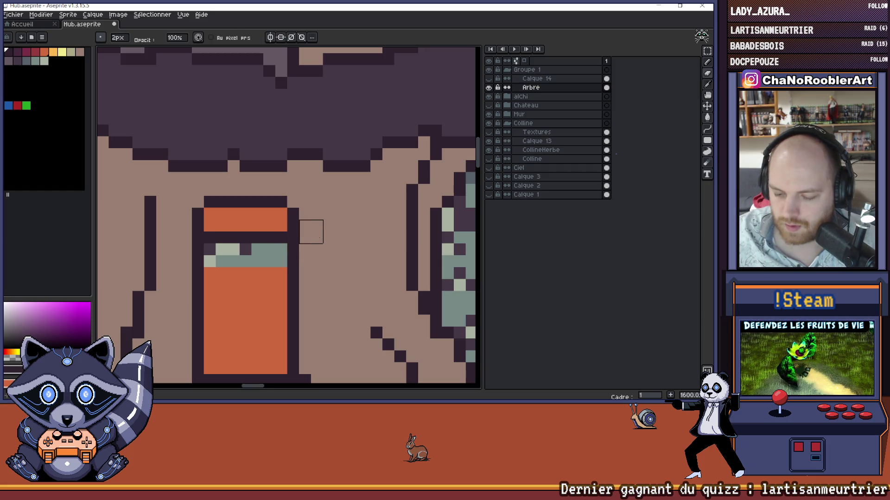
{"action": "key", "text": "i"}
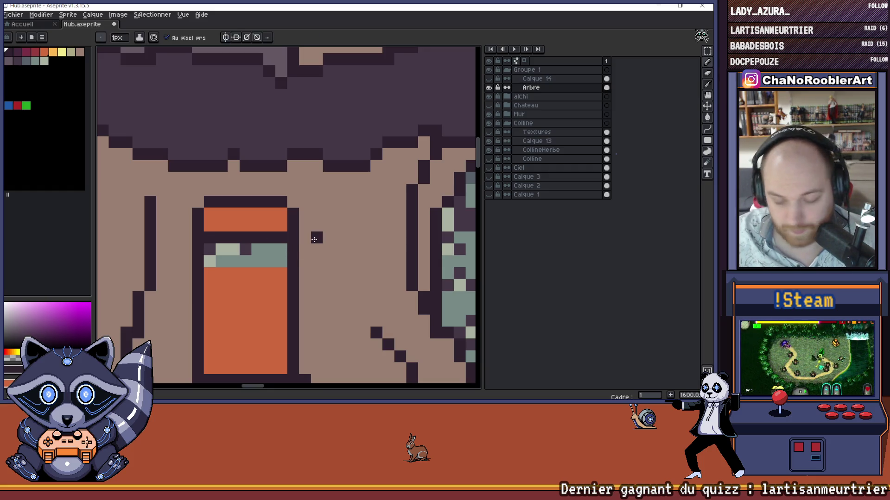
{"action": "left_click", "coordinate": [318, 236]}
{"action": "key", "text": "b"}
{"action": "mouse_move", "coordinate": [298, 227]}
{"action": "left_mouse_down"}
{"action": "mouse_move", "coordinate": [222, 214]}
{"action": "mouse_move", "coordinate": [198, 226]}
{"action": "mouse_move", "coordinate": [295, 225]}
{"action": "left_mouse_up"}
{"action": "left_click_drag", "start_coordinate": [222, 202], "coordinate": [197, 213]}
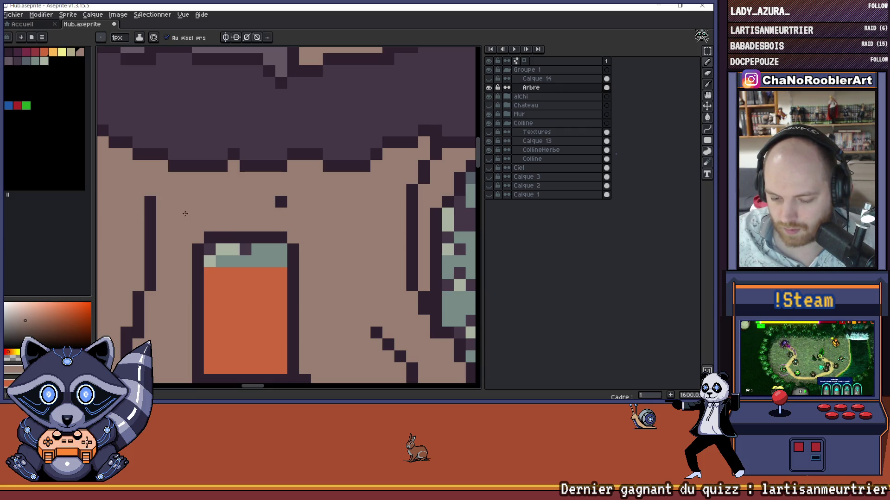
Step: Fill the door's teal patch with orange
{"action": "left_click", "coordinate": [280, 202]}
{"action": "key", "text": "g"}
{"action": "left_click", "coordinate": [258, 277], "text": "alt"}
{"action": "left_click", "coordinate": [258, 253]}
{"action": "scroll", "coordinate": [258, 253], "scroll_direction": "down", "scroll_amount": 6}
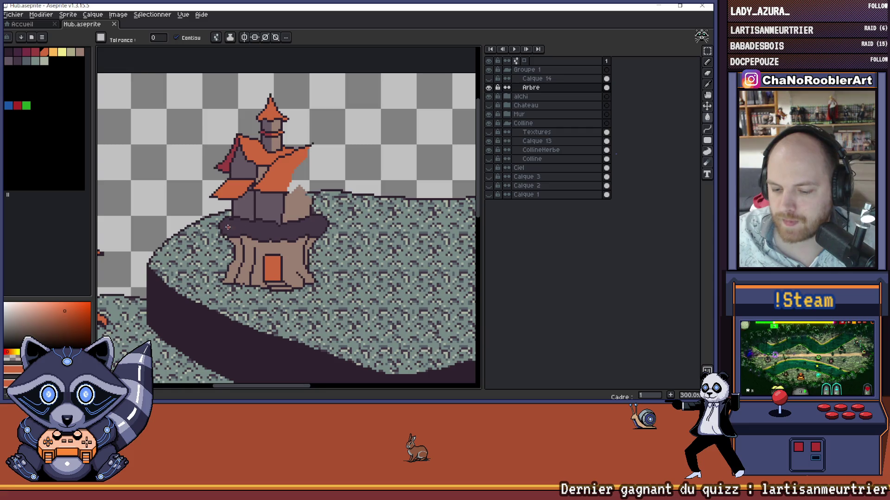
{"action": "scroll", "coordinate": [228, 227], "scroll_direction": "up", "scroll_amount": 3}
{"action": "key", "text": "b"}
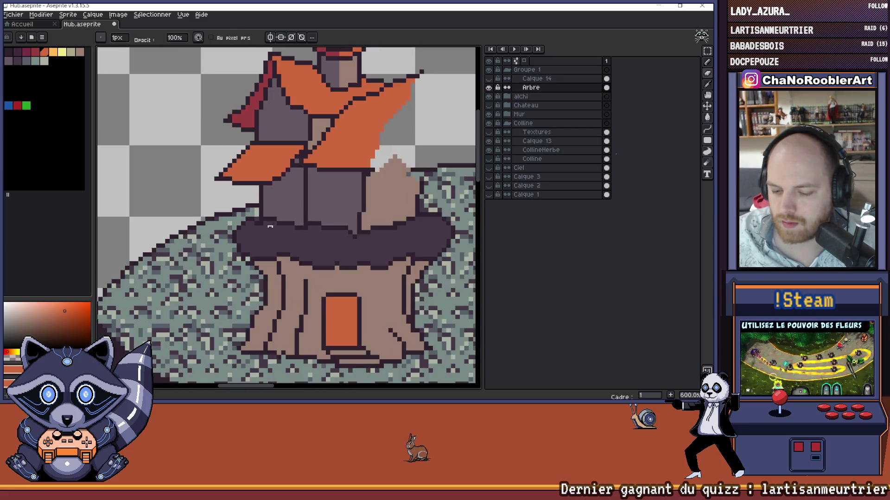
{"action": "scroll", "coordinate": [250, 227], "scroll_direction": "up", "scroll_amount": 4}
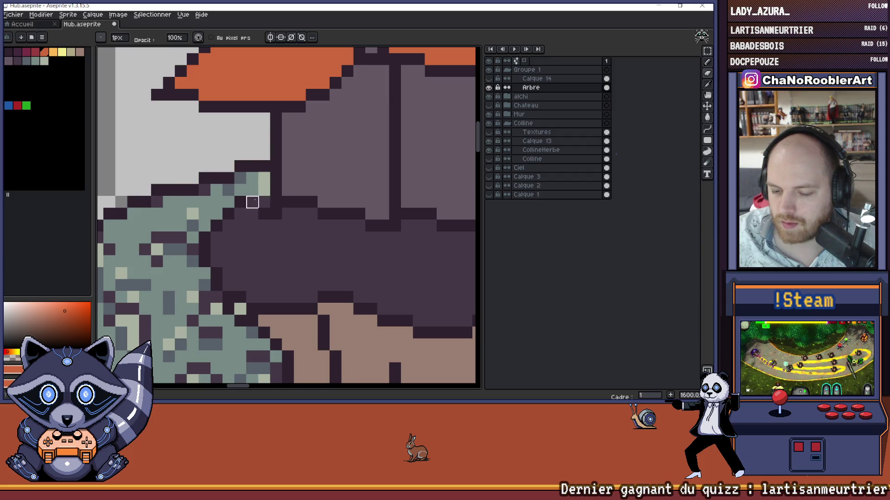
{"action": "scroll", "coordinate": [252, 203], "scroll_direction": "down", "scroll_amount": 5}
{"action": "scroll", "coordinate": [226, 205], "scroll_direction": "up", "scroll_amount": 2}
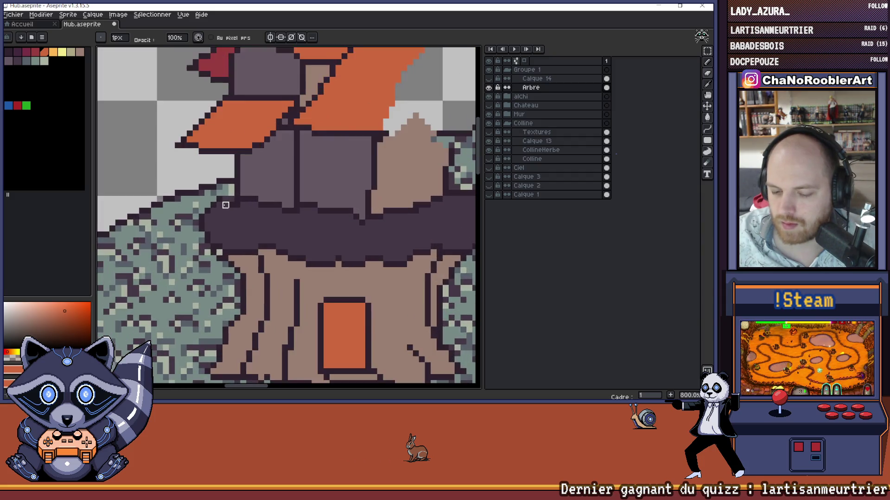
{"action": "scroll", "coordinate": [225, 205], "scroll_direction": "up", "scroll_amount": 3}
{"action": "key", "text": "e"}
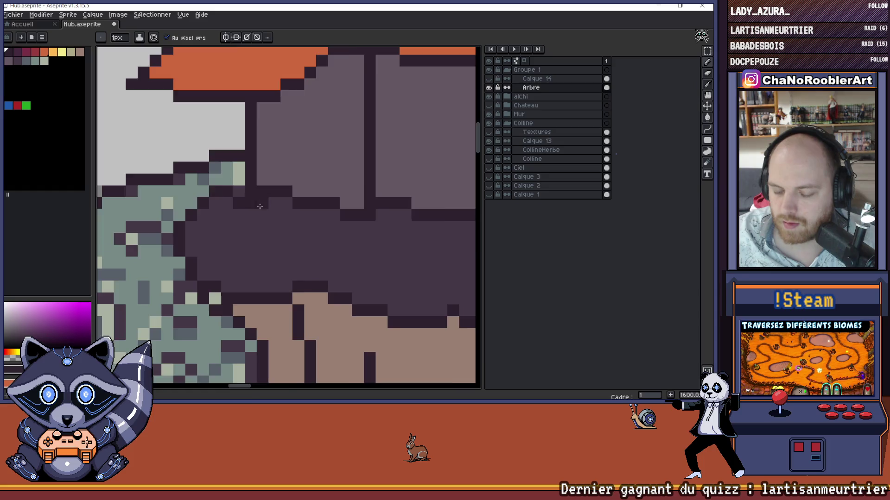
{"action": "scroll", "coordinate": [258, 204], "scroll_direction": "down", "scroll_amount": 6}
{"action": "left_click_drag", "start_coordinate": [355, 301], "coordinate": [336, 233]}
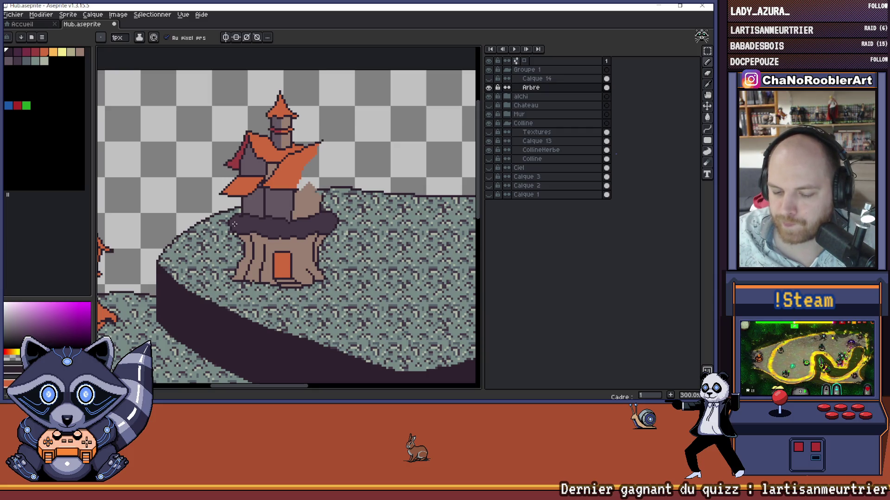
{"action": "scroll", "coordinate": [265, 231], "scroll_direction": "down", "scroll_amount": 1}
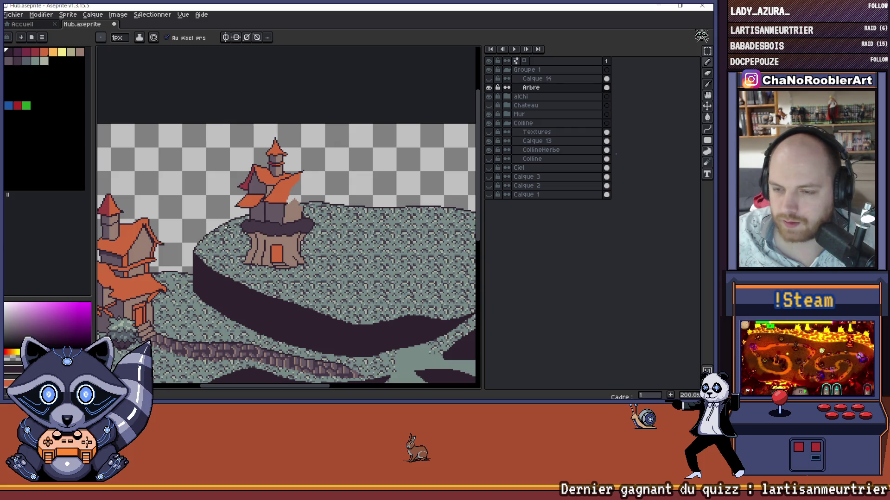
{"action": "scroll", "coordinate": [231, 229], "scroll_direction": "up", "scroll_amount": 4}
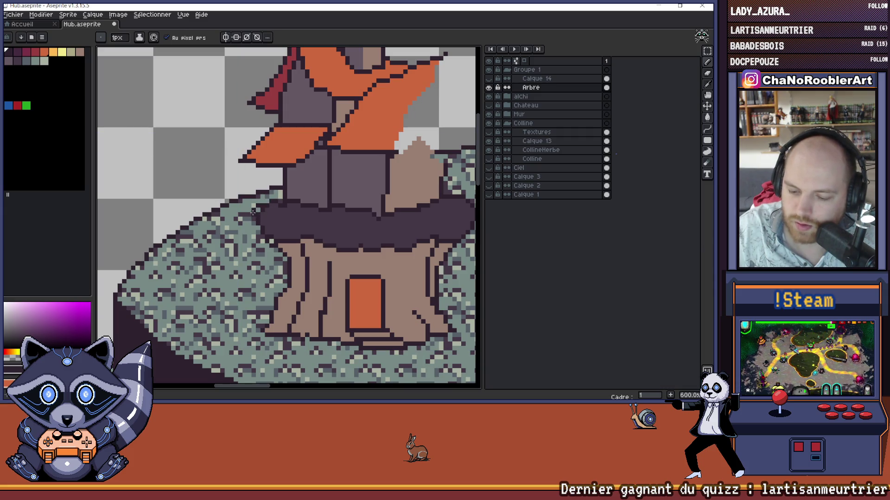
Step: Hide the Colline grass group and undo the last pencil stroke
{"action": "left_click", "coordinate": [488, 123]}
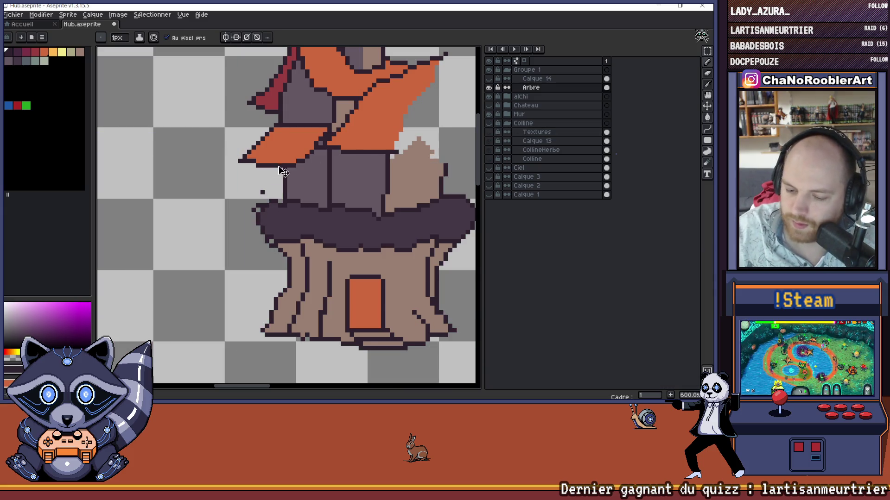
{"action": "key", "text": "ctrl+z"}
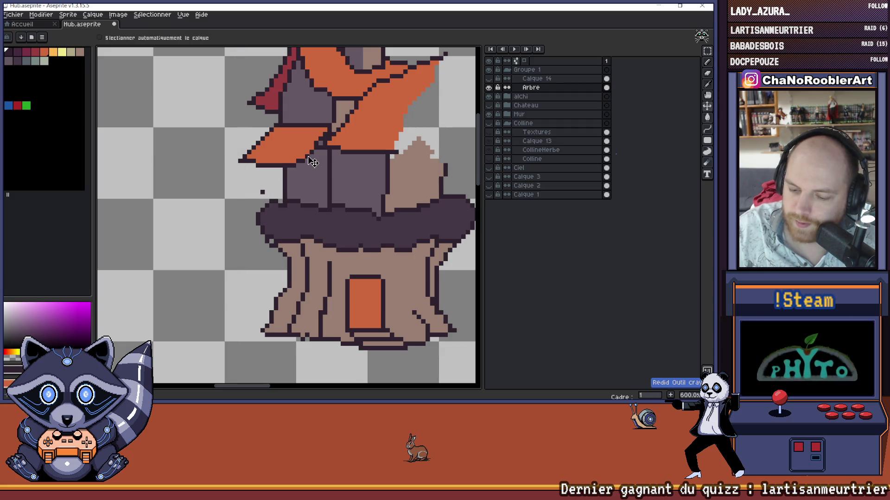
{"action": "key", "text": "alt"}
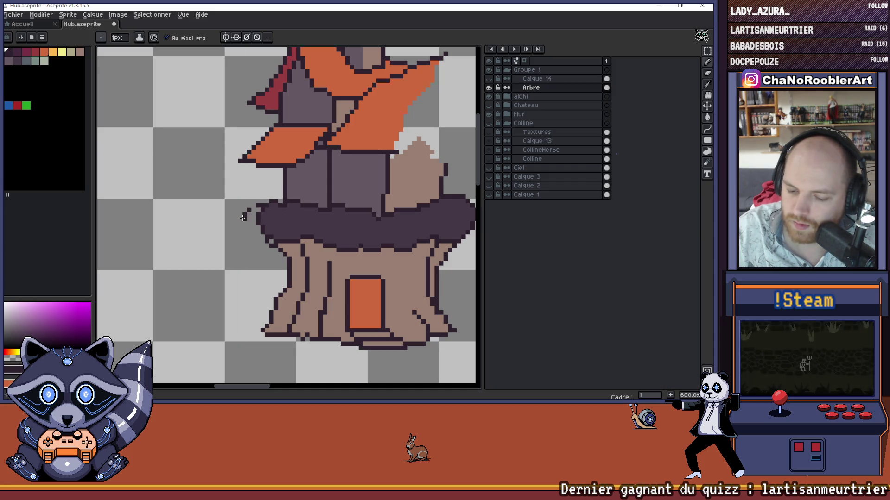
{"action": "key", "text": "ctrl+z"}
Step: Pencil a curved outline bulging left of the dark canopy, retrying strokes after undos
{"action": "left_click_drag", "start_coordinate": [254, 210], "coordinate": [241, 219]}
{"action": "key", "text": "ctrl+z"}
{"action": "mouse_move", "coordinate": [256, 209]}
{"action": "left_mouse_down"}
{"action": "mouse_move", "coordinate": [242, 225]}
{"action": "mouse_move", "coordinate": [248, 240]}
{"action": "mouse_move", "coordinate": [276, 247]}
{"action": "mouse_move", "coordinate": [284, 214]}
{"action": "left_mouse_up"}
{"action": "key", "text": "ctrl+z"}
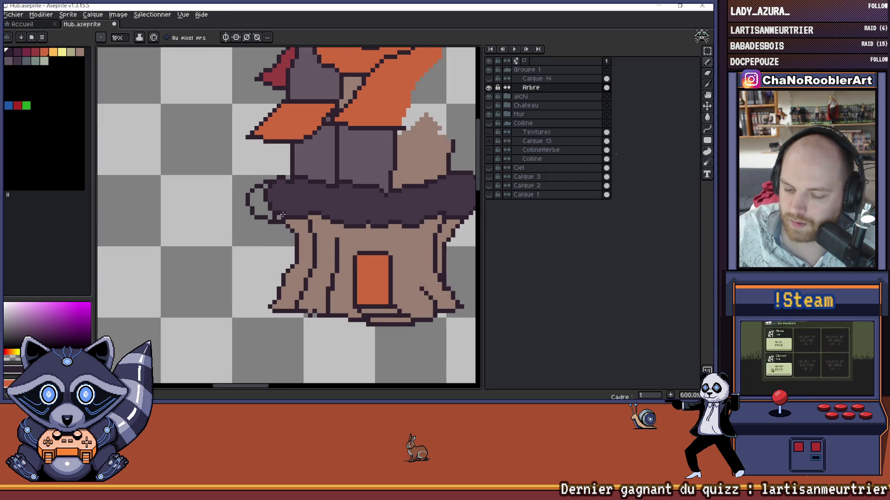
{"action": "key", "text": "e"}
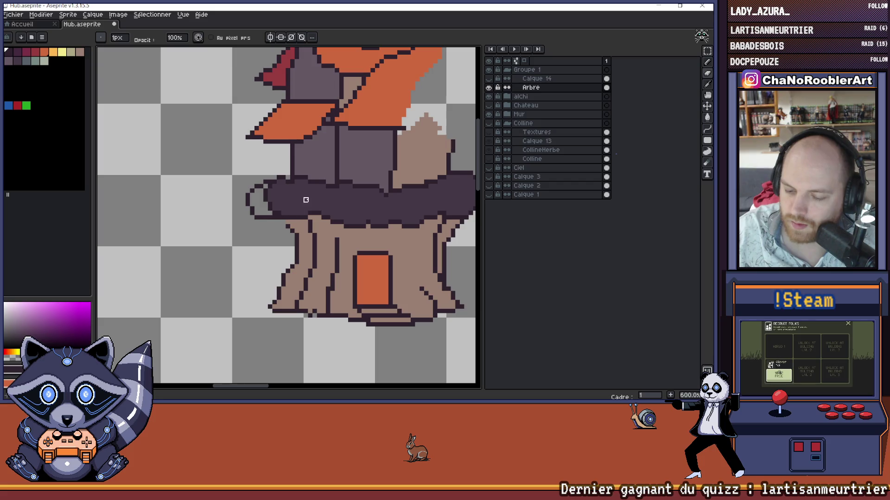
{"action": "key", "text": "b"}
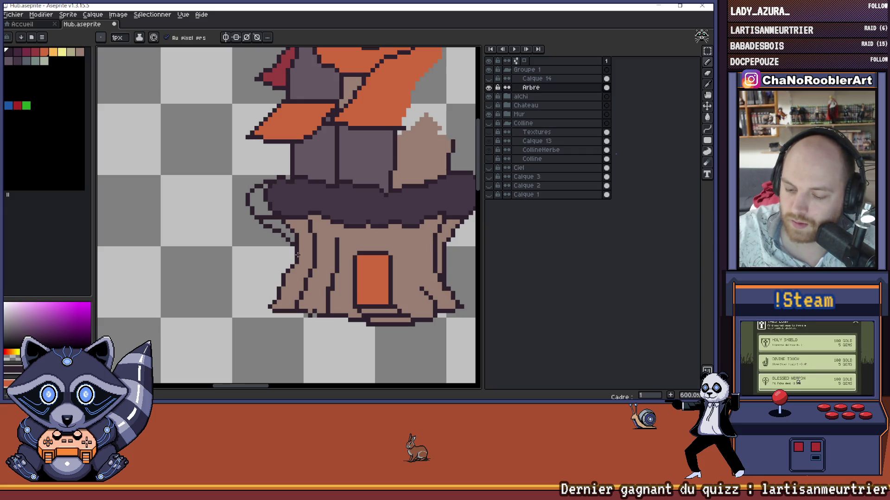
{"action": "key", "text": "ctrl+z"}
{"action": "left_click_drag", "start_coordinate": [277, 227], "coordinate": [296, 250]}
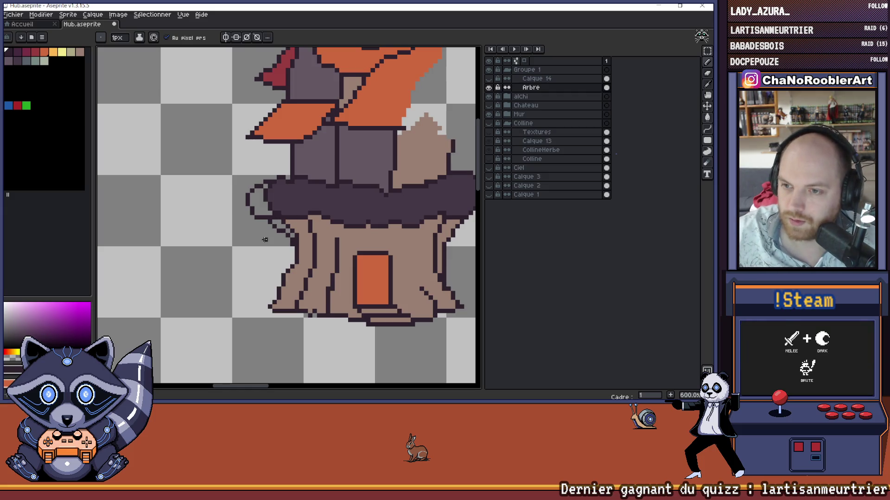
{"action": "key", "text": "ctrl+z"}
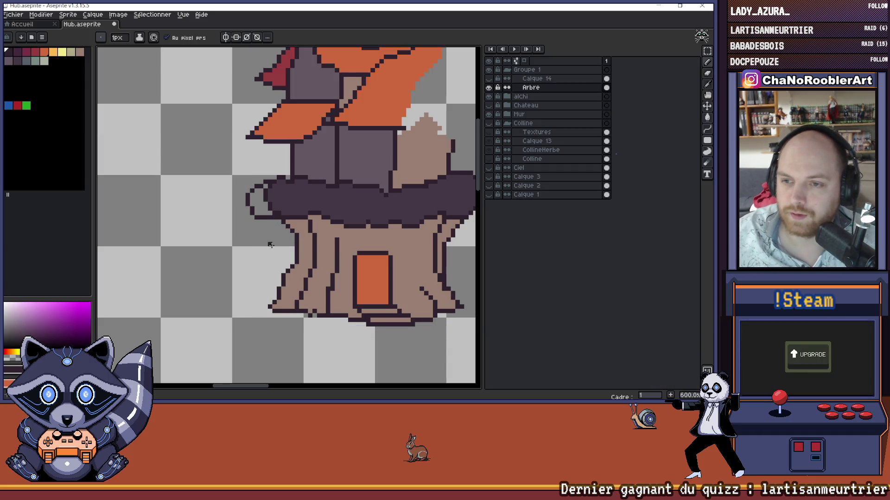
Step: Fill the new canopy bulge dark purple and paint over its outline pixels
{"action": "scroll", "coordinate": [265, 251], "scroll_direction": "down", "scroll_amount": 2}
{"action": "scroll", "coordinate": [217, 185], "scroll_direction": "up", "scroll_amount": 2}
{"action": "key", "text": "g"}
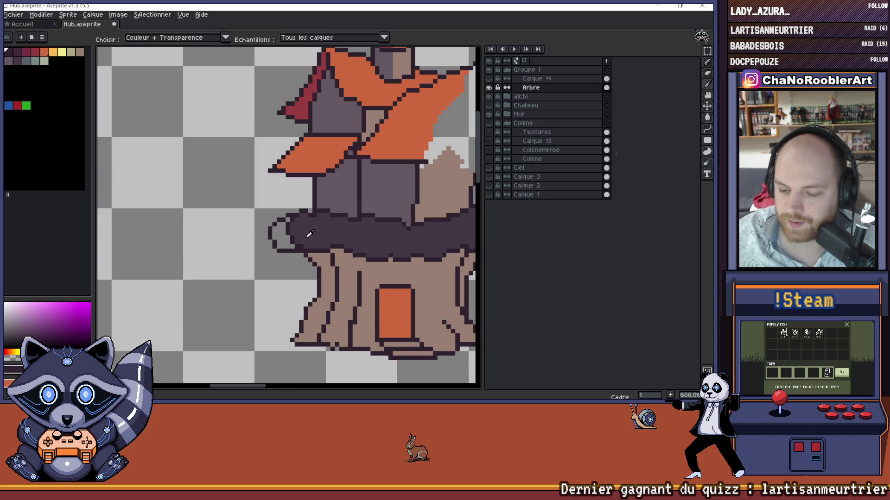
{"action": "left_click", "coordinate": [288, 237]}
{"action": "key", "text": "b"}
{"action": "left_click_drag", "start_coordinate": [301, 246], "coordinate": [287, 223]}
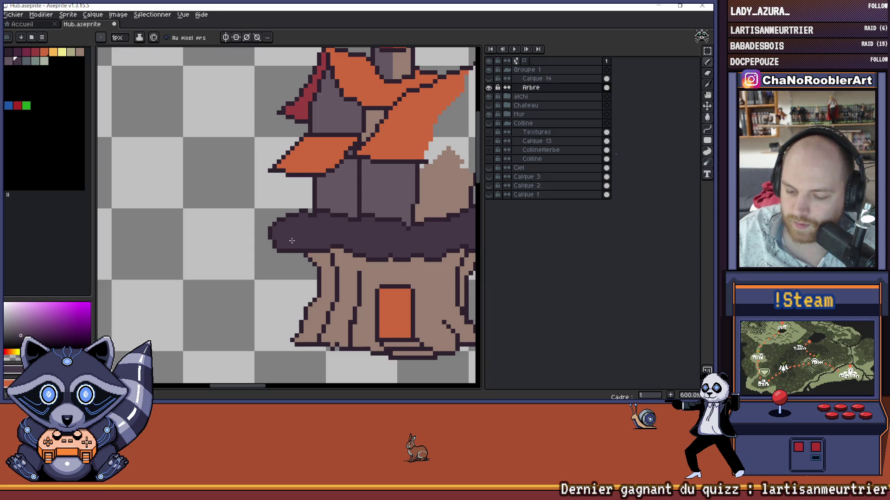
Step: Draw a dark root line in the darkest palette colour slanting down beside the trunk
{"action": "left_click", "coordinate": [323, 216], "text": "alt"}
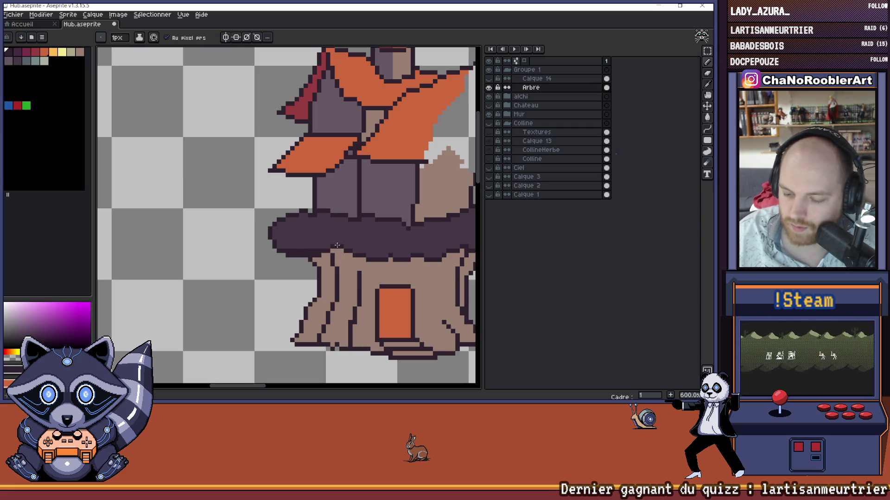
{"action": "left_click", "coordinate": [322, 247], "text": "alt"}
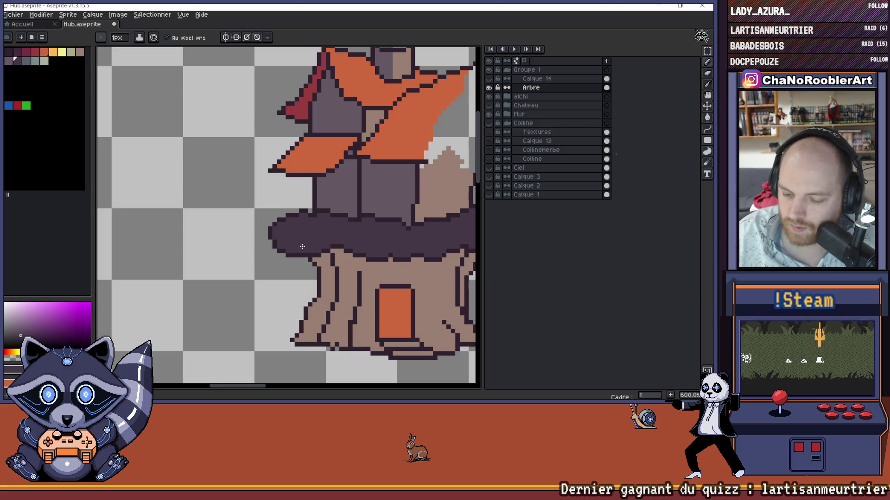
{"action": "scroll", "coordinate": [382, 211], "scroll_direction": "down", "scroll_amount": 3}
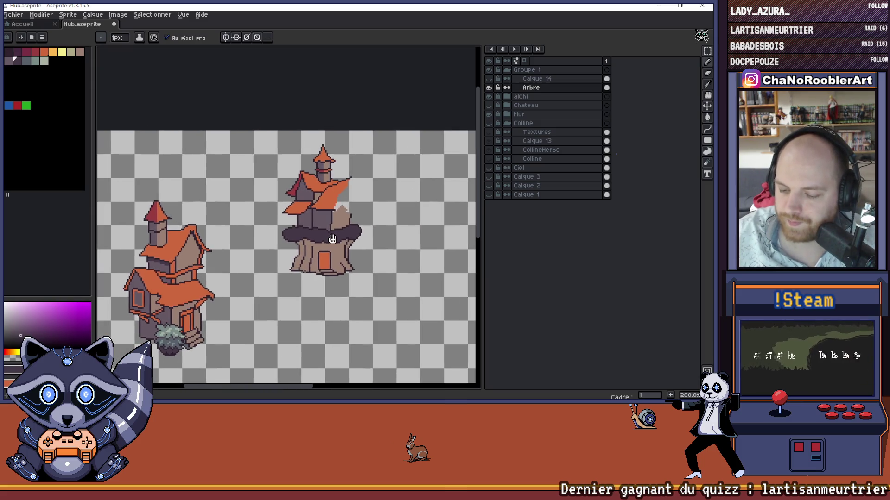
{"action": "scroll", "coordinate": [315, 254], "scroll_direction": "up", "scroll_amount": 3}
{"action": "left_click", "coordinate": [315, 254], "text": "alt"}
{"action": "scroll", "coordinate": [315, 254], "scroll_direction": "up", "scroll_amount": 1}
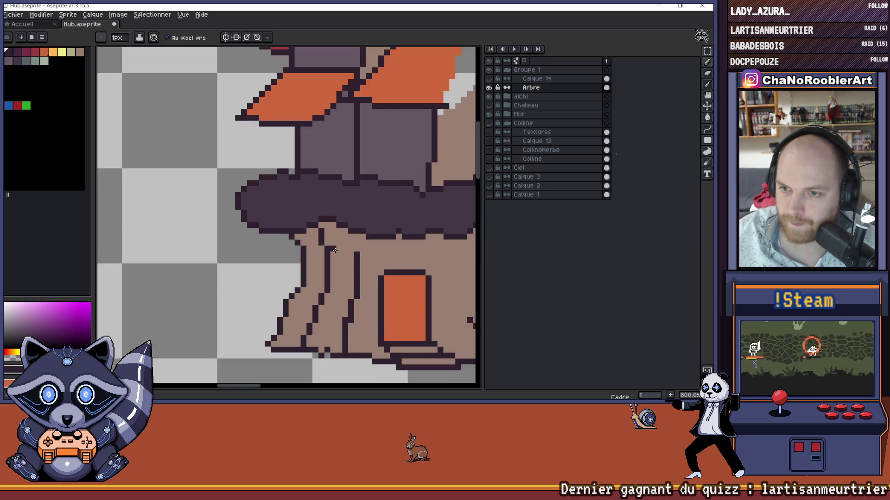
{"action": "left_click_drag", "start_coordinate": [270, 236], "coordinate": [298, 288]}
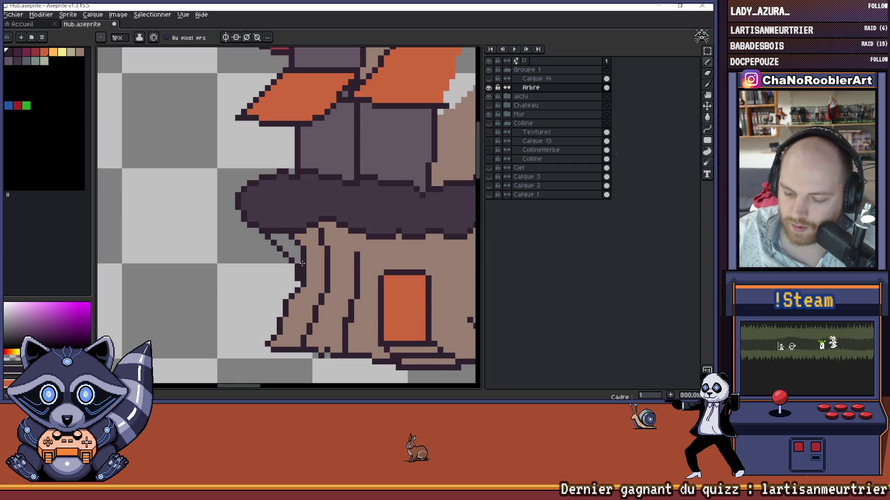
{"action": "key", "text": "ctrl+z"}
{"action": "left_click_drag", "start_coordinate": [268, 235], "coordinate": [300, 273]}
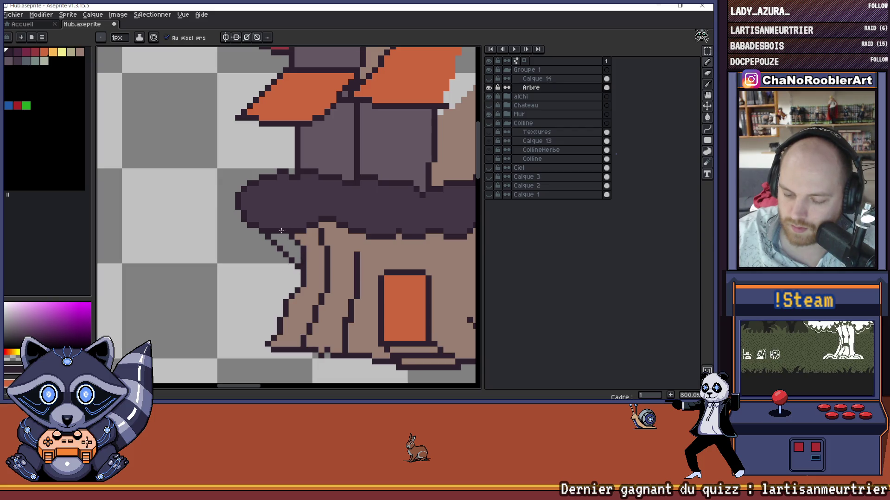